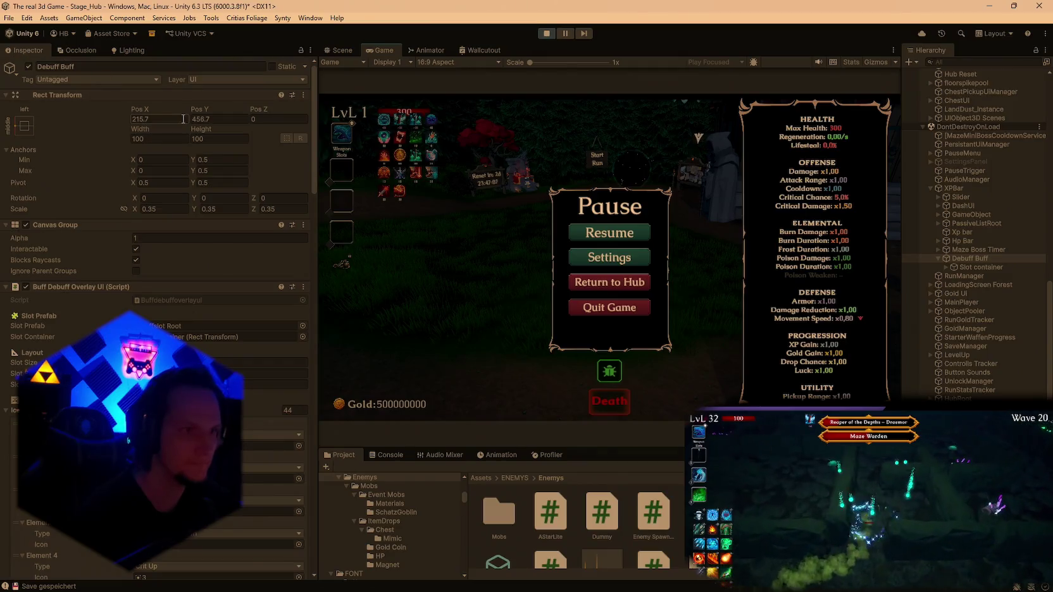
Drag the Debuff Buff overlay to Pos Y 423.7 and snip its Inspector settings.
{"action": "left_click_drag", "start_coordinate": [201, 113], "coordinate": [178, 116]}
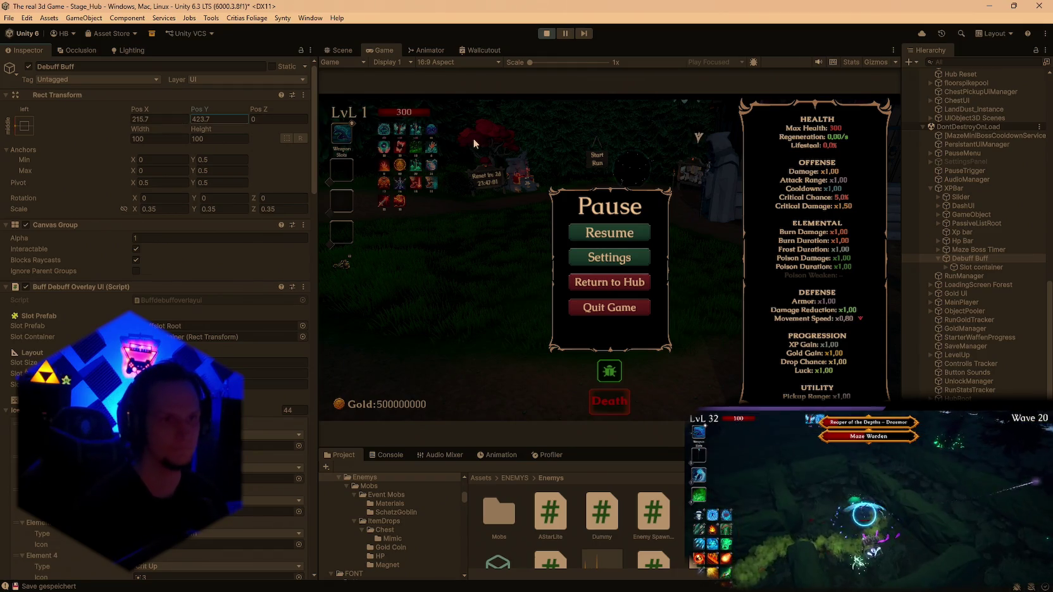
{"action": "key", "text": "super+shift+s"}
{"action": "left_click_drag", "start_coordinate": [316, 55], "coordinate": [1, 468]}
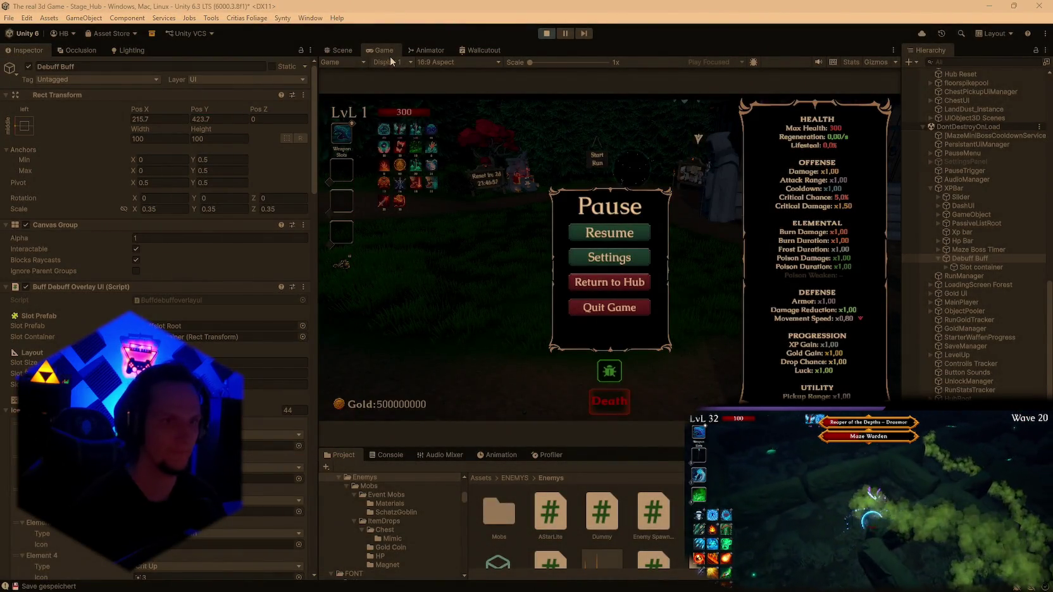
Maximise and restore the Game view, then stop the playtest.
{"action": "double_click", "coordinate": [382, 50]}
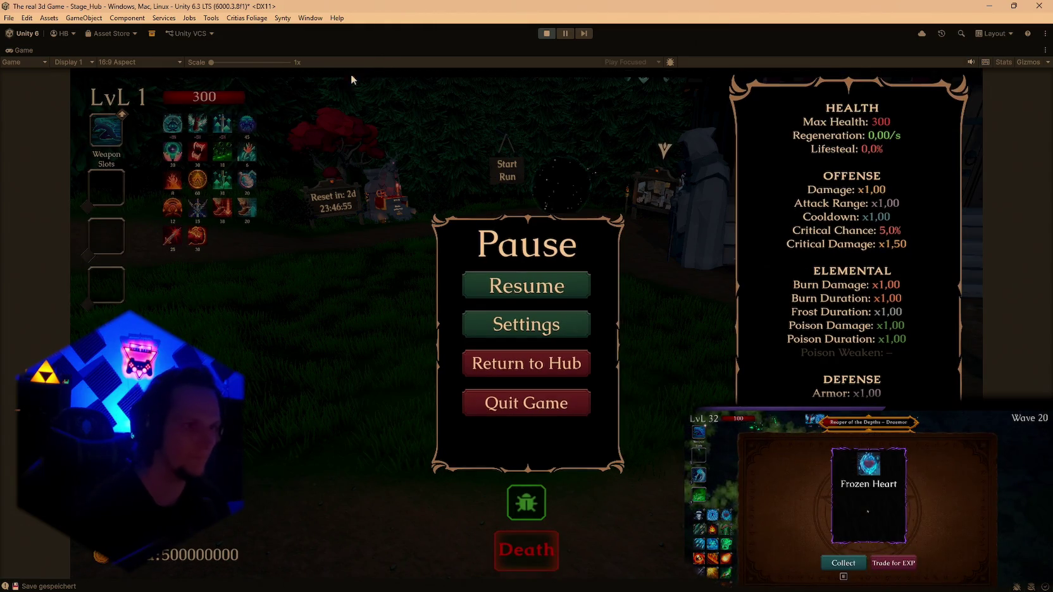
{"action": "double_click", "coordinate": [24, 51]}
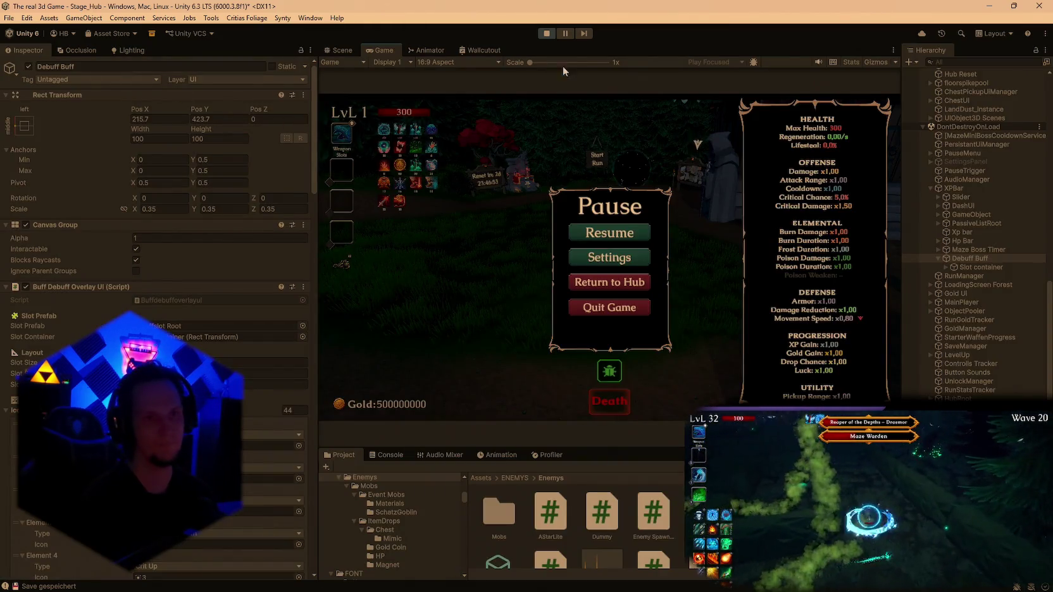
{"action": "left_click", "coordinate": [548, 34]}
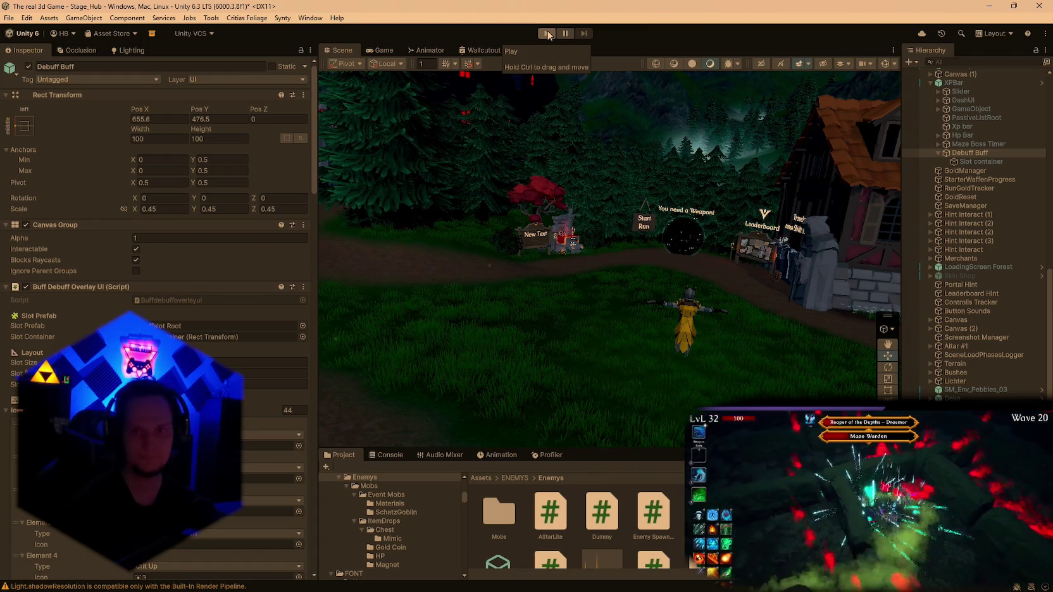
Remove the Horizontal Layout Group component from Slot container.
{"action": "left_click", "coordinate": [974, 162]}
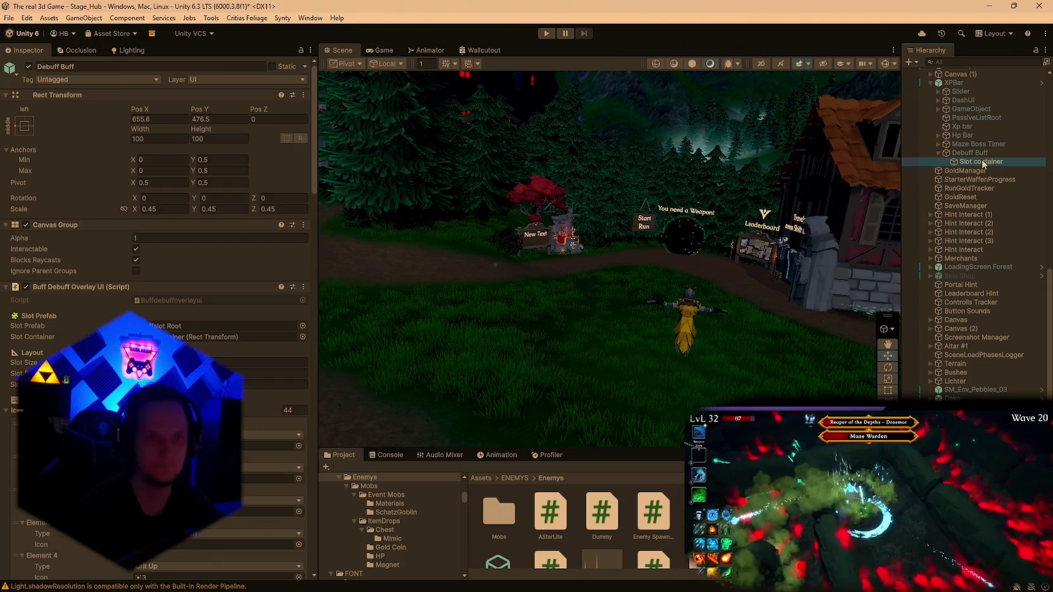
{"action": "right_click", "coordinate": [90, 225]}
{"action": "left_click", "coordinate": [95, 248]}
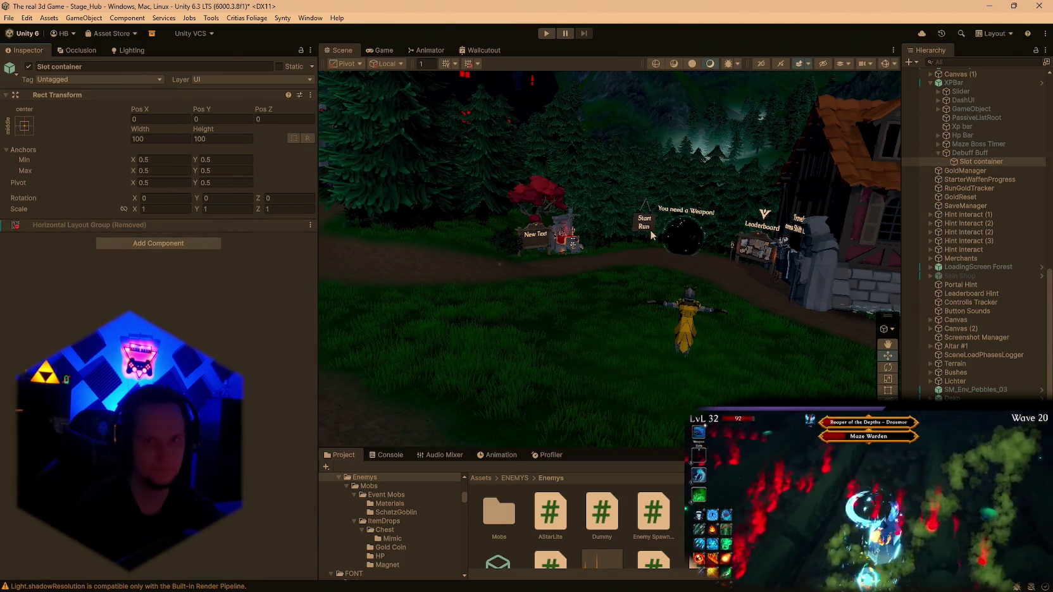
{"action": "scroll", "coordinate": [1002, 165], "scroll_direction": "up", "scroll_amount": 5}
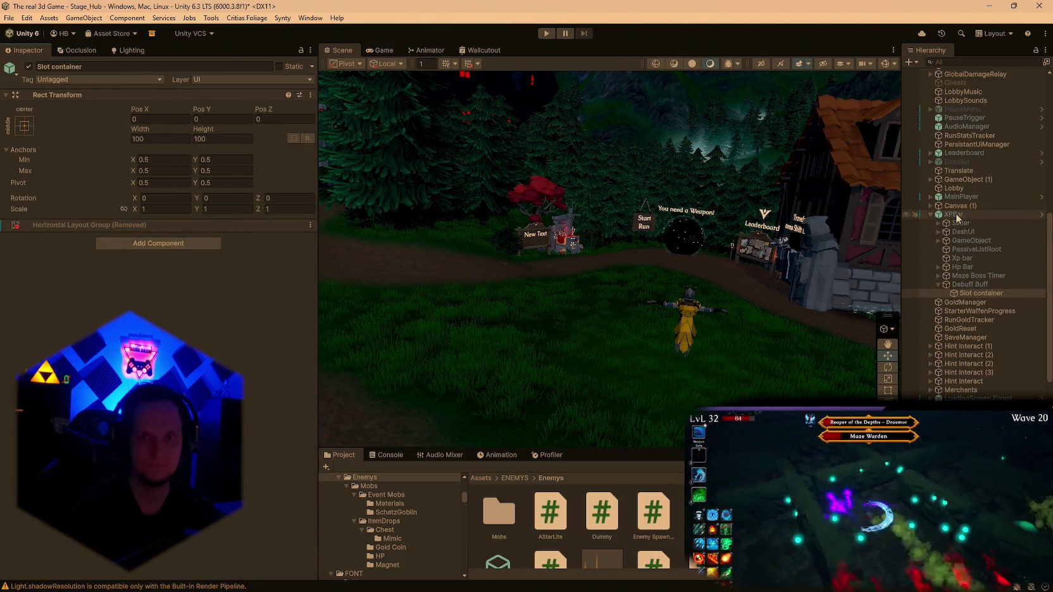
Set Debuff Buff's scale to 0.35 on X, Y and Z and begin entering Pos X 215.7.
{"action": "left_click", "coordinate": [986, 284]}
{"action": "scroll", "coordinate": [261, 323], "scroll_direction": "down", "scroll_amount": 3}
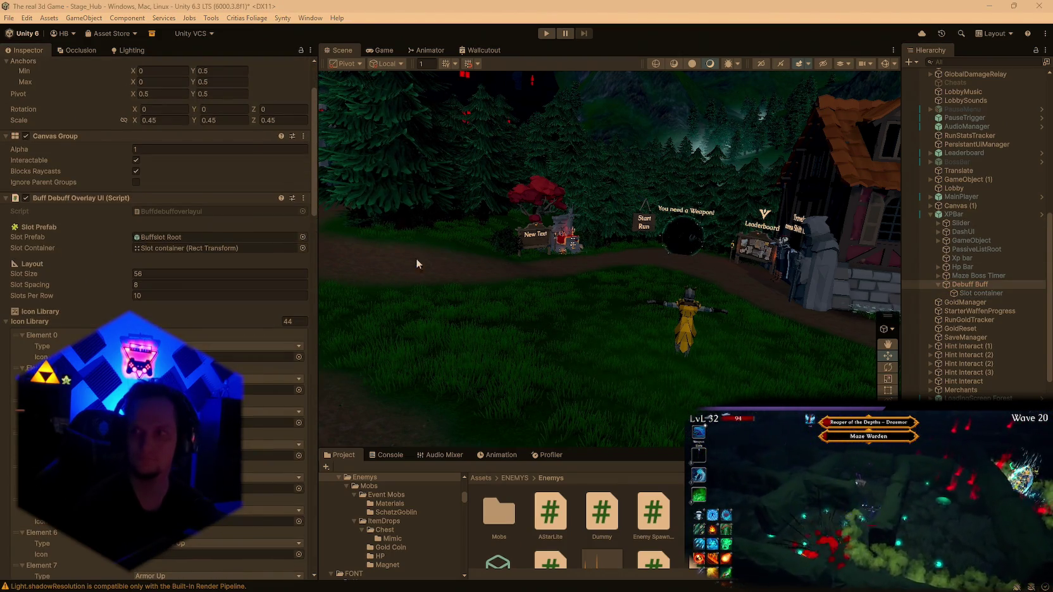
{"action": "left_click", "coordinate": [164, 120]}
{"action": "type", "text": "0"}
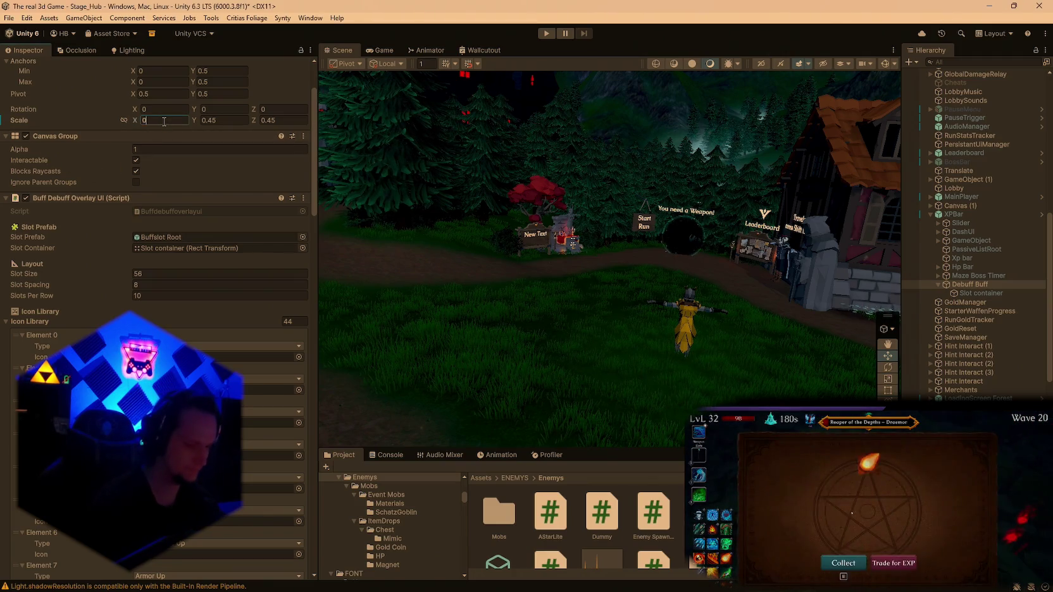
{"action": "type", "text": ".45"}
{"action": "key", "text": "Tab"}
{"action": "type", "text": "0.35"}
{"action": "left_click", "coordinate": [283, 121]}
{"action": "type", "text": "0.35"}
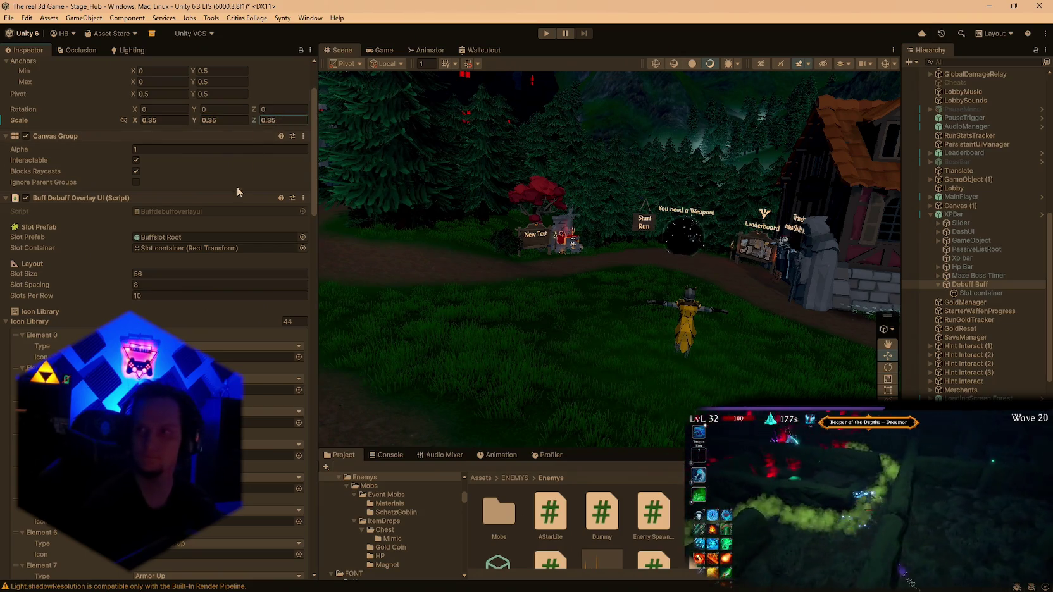
{"action": "scroll", "coordinate": [236, 186], "scroll_direction": "up", "scroll_amount": 3}
{"action": "left_click", "coordinate": [149, 120]}
{"action": "type", "text": "215.7"}
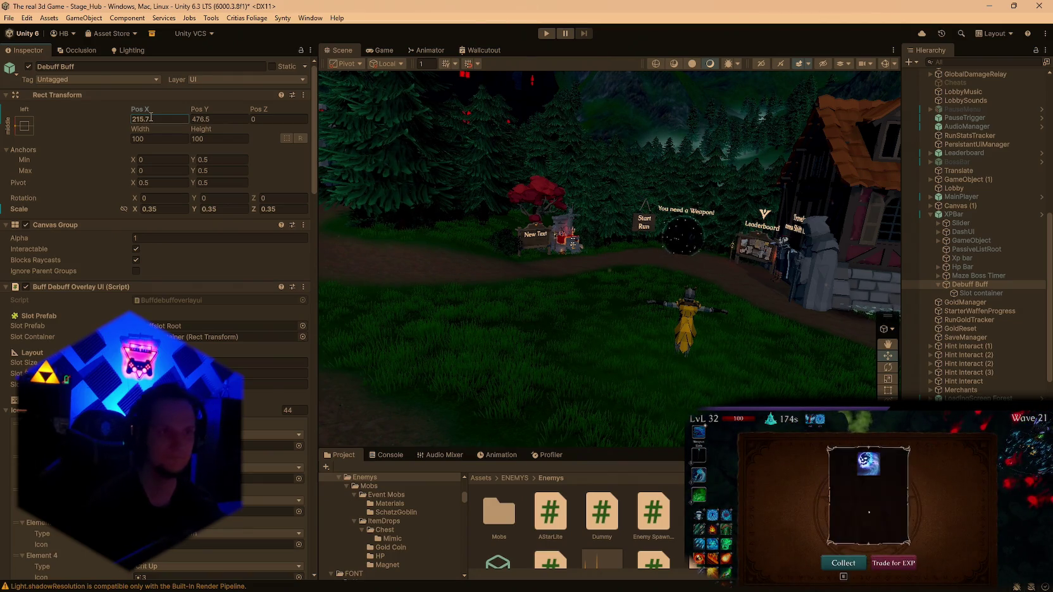
Commit Pos X 215.7 and set the Debuff Buff Pos Y to 423.7.
{"action": "left_click", "coordinate": [219, 121]}
{"action": "type", "text": "423.7"}
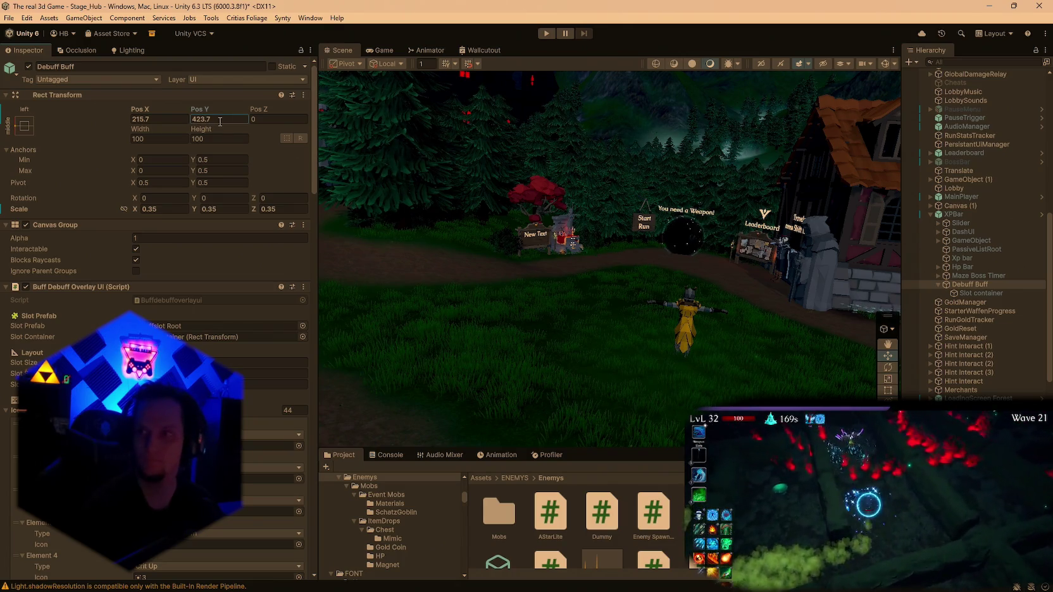
{"action": "scroll", "coordinate": [203, 216], "scroll_direction": "down", "scroll_amount": 3}
Set the overlay layout to Slot Size 54, Slot Spacing 95 and 4 Slots Per Row.
{"action": "left_click", "coordinate": [164, 273]}
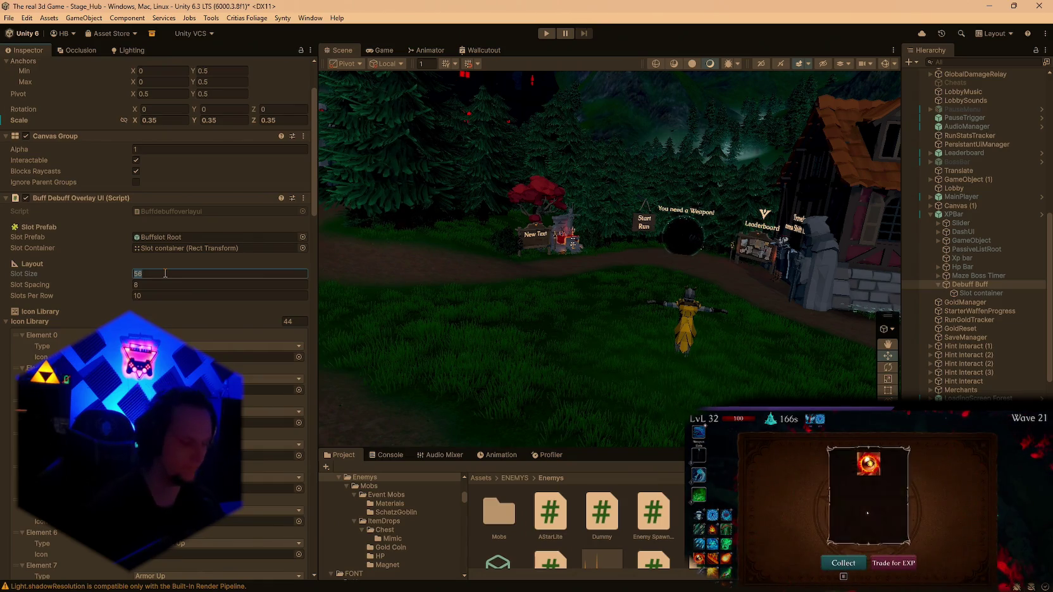
{"action": "type", "text": "54"}
{"action": "left_click", "coordinate": [150, 286]}
{"action": "type", "text": "95"}
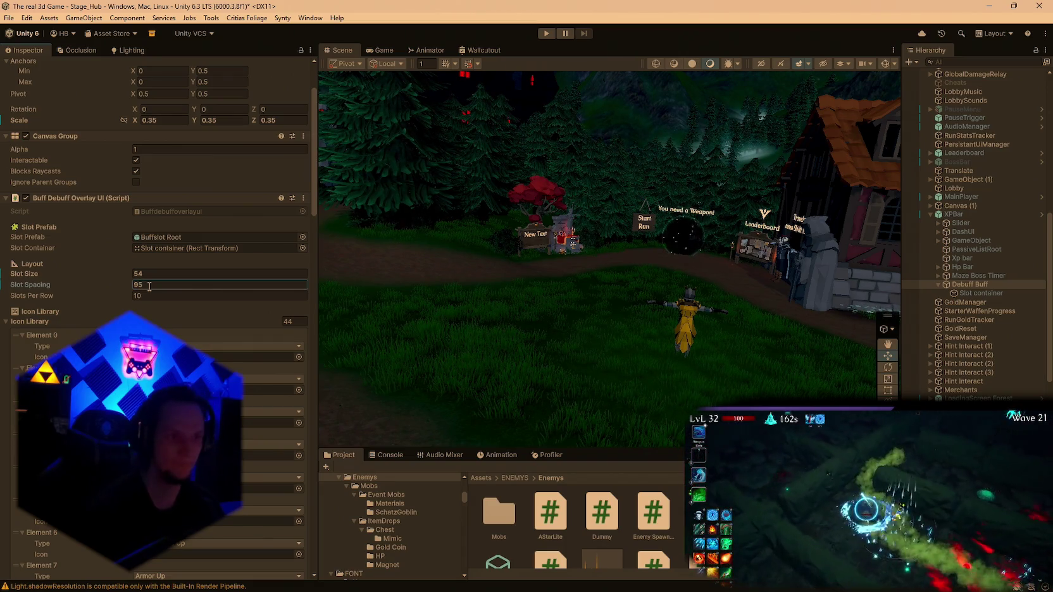
{"action": "left_click", "coordinate": [142, 300]}
{"action": "type", "text": "4"}
{"action": "scroll", "coordinate": [151, 318], "scroll_direction": "down", "scroll_amount": 4}
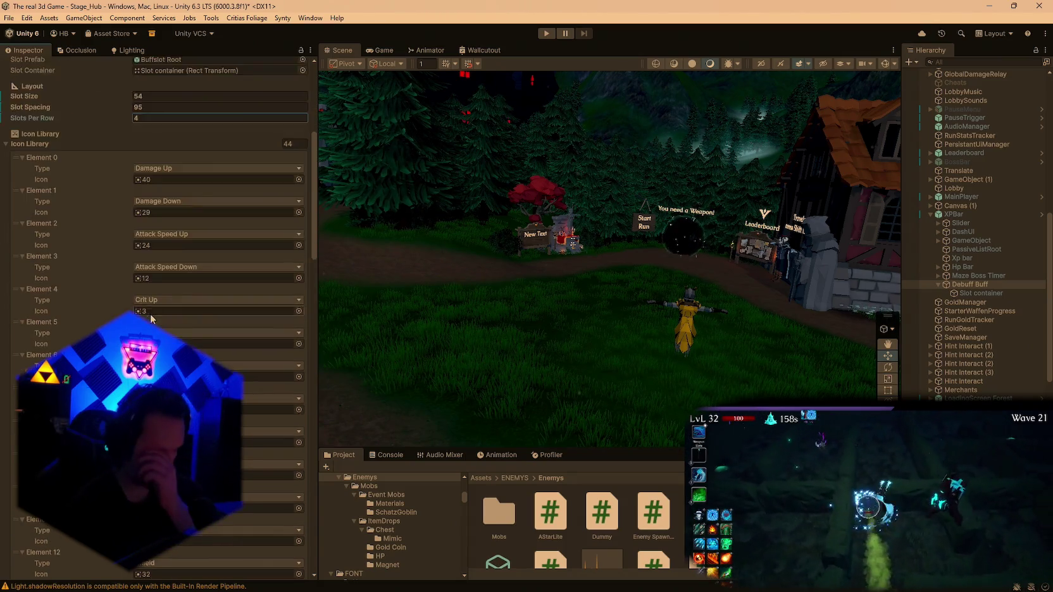
{"action": "scroll", "coordinate": [151, 318], "scroll_direction": "up", "scroll_amount": 6}
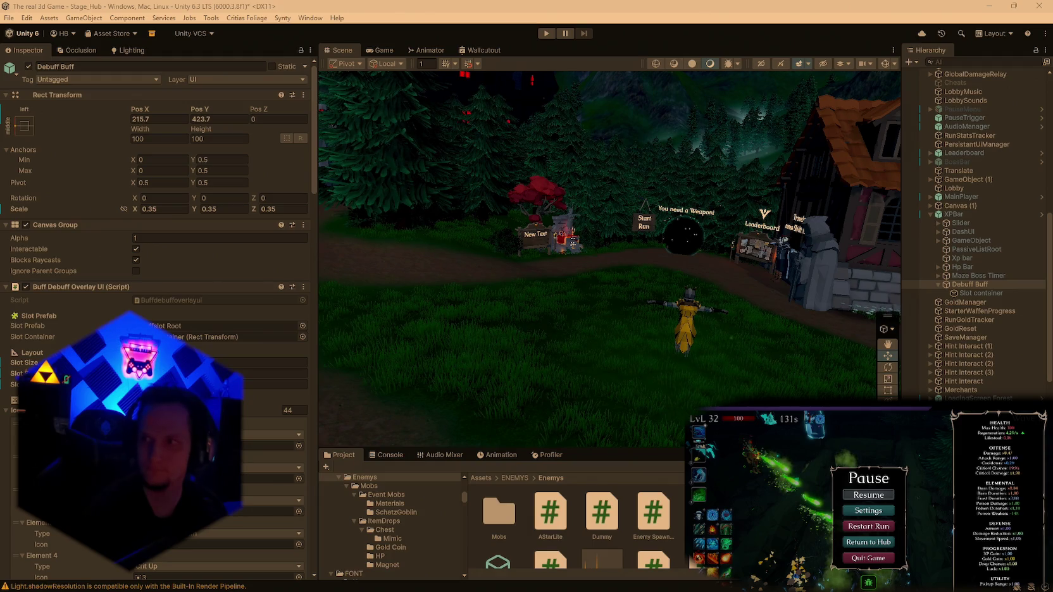
{"action": "key", "text": "Escape"}
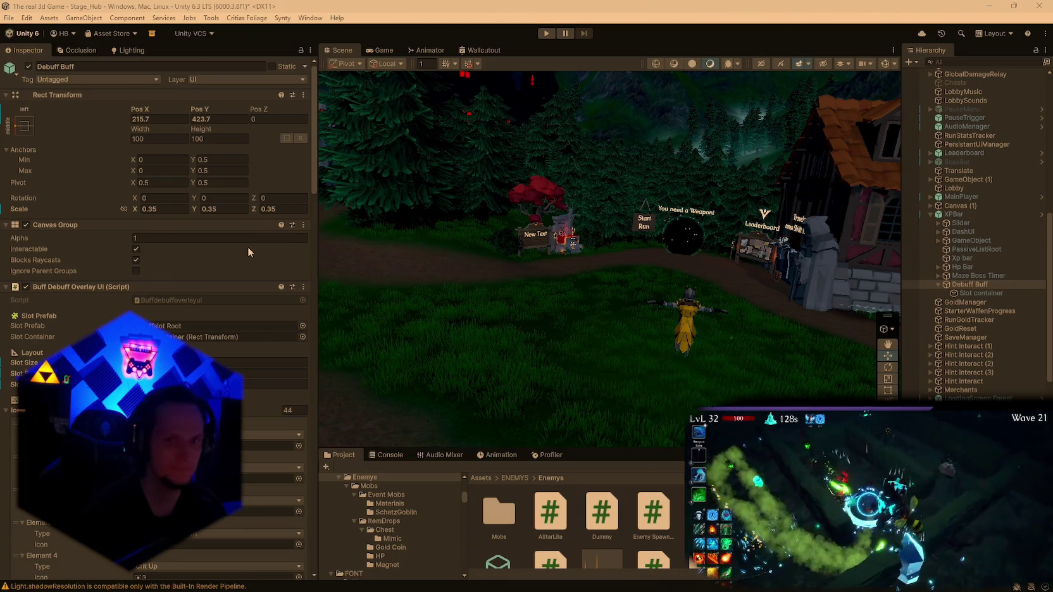
Start a Windows build from Build Profiles, cancel the folder choice, and close the window.
{"action": "scroll", "coordinate": [244, 259], "scroll_direction": "down", "scroll_amount": 5}
{"action": "scroll", "coordinate": [239, 267], "scroll_direction": "down", "scroll_amount": 20}
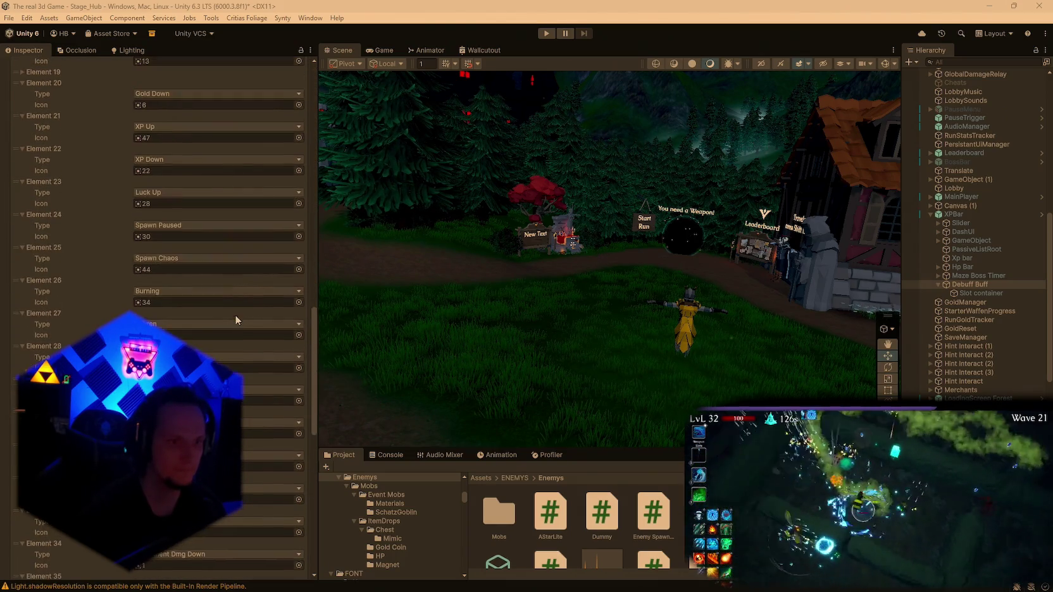
{"action": "scroll", "coordinate": [249, 358], "scroll_direction": "down", "scroll_amount": 15}
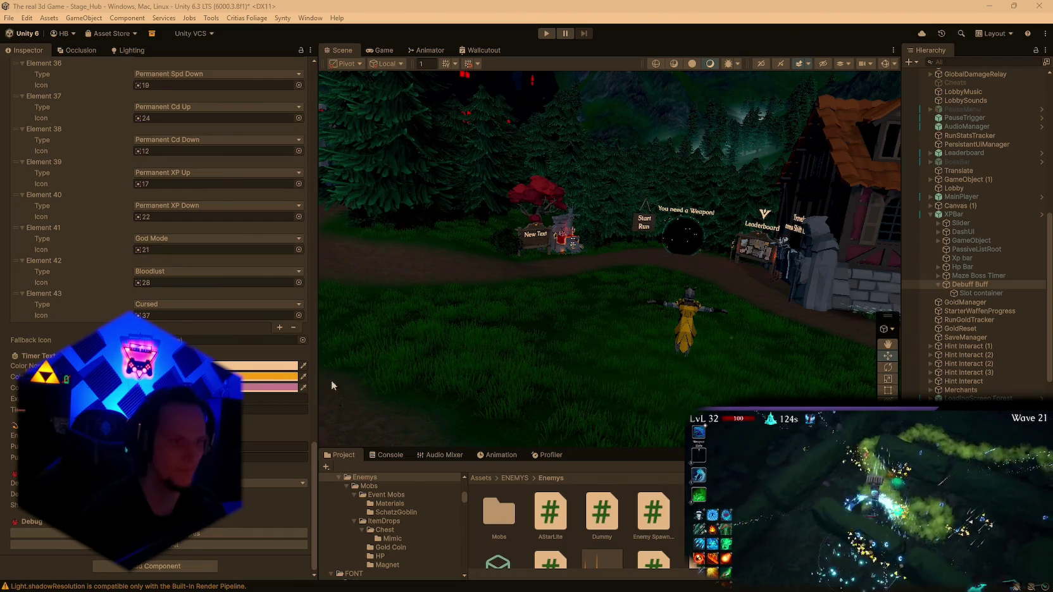
{"action": "left_click", "coordinate": [9, 18]}
{"action": "left_click", "coordinate": [37, 152]}
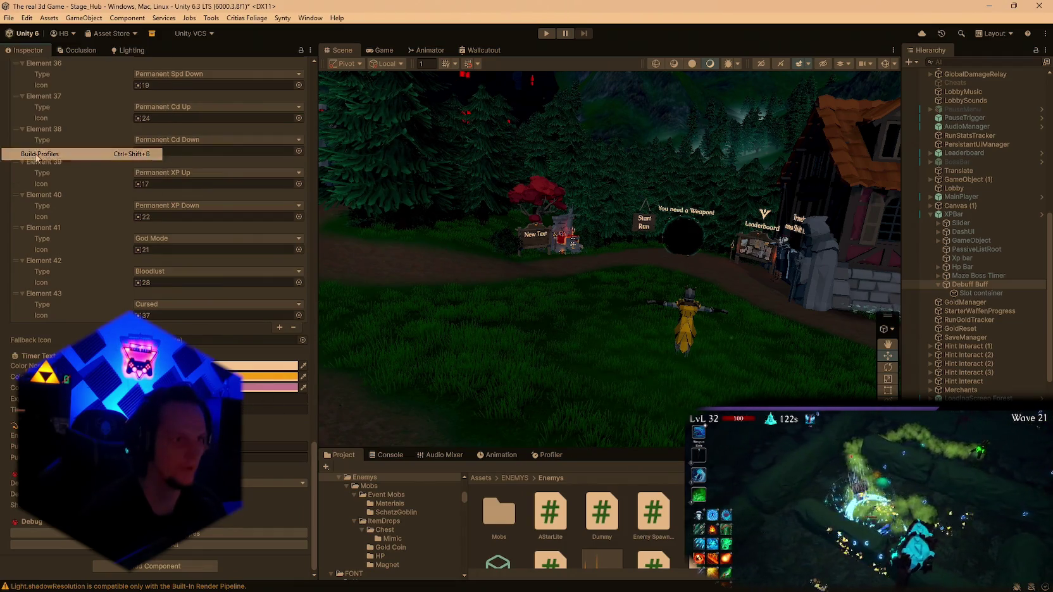
{"action": "left_click", "coordinate": [580, 384]}
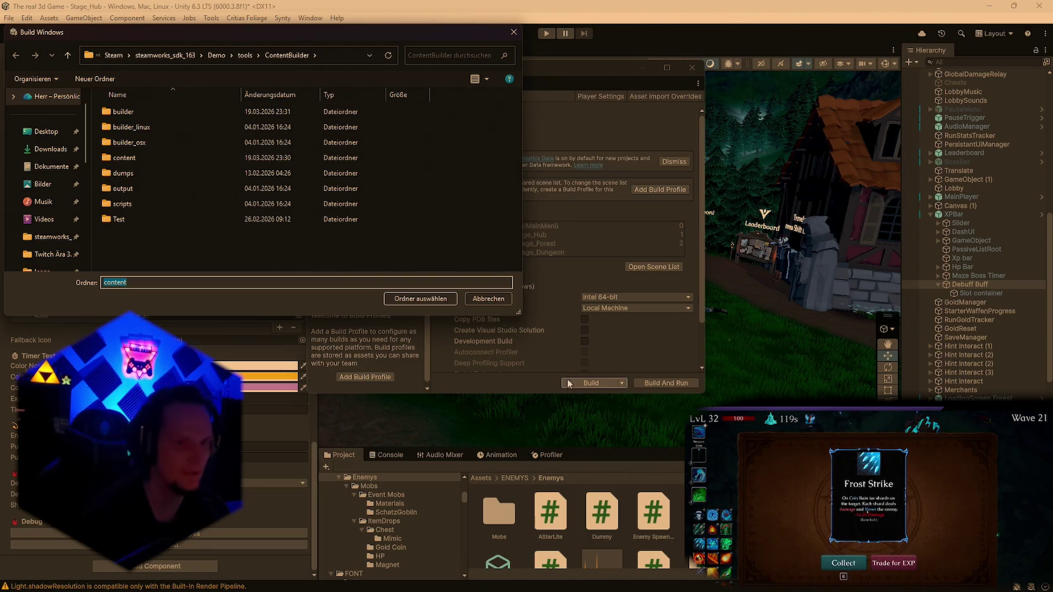
{"action": "left_click", "coordinate": [479, 299]}
{"action": "left_click", "coordinate": [692, 67]}
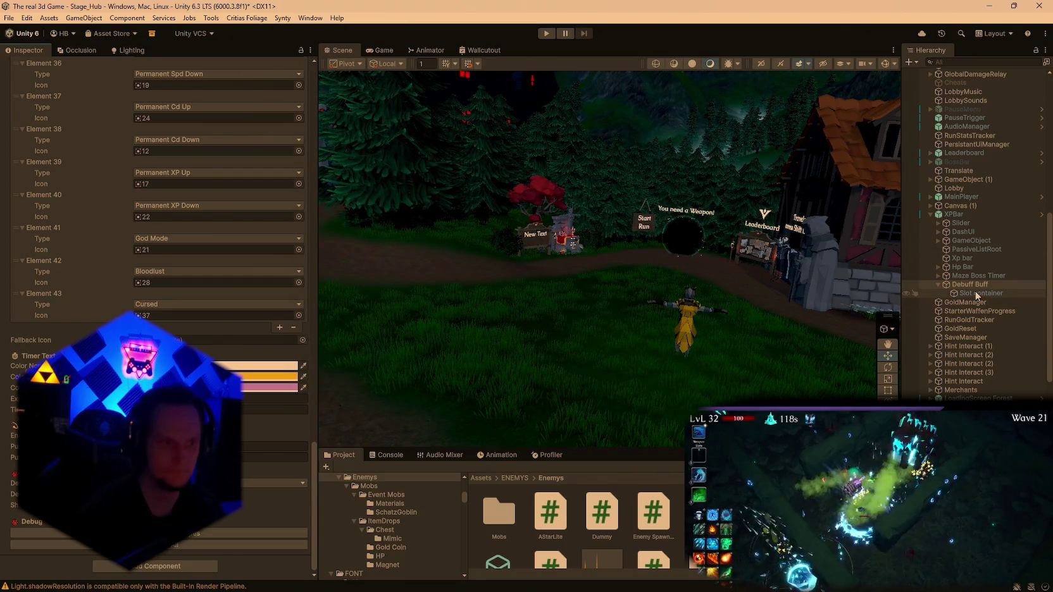
Open the Buff Debuff Overlay UI script via the component's Edit Script option.
{"action": "scroll", "coordinate": [309, 337], "scroll_direction": "up", "scroll_amount": 15}
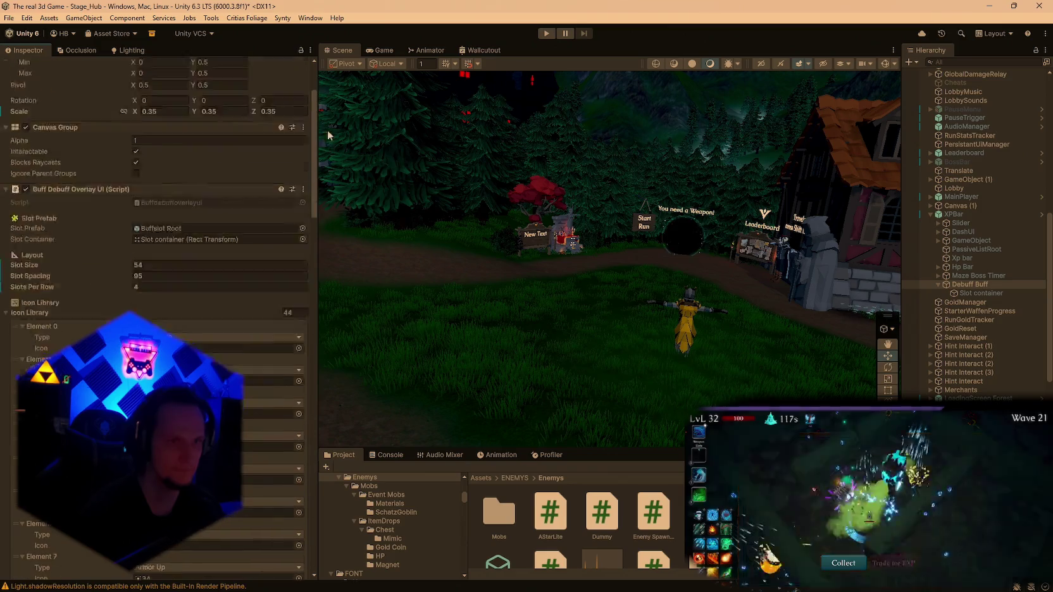
{"action": "left_click", "coordinate": [303, 287]}
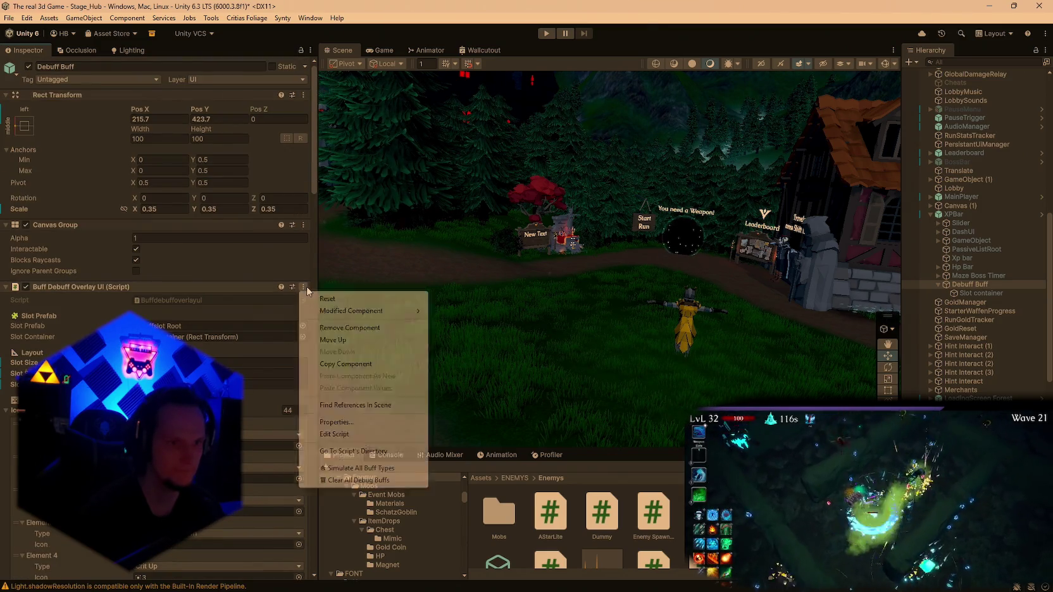
{"action": "left_click", "coordinate": [334, 435]}
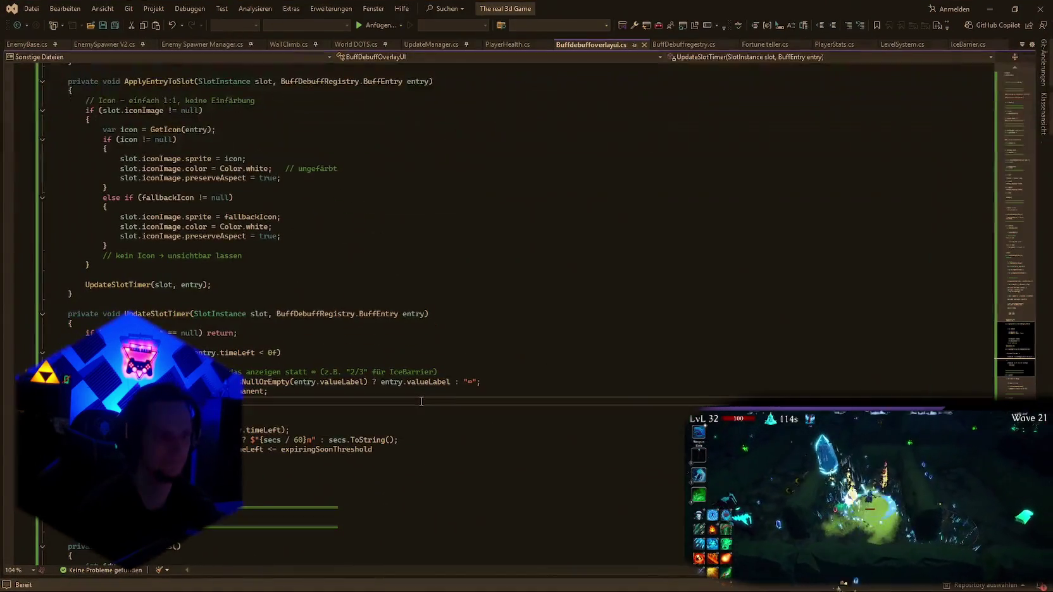
Switch from the BuffDebuffOverlayUI.cs editor back to the Unity editor with Alt+Tab.
{"action": "key", "text": "alt+Tab"}
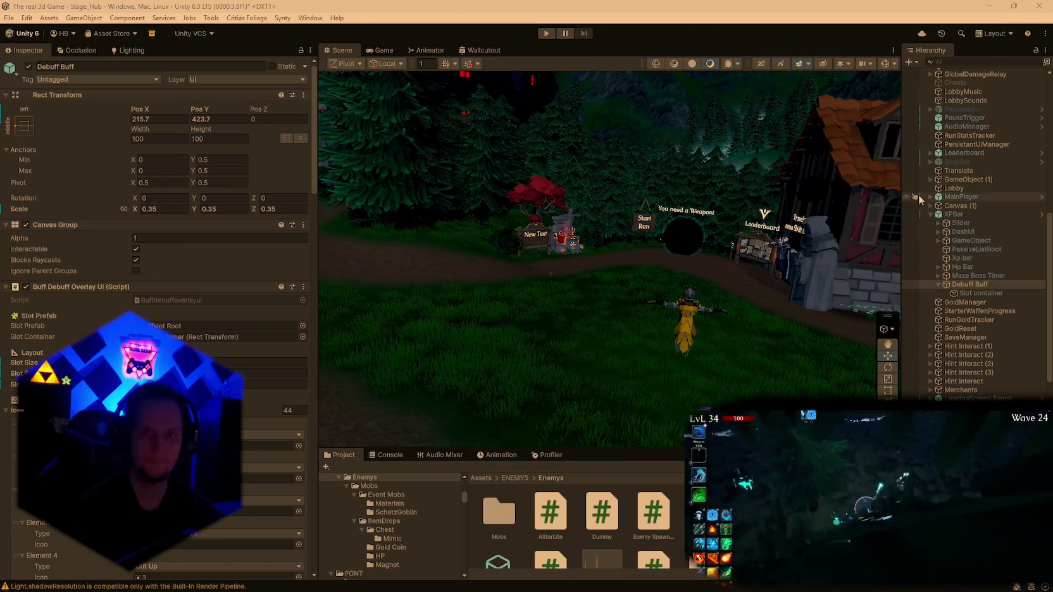
Frame XPBar in the scene and open the XPBar prefab in isolation.
{"action": "scroll", "coordinate": [974, 241], "scroll_direction": "up", "scroll_amount": 2}
{"action": "double_click", "coordinate": [954, 279]}
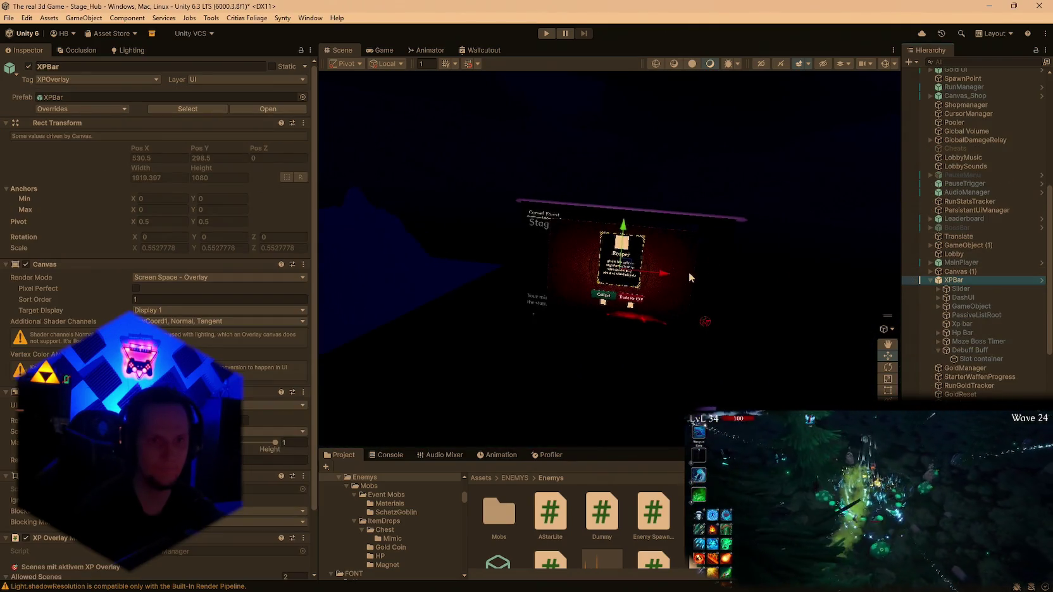
{"action": "scroll", "coordinate": [696, 267], "scroll_direction": "up", "scroll_amount": 5}
{"action": "double_click", "coordinate": [953, 280]}
{"action": "right_click", "coordinate": [953, 282]}
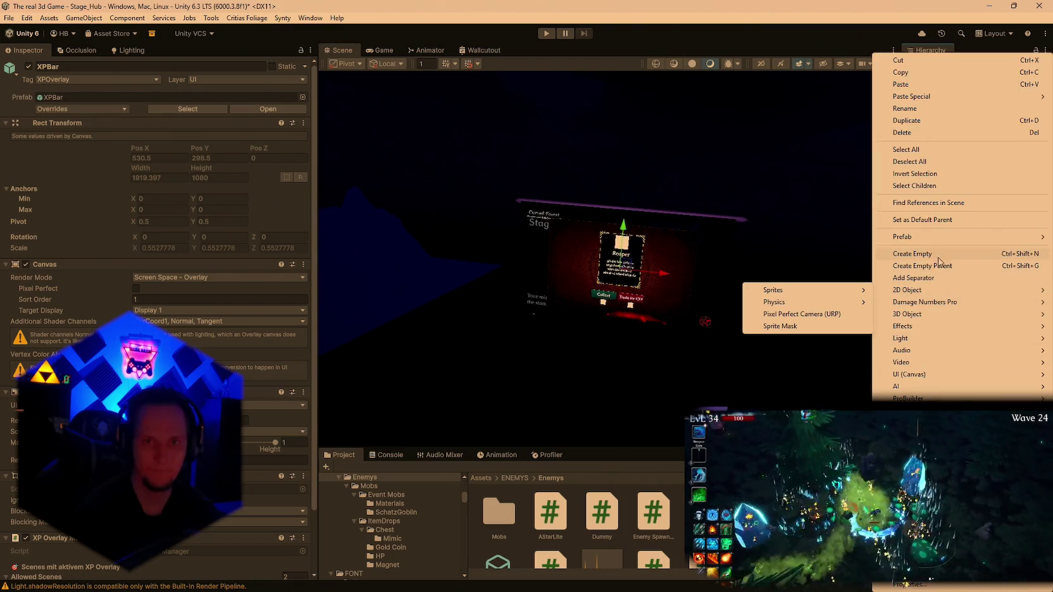
{"action": "mouse_move", "coordinate": [924, 237]}
{"action": "left_click", "coordinate": [806, 251]}
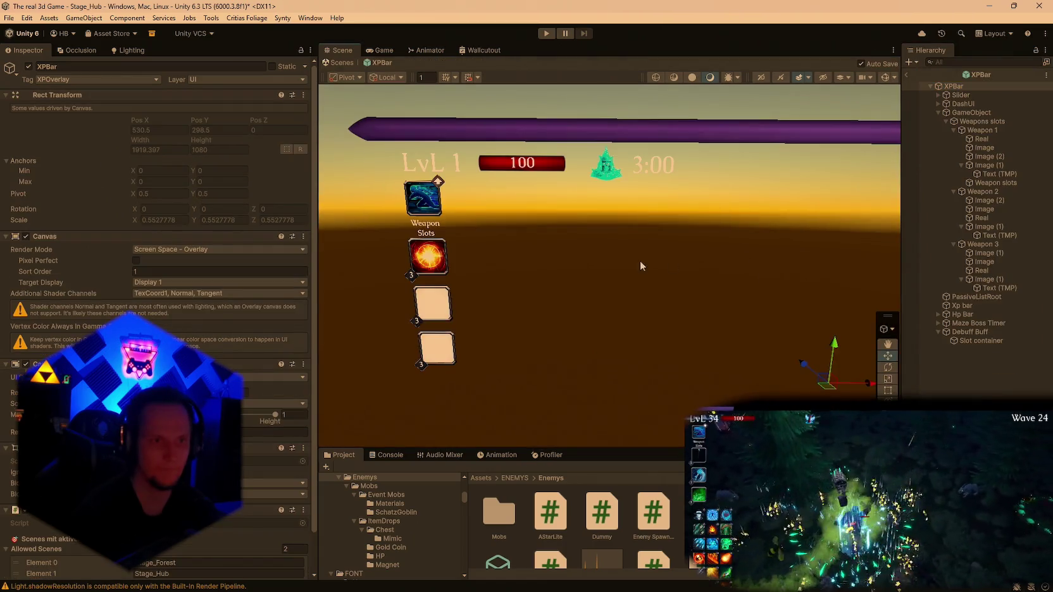
Select Weapons slots and expand it to show Weapon 1–3.
{"action": "left_click_drag", "start_coordinate": [631, 259], "coordinate": [629, 263]}
{"action": "left_click", "coordinate": [974, 113]}
{"action": "left_click", "coordinate": [978, 121]}
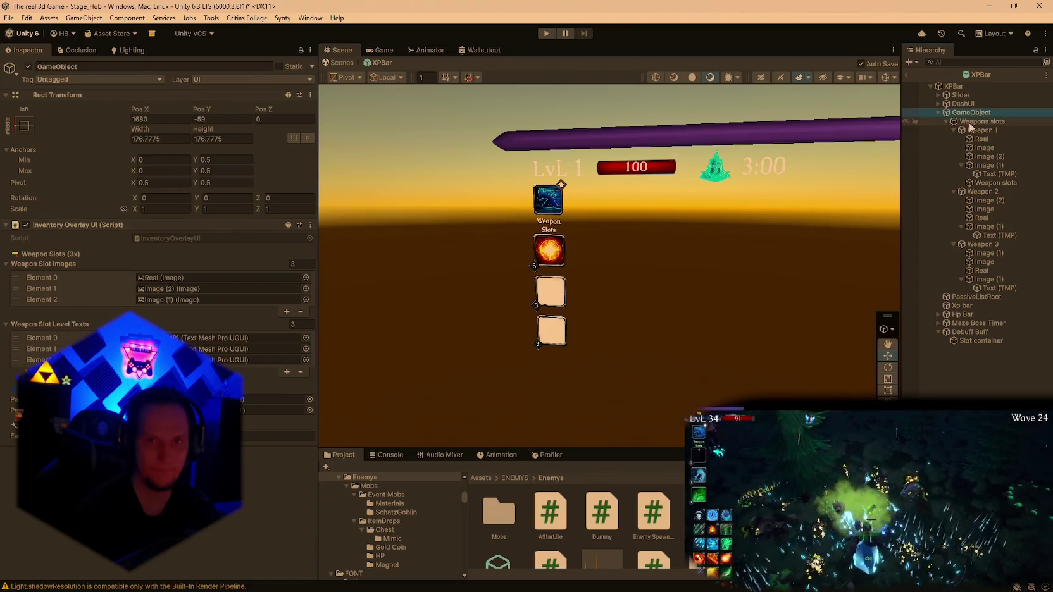
{"action": "left_click", "coordinate": [947, 121]}
{"action": "left_click", "coordinate": [946, 121]}
{"action": "left_click", "coordinate": [946, 122]}
{"action": "left_click", "coordinate": [945, 122]}
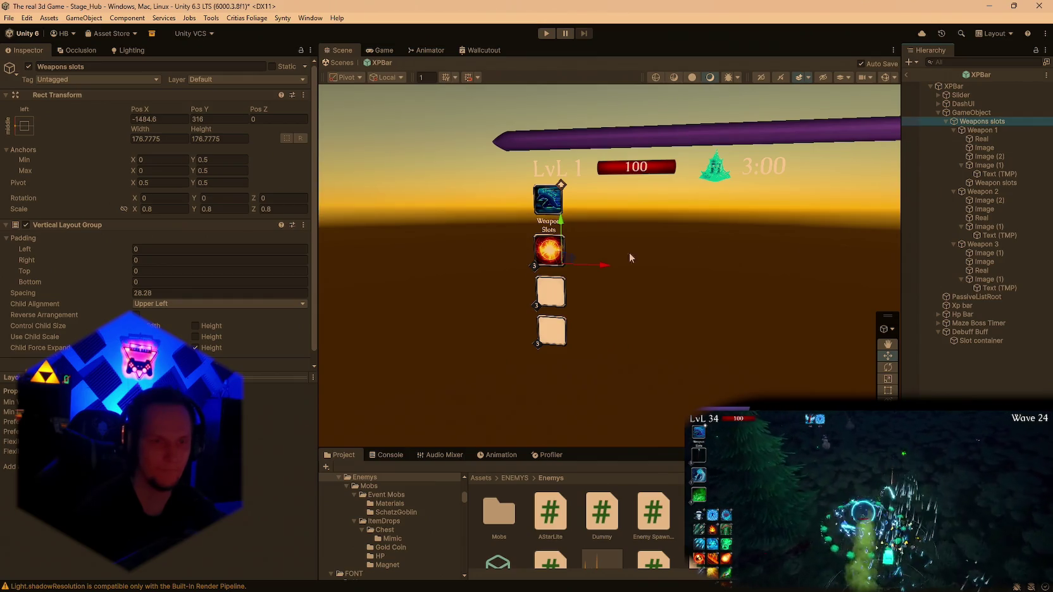
Try shrinking the Weapons slots scale to 0.5 on all axes, then X to 0.7.
{"action": "left_click", "coordinate": [161, 206]}
{"action": "type", "text": "0.4"}
{"action": "key", "text": "BackSpace"}
{"action": "type", "text": "5"}
{"action": "left_click", "coordinate": [227, 206]}
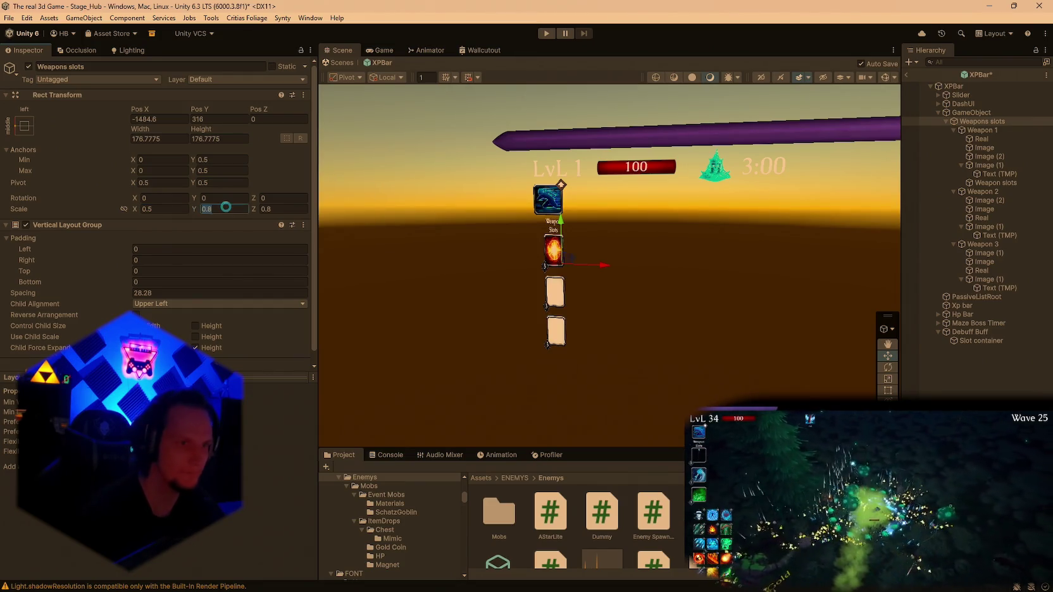
{"action": "type", "text": "0.5"}
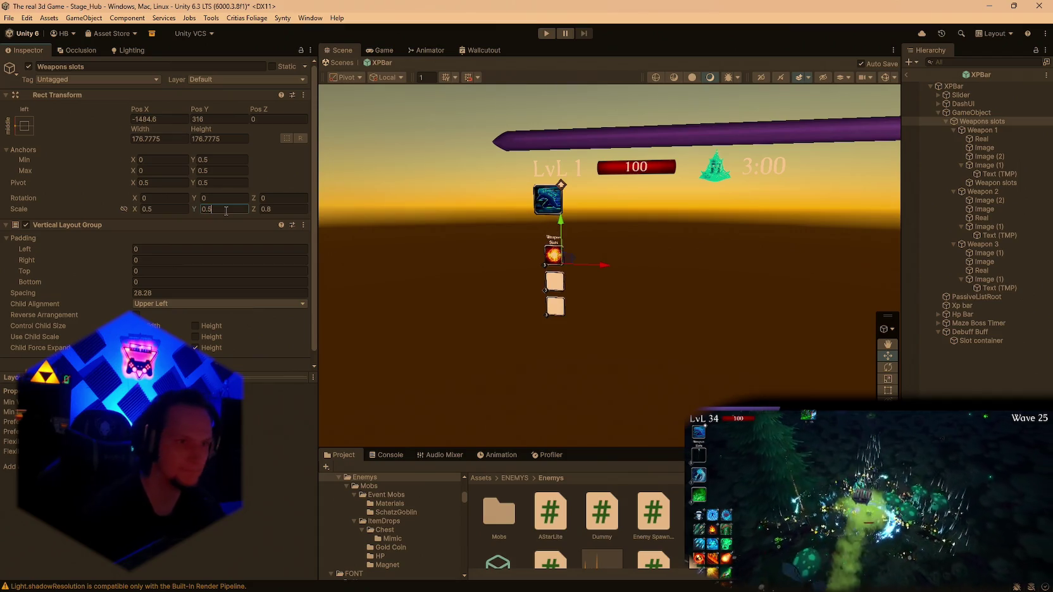
{"action": "left_click", "coordinate": [286, 211]}
{"action": "type", "text": "0.5"}
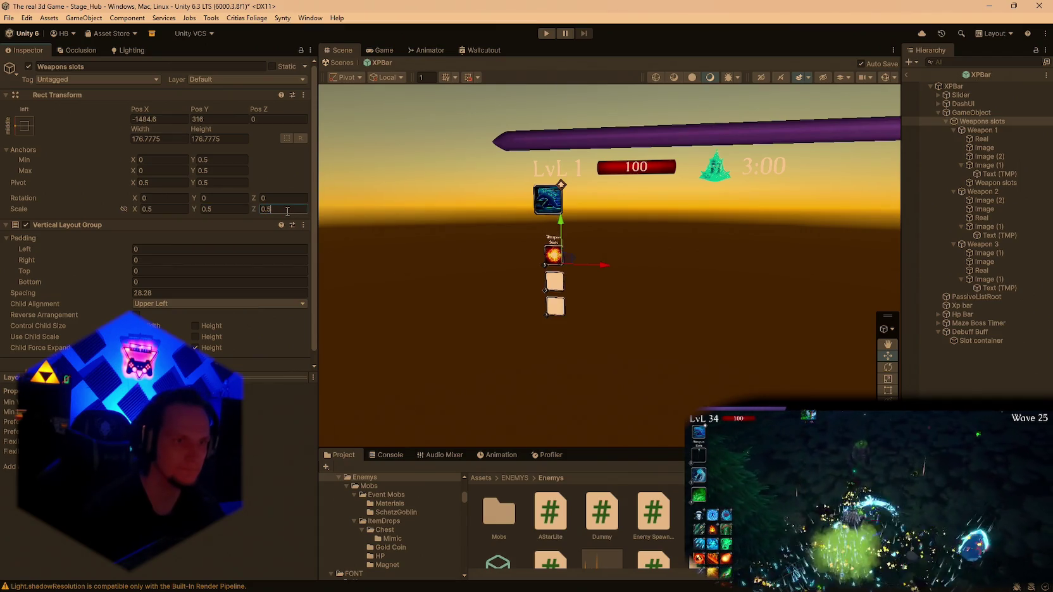
{"action": "left_click", "coordinate": [175, 210]}
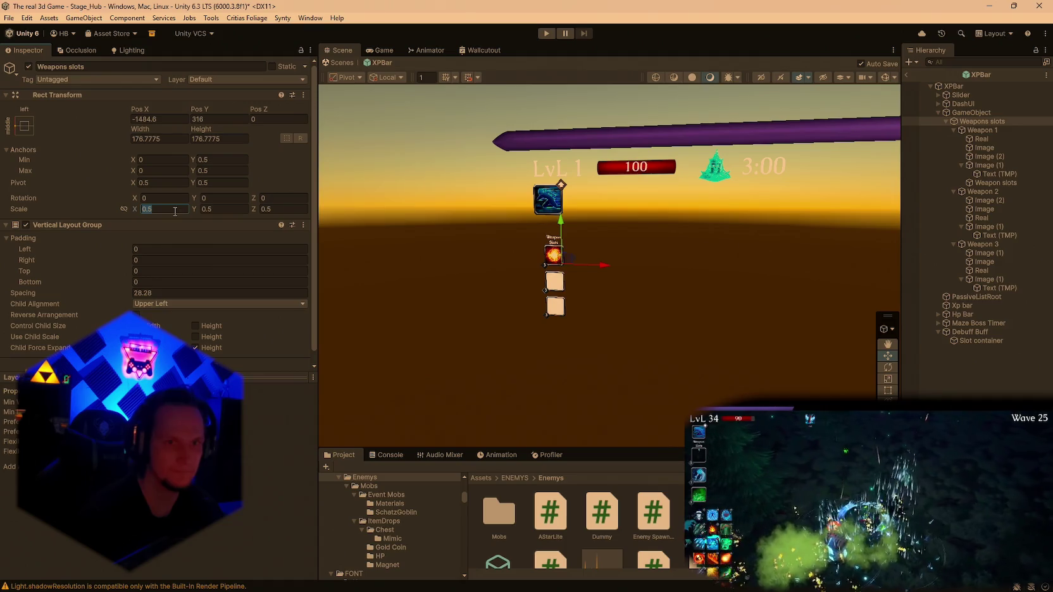
{"action": "type", "text": "0.5"}
{"action": "key", "text": "BackSpace"}
{"action": "type", "text": "7"}
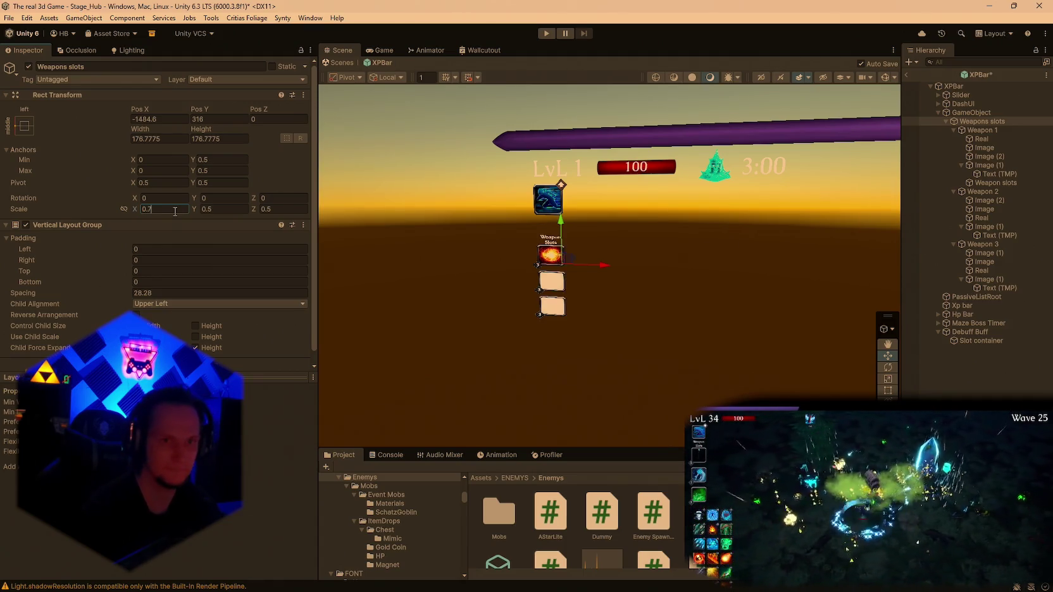
Try a 0.6 scale, undo back to 0.8, and lower the column to Pos Y 301.
{"action": "key", "text": "ctrl+z"}
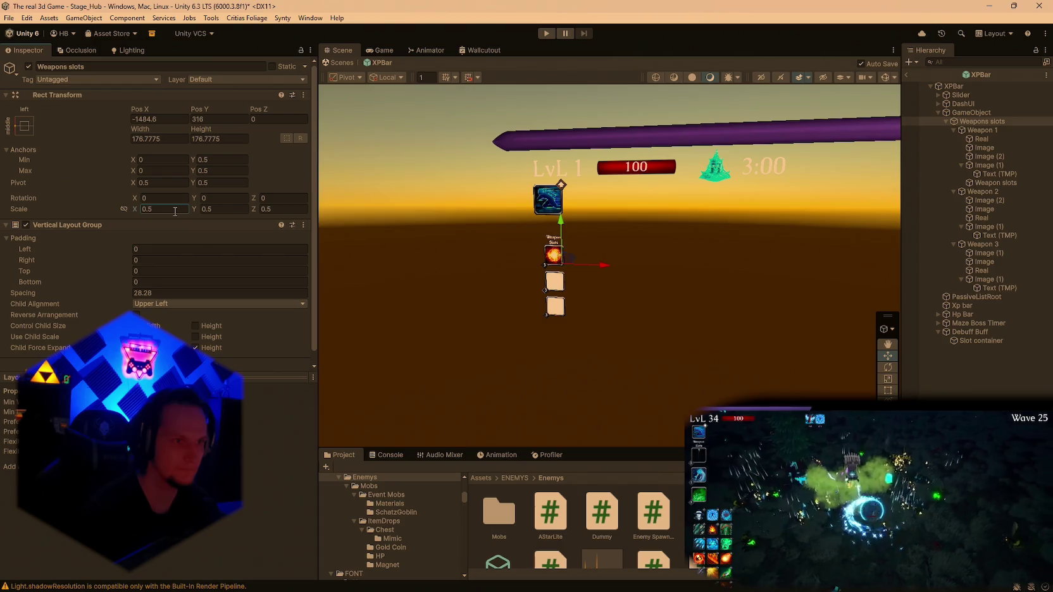
{"action": "left_click", "coordinate": [175, 211]}
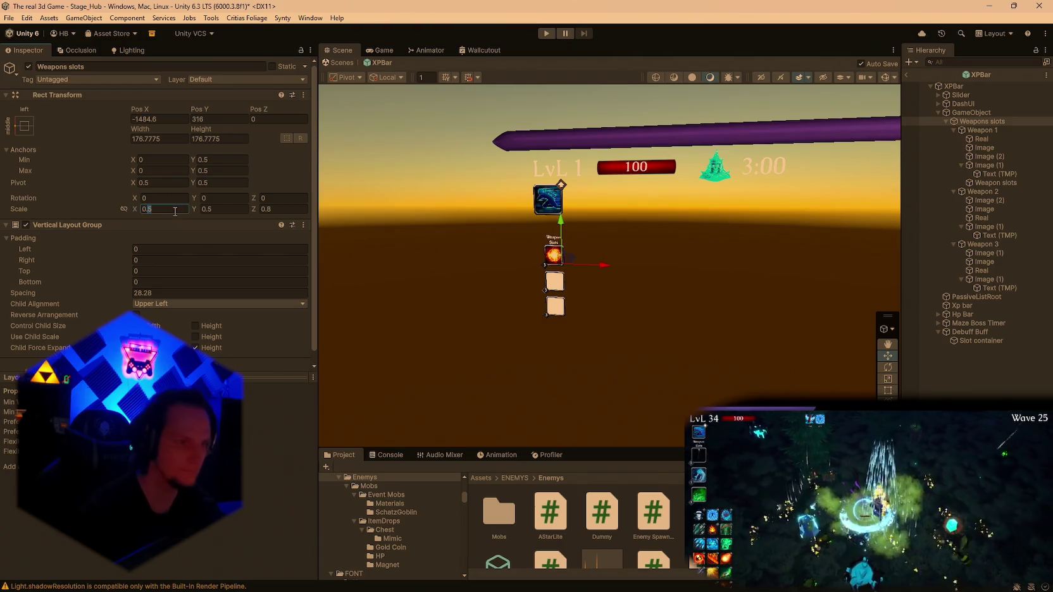
{"action": "type", "text": "0.6"}
{"action": "left_click", "coordinate": [216, 209]}
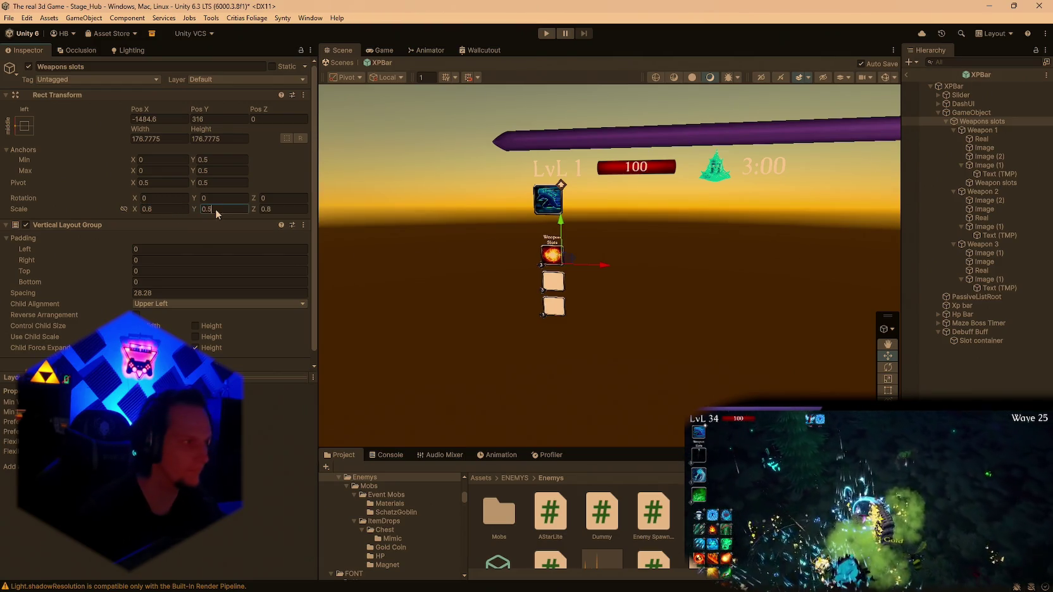
{"action": "type", "text": "0.6"}
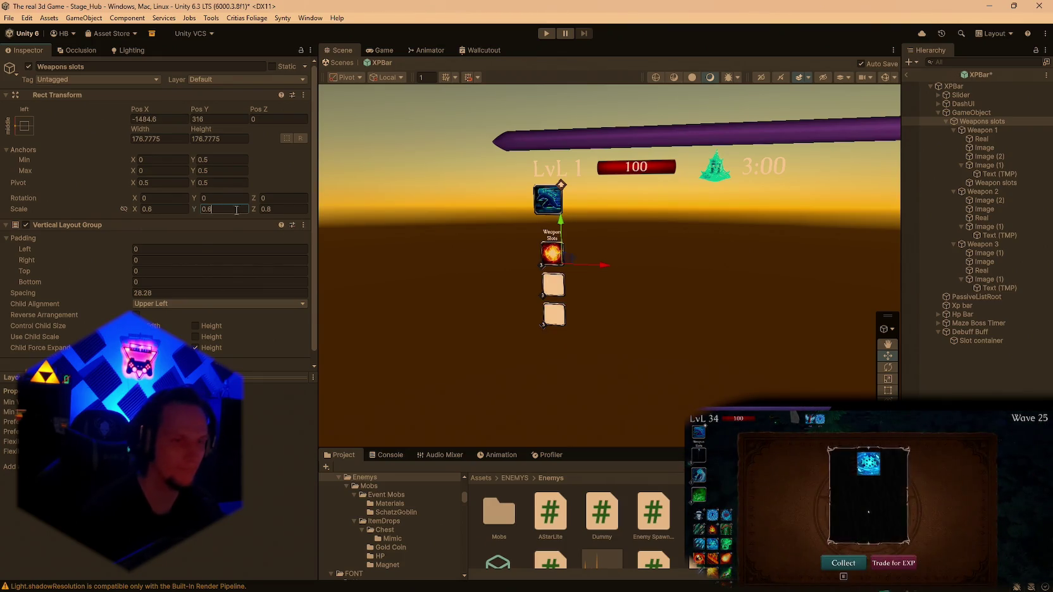
{"action": "key", "text": "Tab"}
{"action": "left_click", "coordinate": [285, 212]}
{"action": "key", "text": "ctrl+z"}
{"action": "key", "text": "ctrl+z"}
{"action": "key", "text": "ctrl+z"}
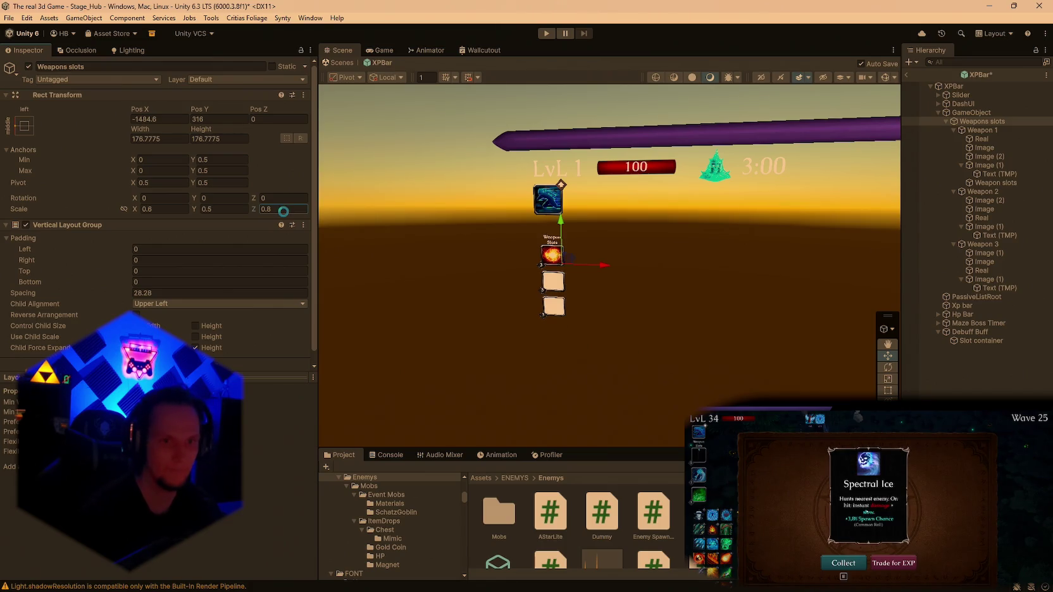
{"action": "key", "text": "ctrl+z"}
{"action": "key", "text": "ctrl+z"}
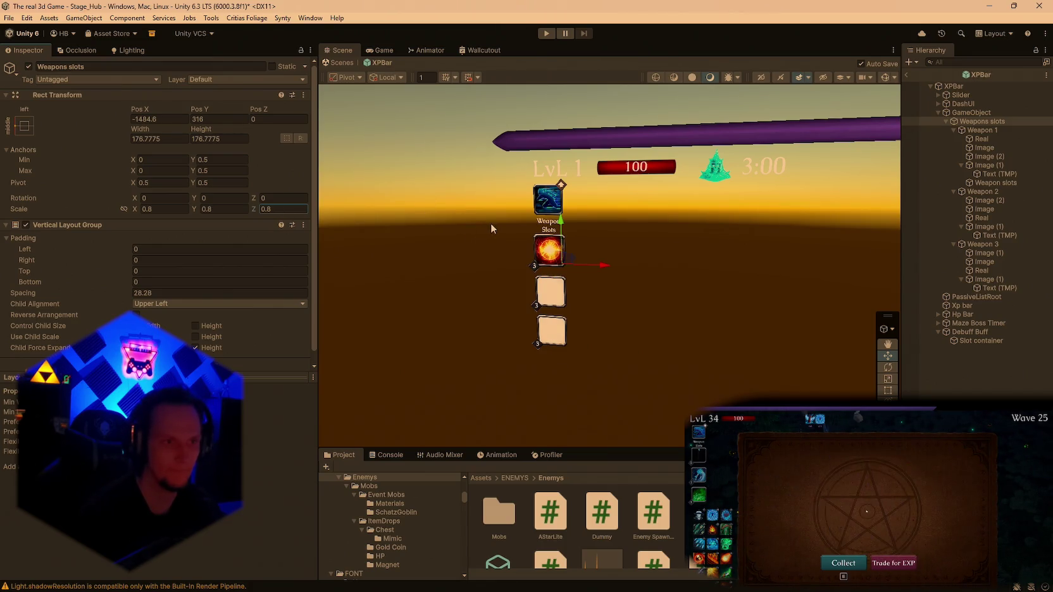
{"action": "left_click_drag", "start_coordinate": [563, 221], "coordinate": [563, 227]}
{"action": "left_click", "coordinate": [984, 131]}
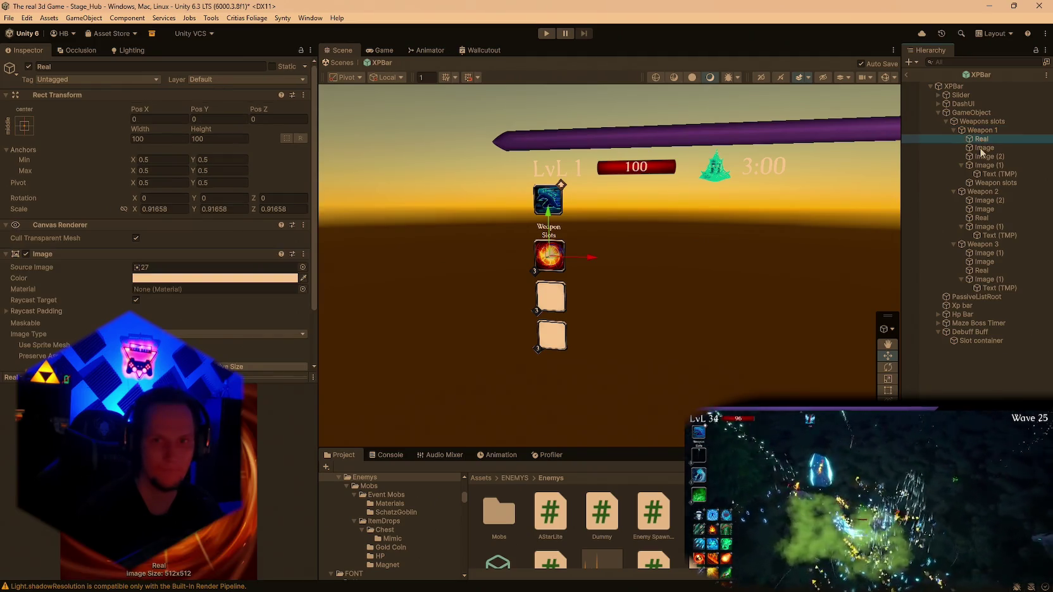
Step through Weapon 1's children to select the Weapon slots text label.
{"action": "left_click", "coordinate": [983, 148]}
{"action": "left_click", "coordinate": [982, 157]}
{"action": "left_click", "coordinate": [985, 166]}
{"action": "left_click", "coordinate": [985, 174]}
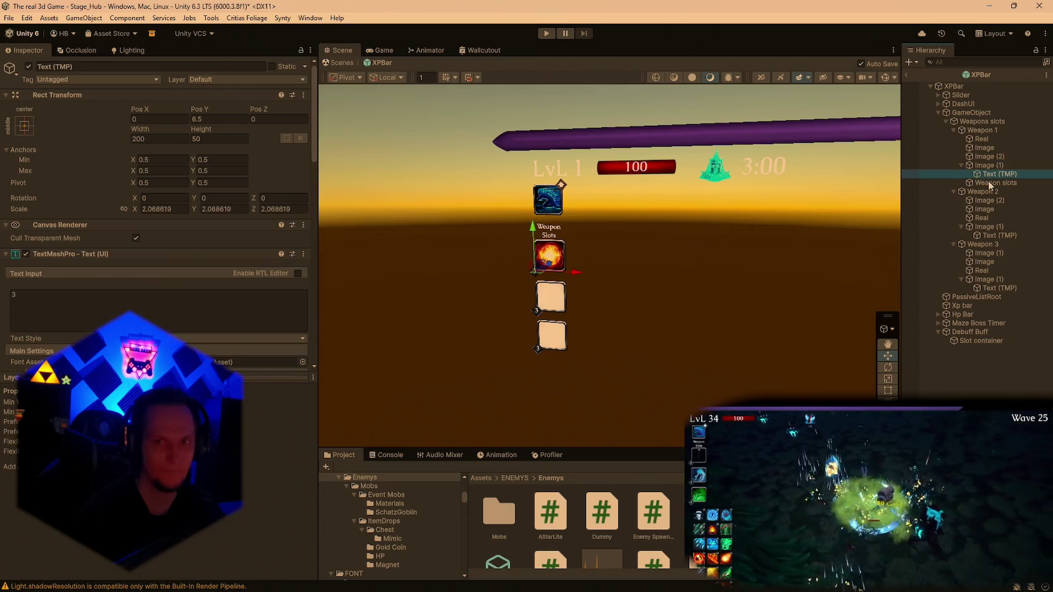
{"action": "left_click", "coordinate": [991, 183]}
Raise the Weapon Slots label to Pos Y 87 and left-align its text.
{"action": "left_click_drag", "start_coordinate": [545, 212], "coordinate": [549, 197]}
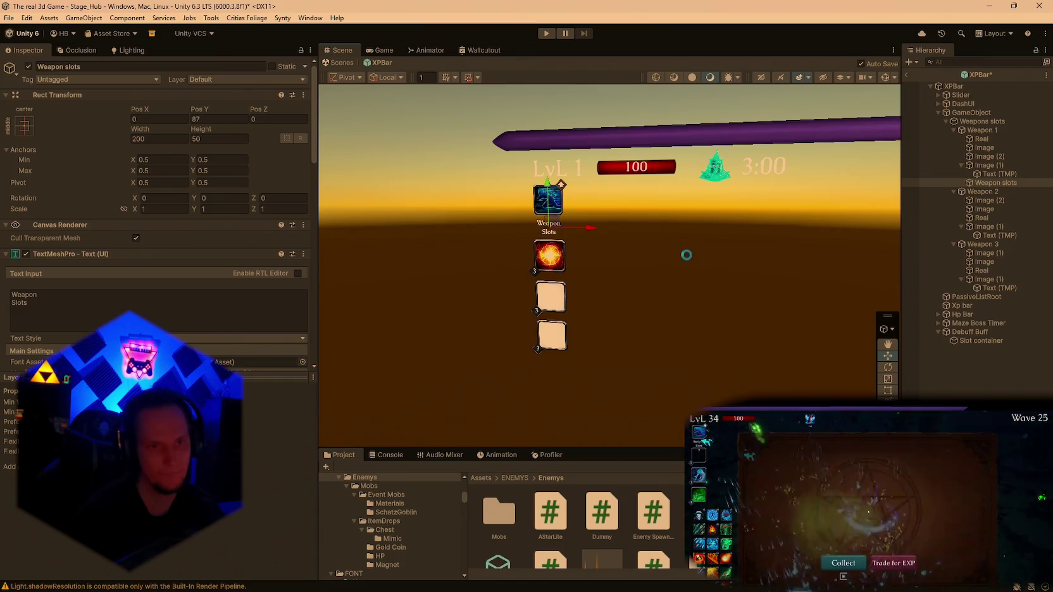
{"action": "mouse_move", "coordinate": [621, 223]}
{"action": "left_mouse_down"}
{"action": "mouse_move", "coordinate": [625, 240]}
{"action": "mouse_move", "coordinate": [643, 241]}
{"action": "left_mouse_up"}
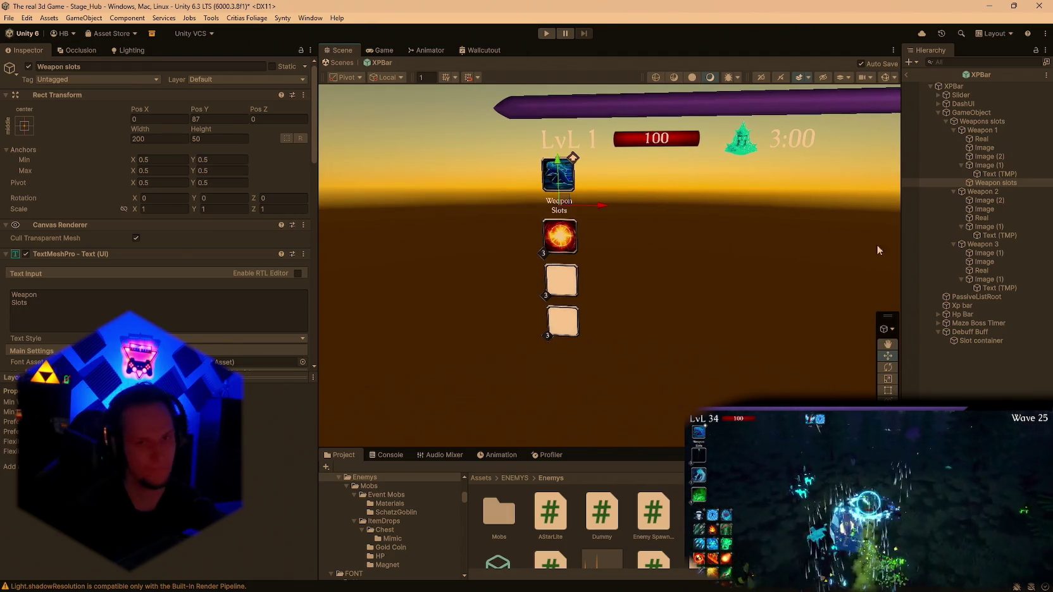
{"action": "mouse_move", "coordinate": [857, 246]}
{"action": "left_mouse_down"}
{"action": "mouse_move", "coordinate": [731, 217]}
{"action": "mouse_move", "coordinate": [917, 227]}
{"action": "left_mouse_up"}
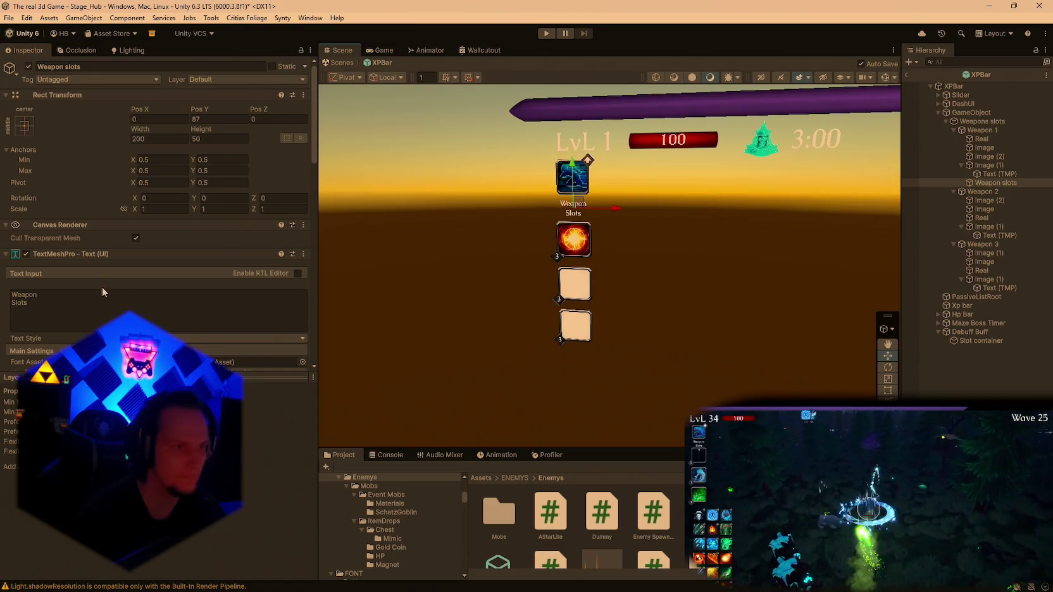
{"action": "scroll", "coordinate": [158, 304], "scroll_direction": "down", "scroll_amount": 5}
{"action": "left_click", "coordinate": [137, 289]}
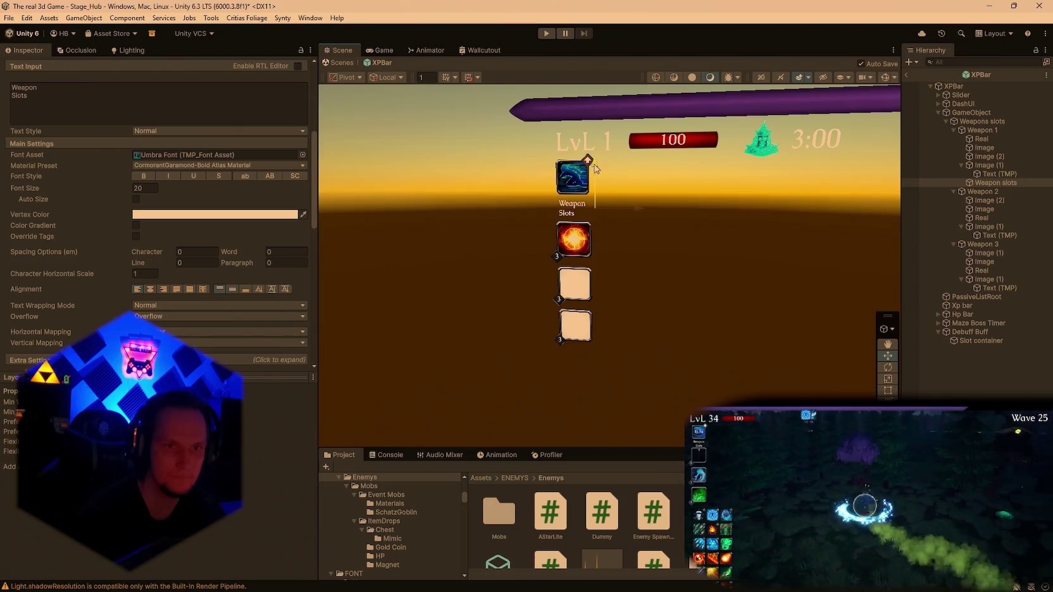
Move the label up and back, then centre its text and shift it left beneath the first icon.
{"action": "left_click_drag", "start_coordinate": [598, 205], "coordinate": [598, 98]}
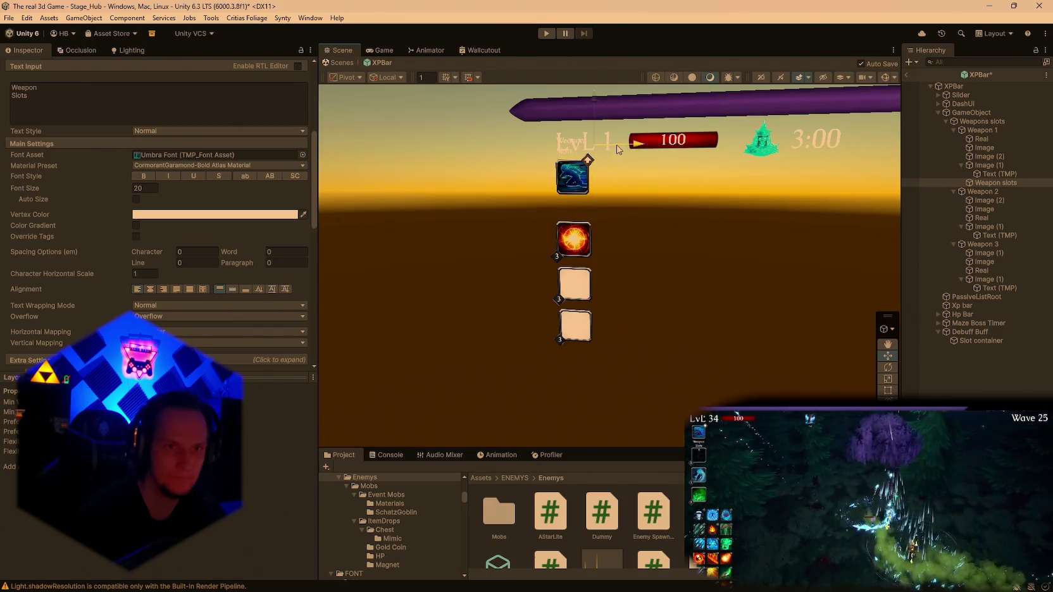
{"action": "left_click_drag", "start_coordinate": [597, 114], "coordinate": [594, 178]}
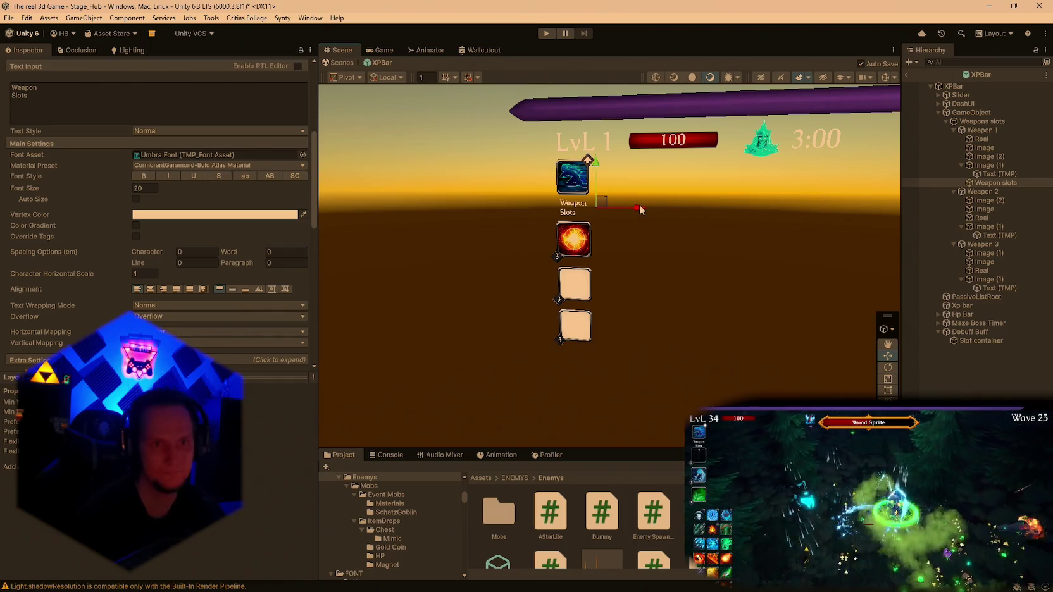
{"action": "left_click_drag", "start_coordinate": [639, 209], "coordinate": [638, 210]}
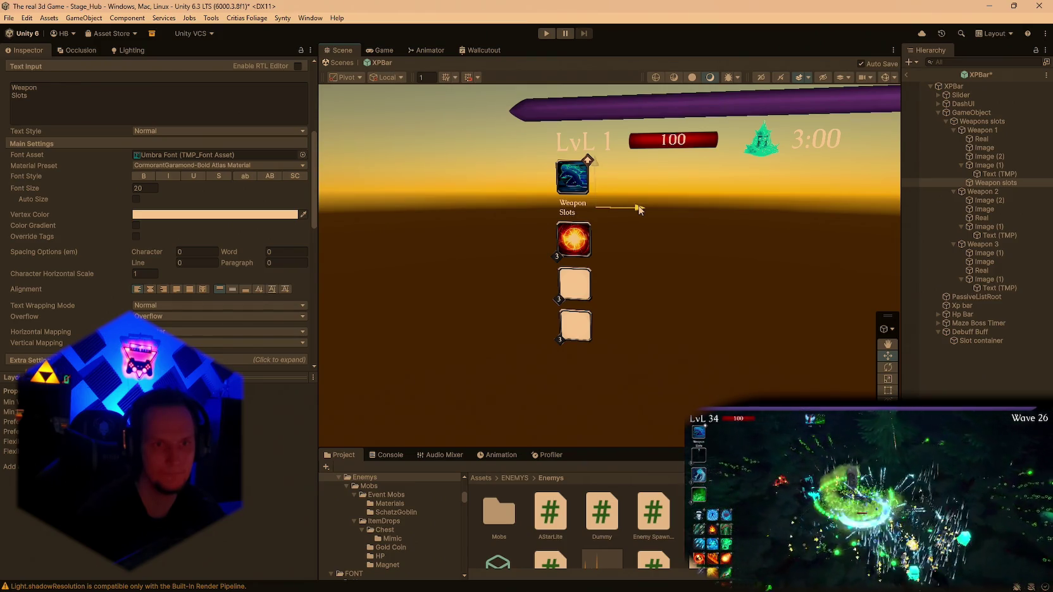
{"action": "mouse_move", "coordinate": [658, 193]}
{"action": "left_mouse_down", "text": "alt"}
{"action": "mouse_move", "coordinate": [703, 187]}
{"action": "mouse_move", "coordinate": [646, 206]}
{"action": "left_mouse_up", "text": "alt"}
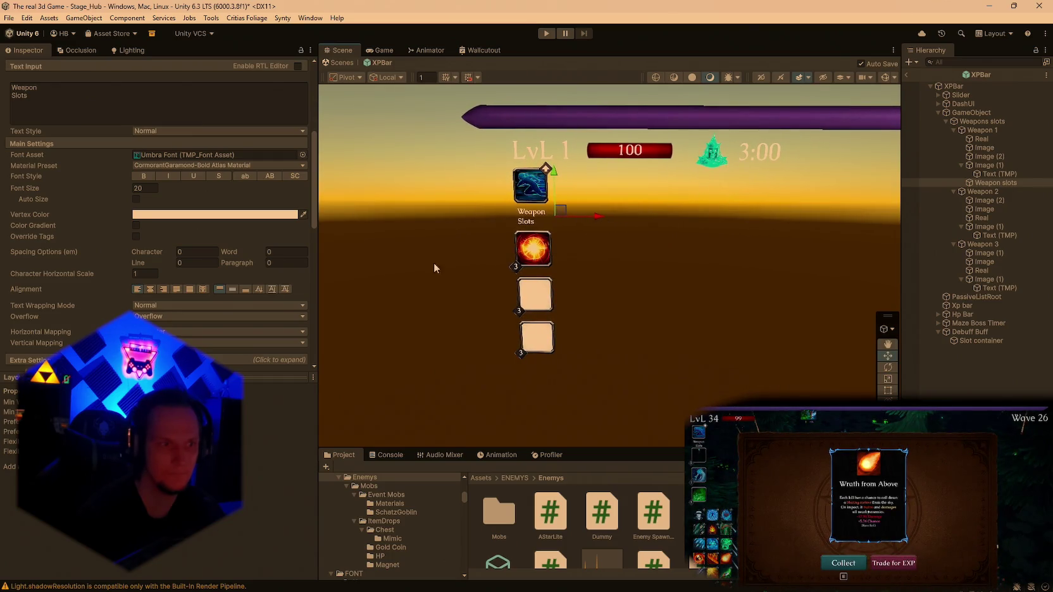
{"action": "left_click", "coordinate": [149, 289]}
{"action": "left_click_drag", "start_coordinate": [593, 215], "coordinate": [573, 223]}
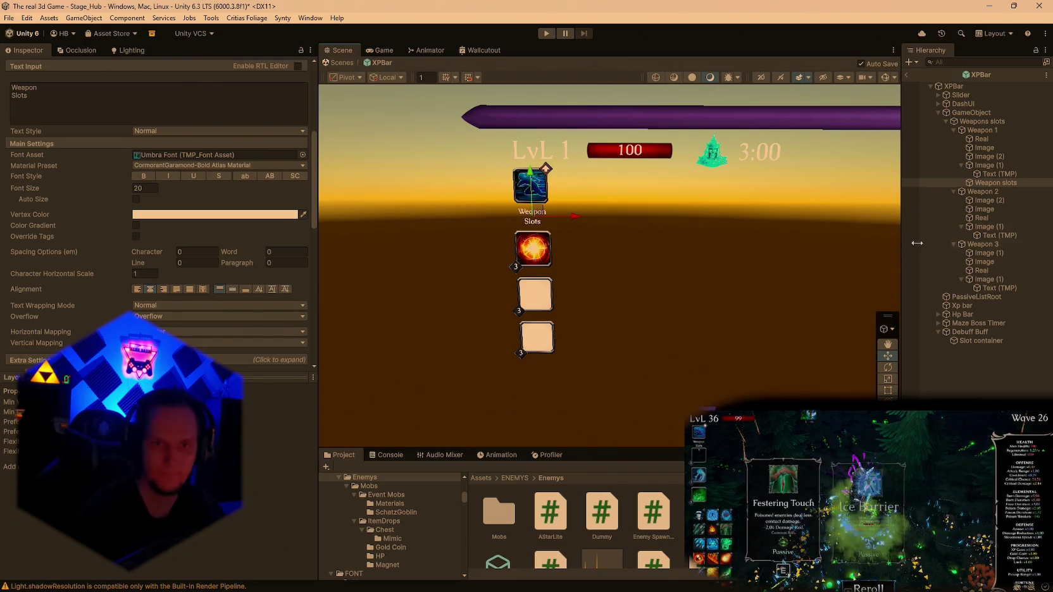
Frame PassiveListRoot, enlarge the project browser with the splitter, and exit XPBar prefab editing.
{"action": "double_click", "coordinate": [975, 297]}
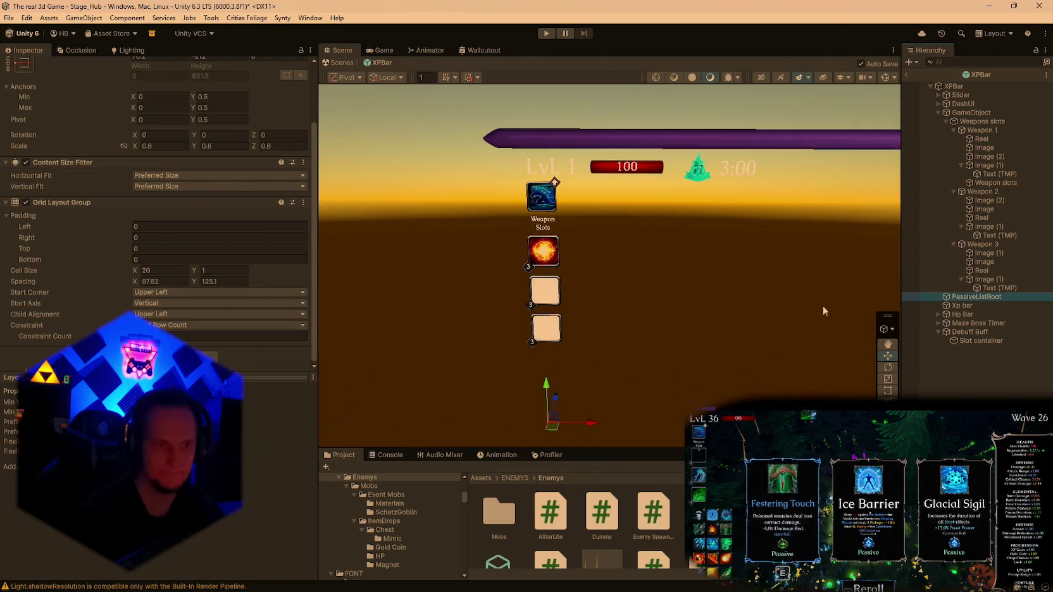
{"action": "right_click", "coordinate": [970, 302]}
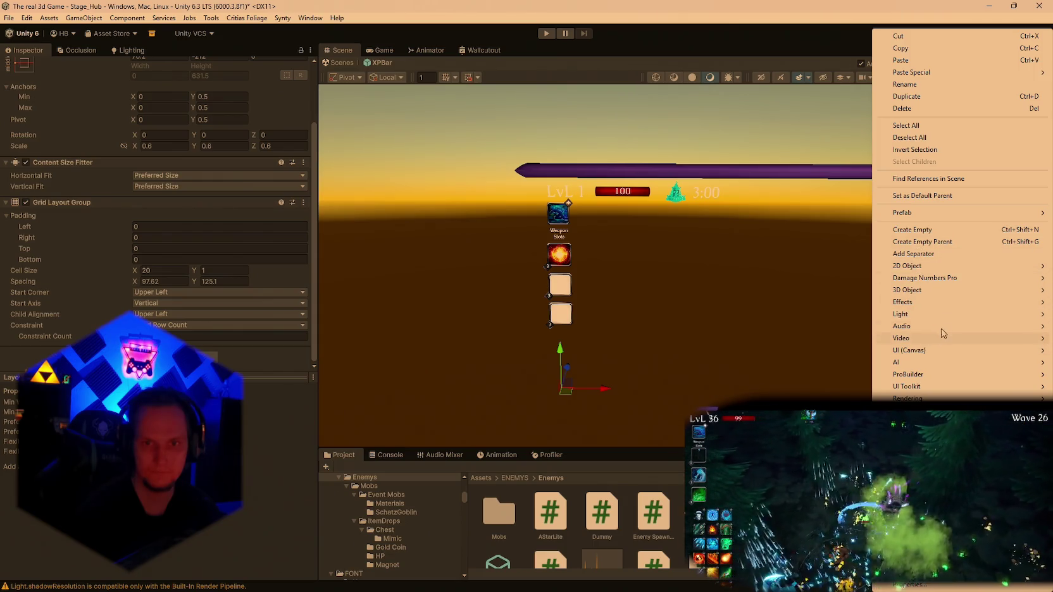
{"action": "left_click", "coordinate": [800, 342]}
{"action": "left_click", "coordinate": [975, 296]}
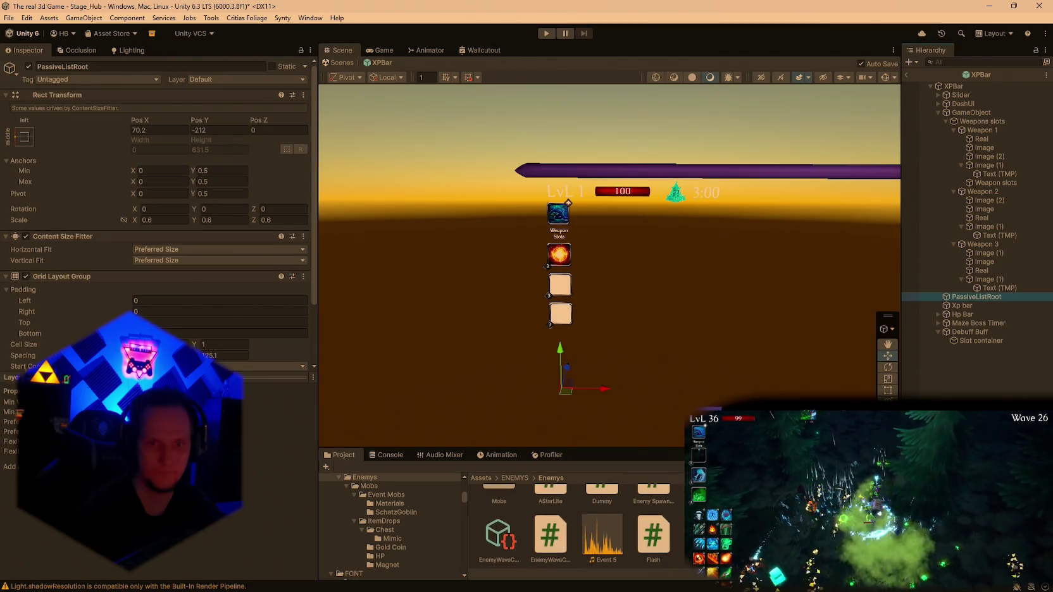
{"action": "left_click_drag", "start_coordinate": [781, 448], "coordinate": [780, 382]}
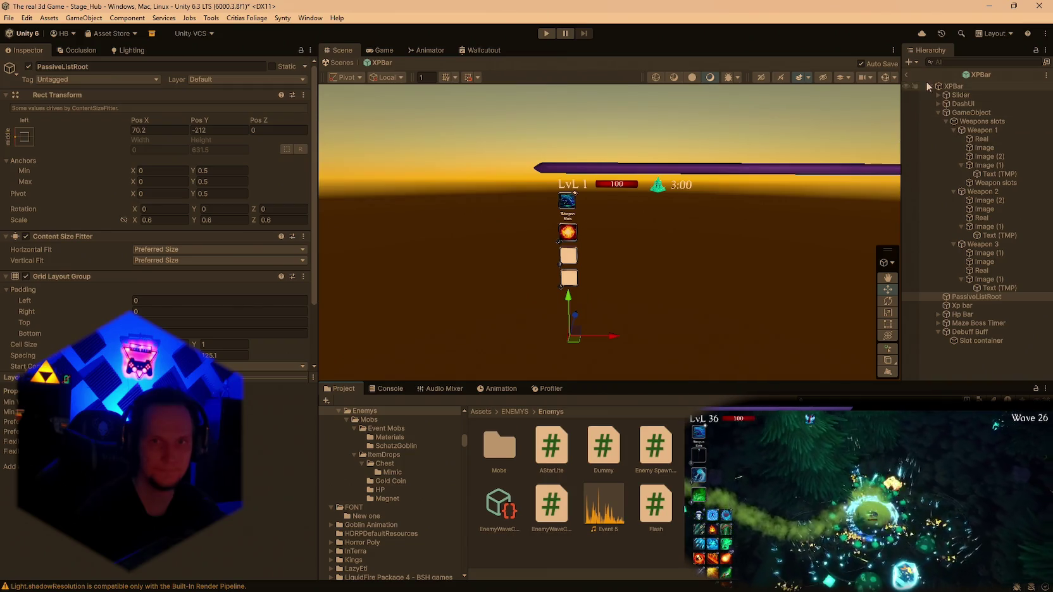
{"action": "left_click", "coordinate": [906, 75]}
Start a fresh play session in the hub and walk toward the Start Run sign.
{"action": "left_click", "coordinate": [546, 34]}
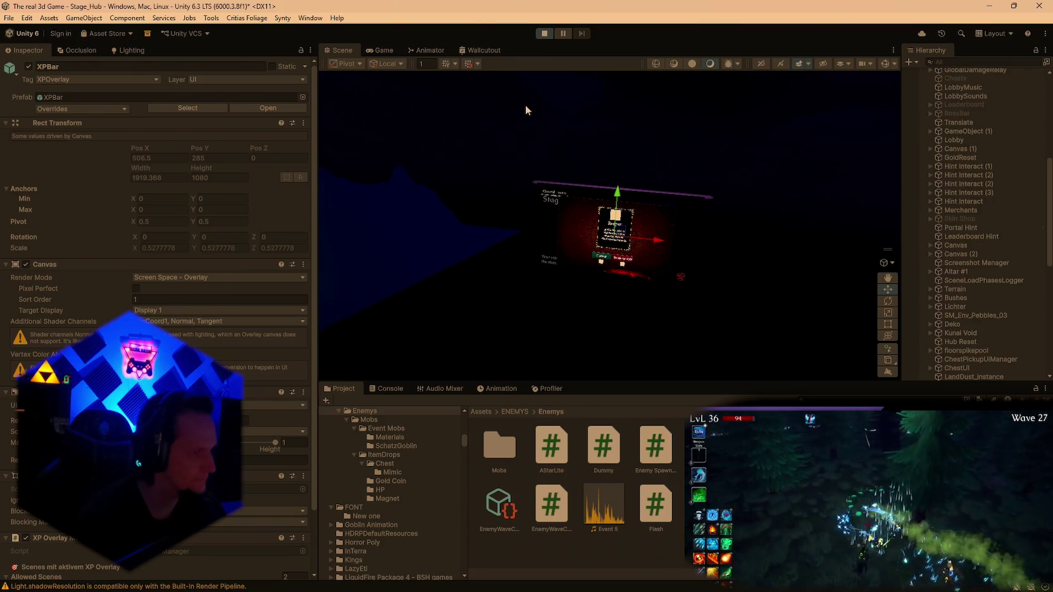
{"action": "key", "text": "w"}
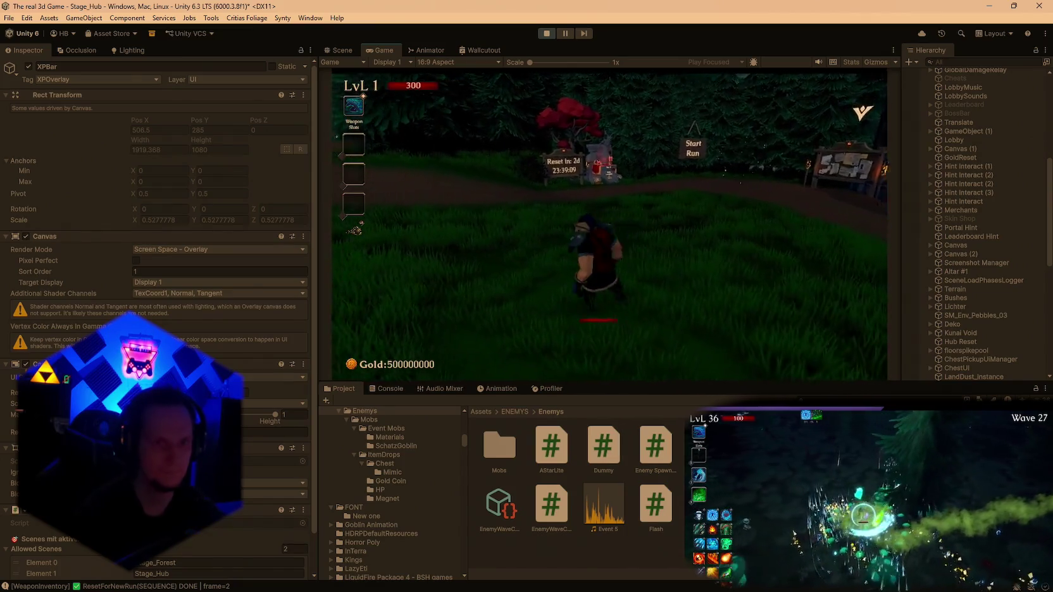
Walk on and pick the first level-up upgrades: Scorched Ground, Fire Cobra, Eye of Greed, Blaze Dash.
{"action": "key", "text": "s"}
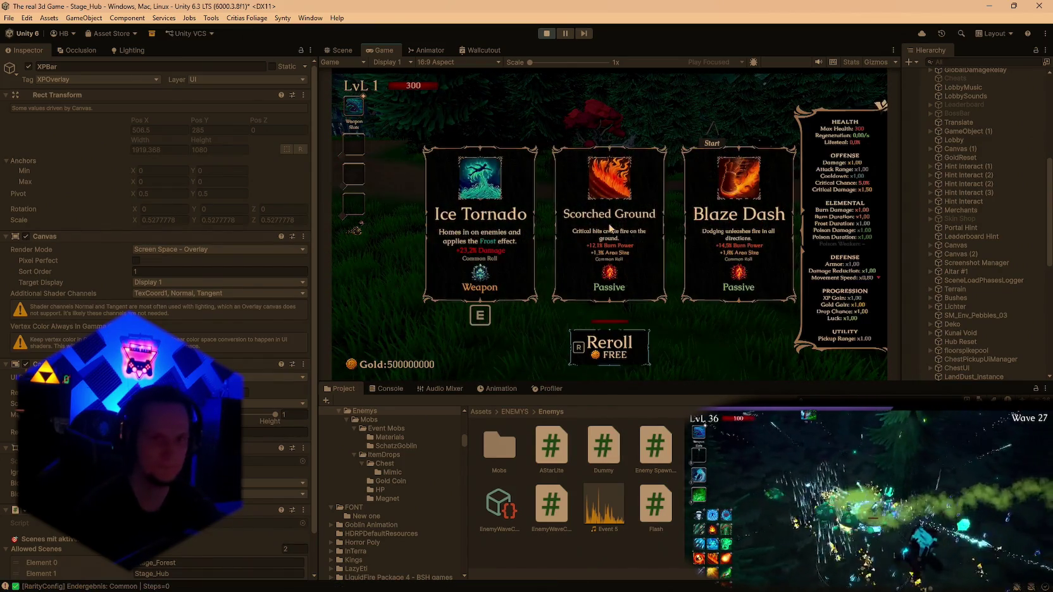
{"action": "left_click", "coordinate": [610, 223]}
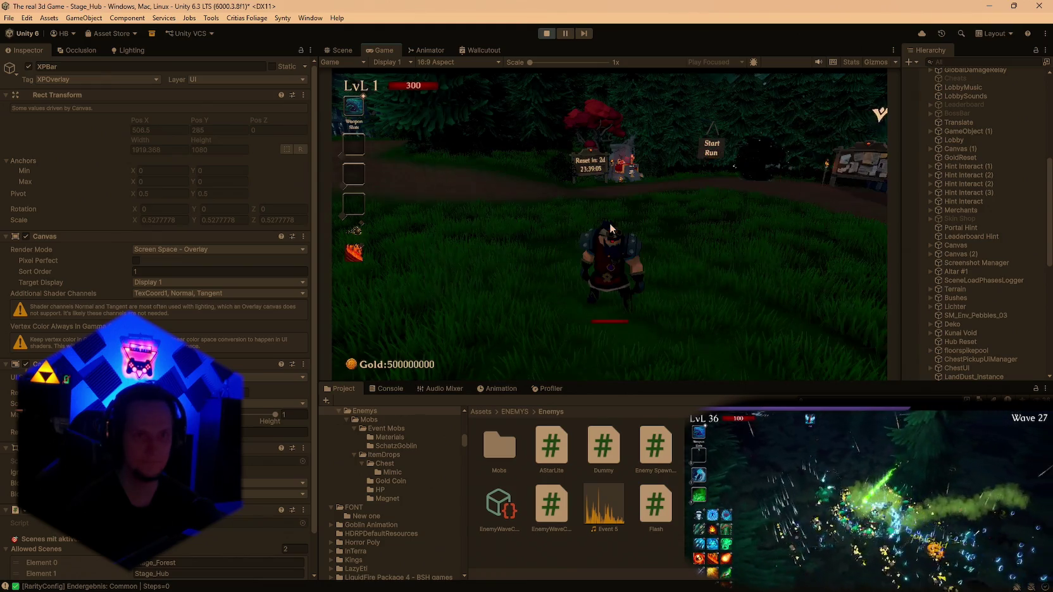
{"action": "left_click", "coordinate": [610, 223]}
{"action": "left_click", "coordinate": [608, 223]}
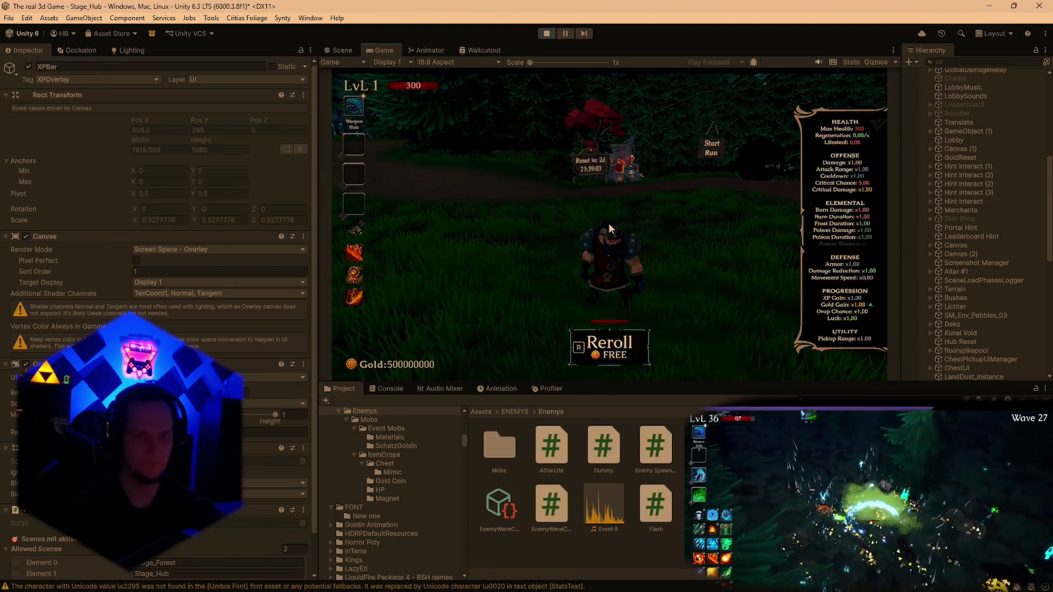
{"action": "left_click", "coordinate": [609, 225]}
{"action": "left_click", "coordinate": [609, 226]}
{"action": "left_click", "coordinate": [609, 225]}
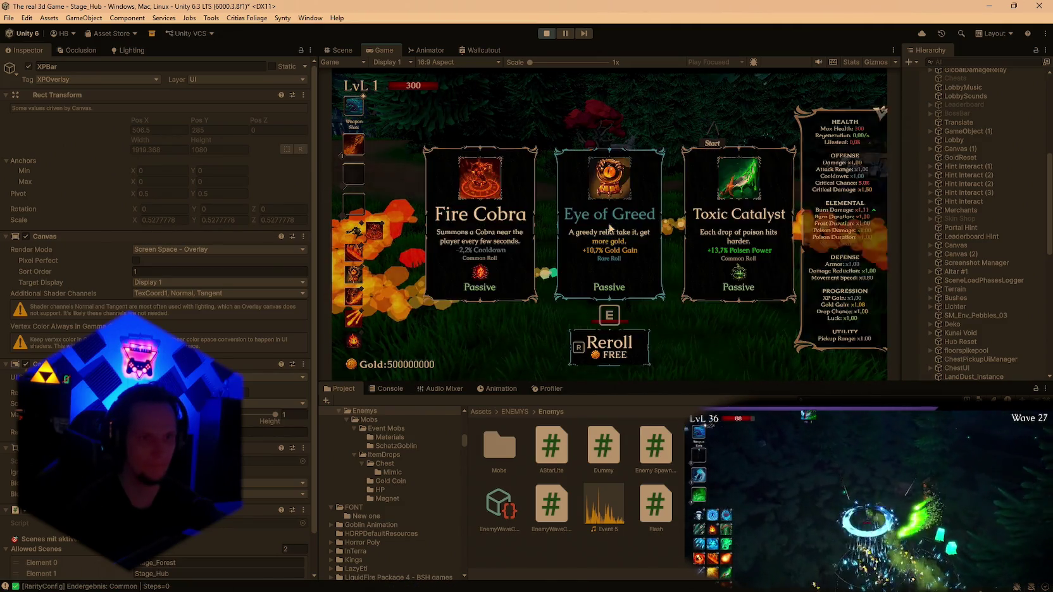
{"action": "left_click", "coordinate": [609, 225]}
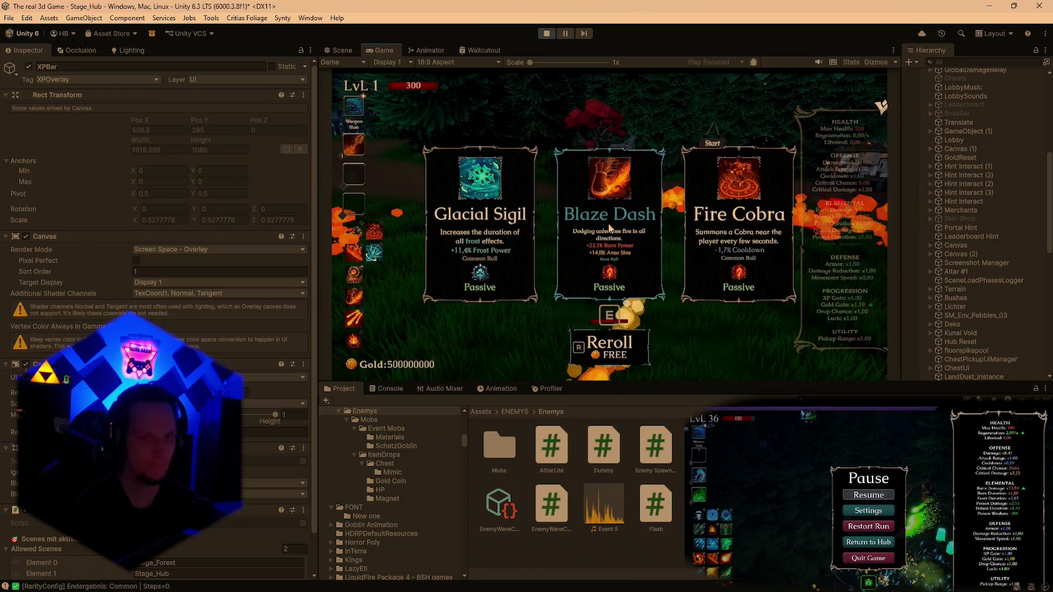
{"action": "left_click", "coordinate": [608, 225]}
Take upgrades from the Ice Arrow and AshenPact offers, including Eye of Greed, then pause the game.
{"action": "left_click", "coordinate": [608, 224]}
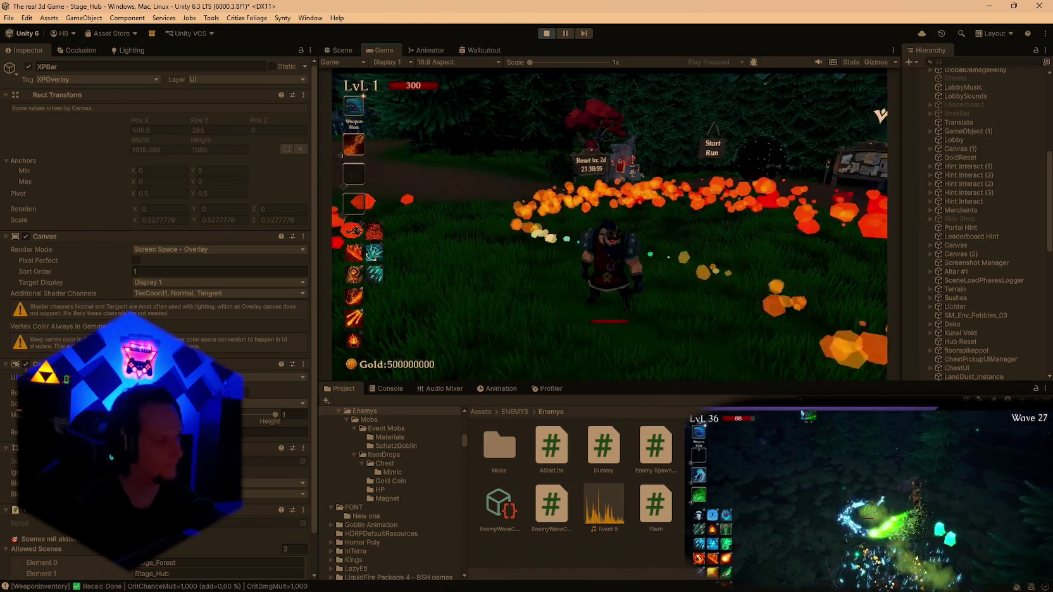
{"action": "left_click", "coordinate": [608, 224]}
{"action": "left_click", "coordinate": [608, 223]}
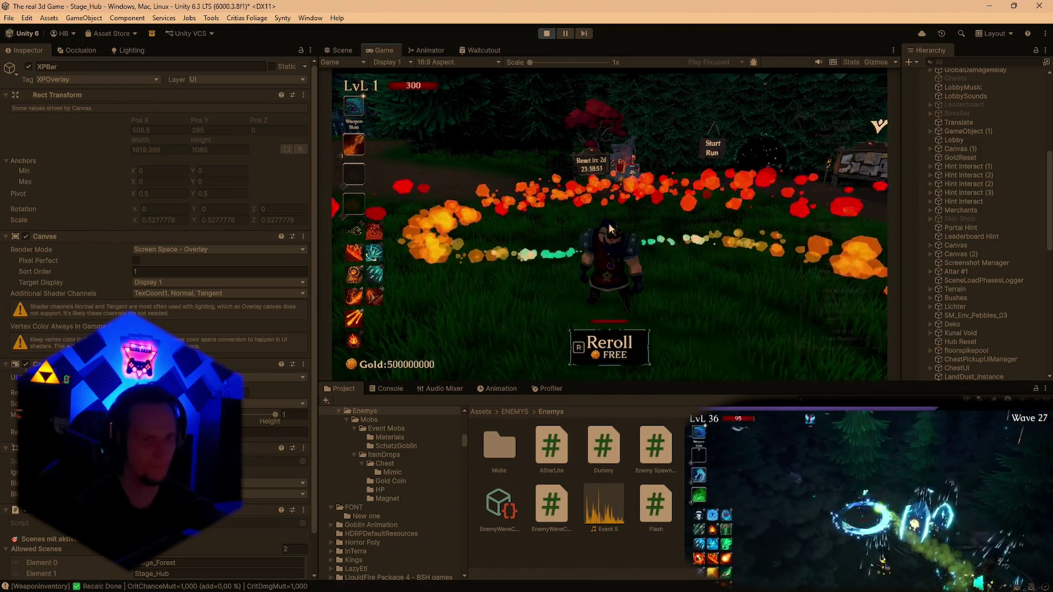
{"action": "left_click", "coordinate": [608, 222]}
{"action": "left_click", "coordinate": [609, 225]}
{"action": "left_click", "coordinate": [609, 227]}
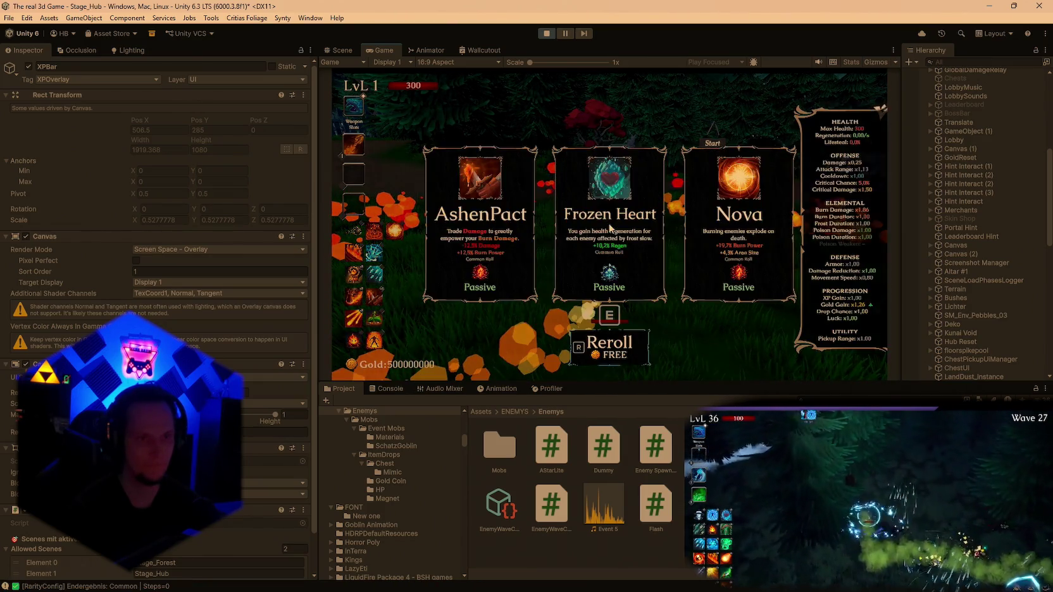
{"action": "left_click", "coordinate": [609, 228]}
{"action": "key", "text": "Escape"}
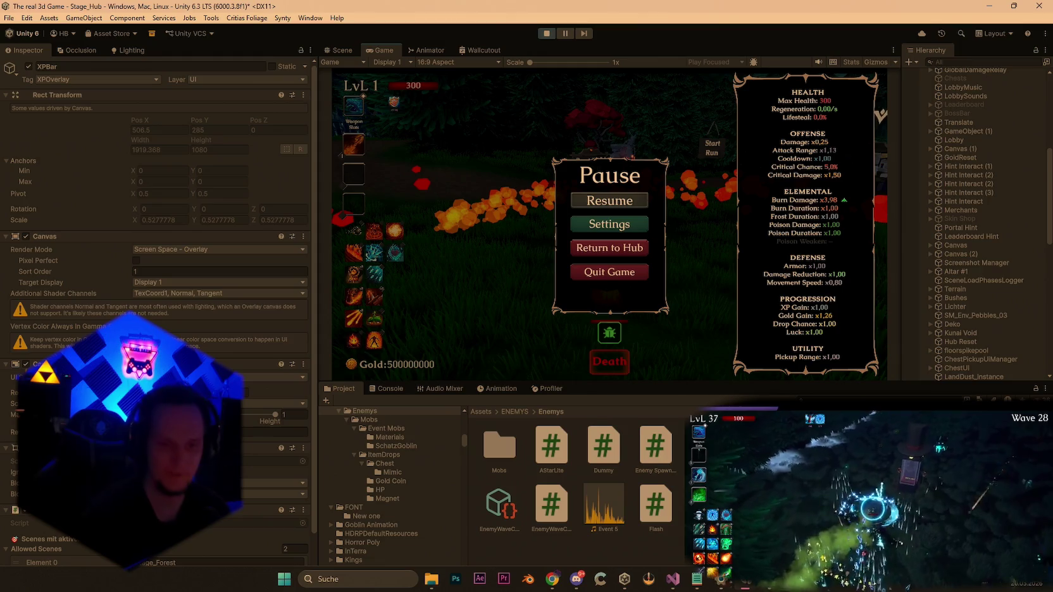
{"action": "left_click", "coordinate": [701, 582]}
Add 'Mobs fallen durch den boden teilweise berge' under the Gold Sound cap line, then minimize Notepad.
{"action": "scroll", "coordinate": [301, 291], "scroll_direction": "down", "scroll_amount": 15}
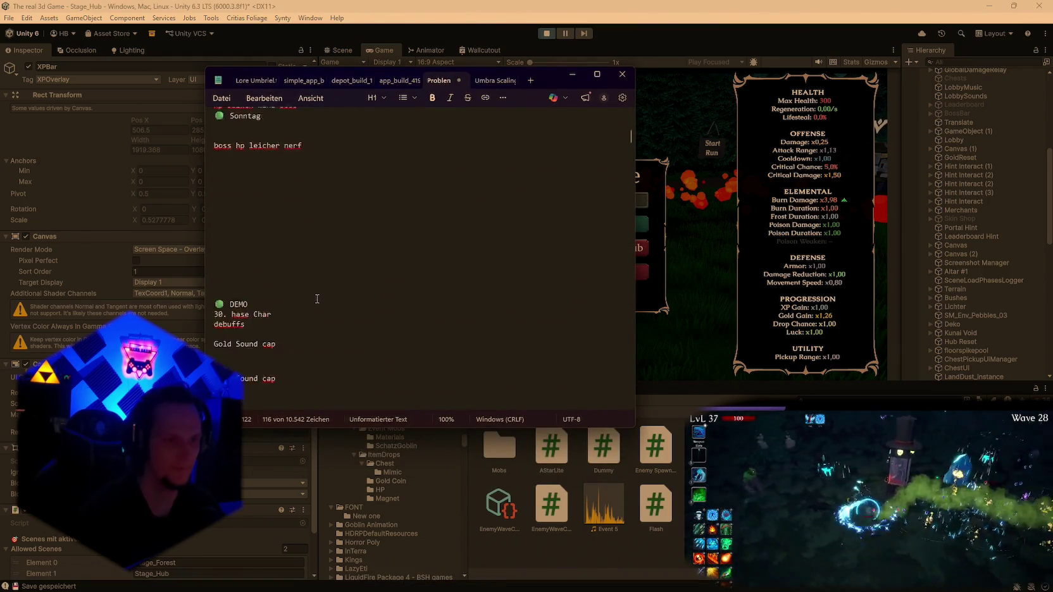
{"action": "left_click", "coordinate": [226, 239]}
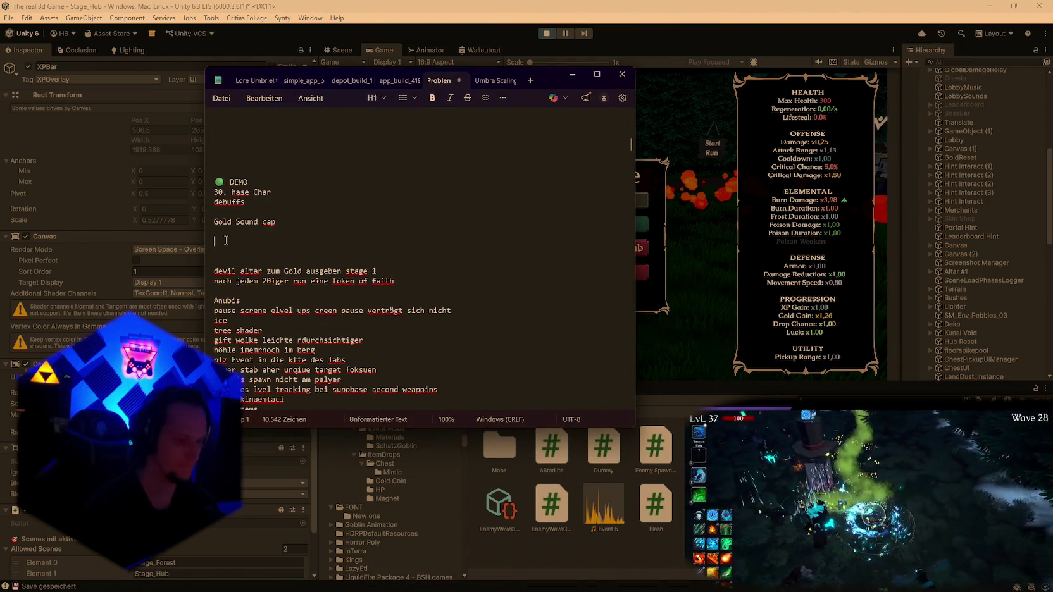
{"action": "type", "text": "mobs fallen durch de"}
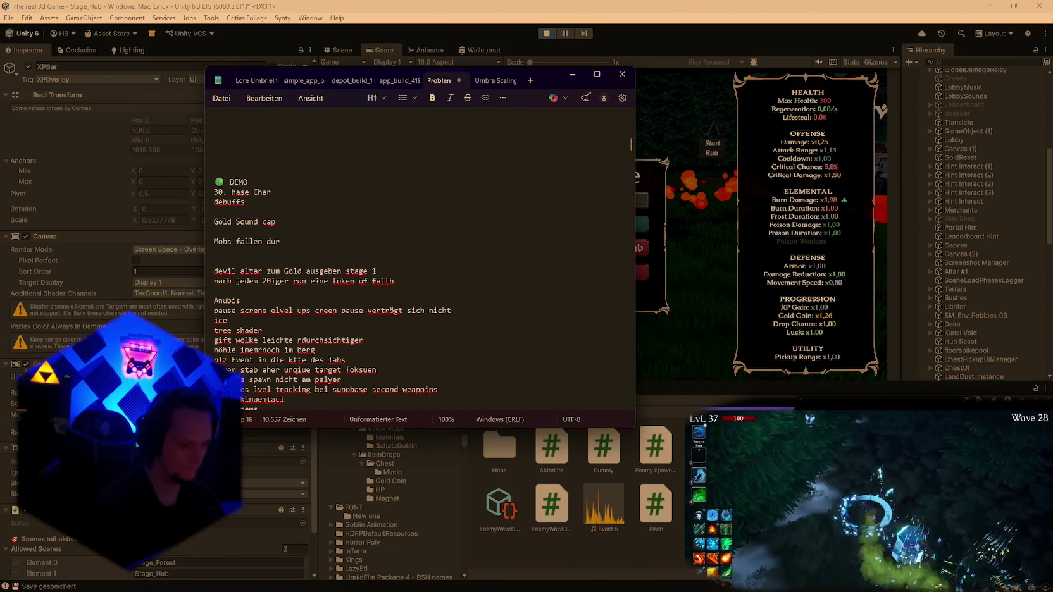
{"action": "type", "text": "n boden teilweise"}
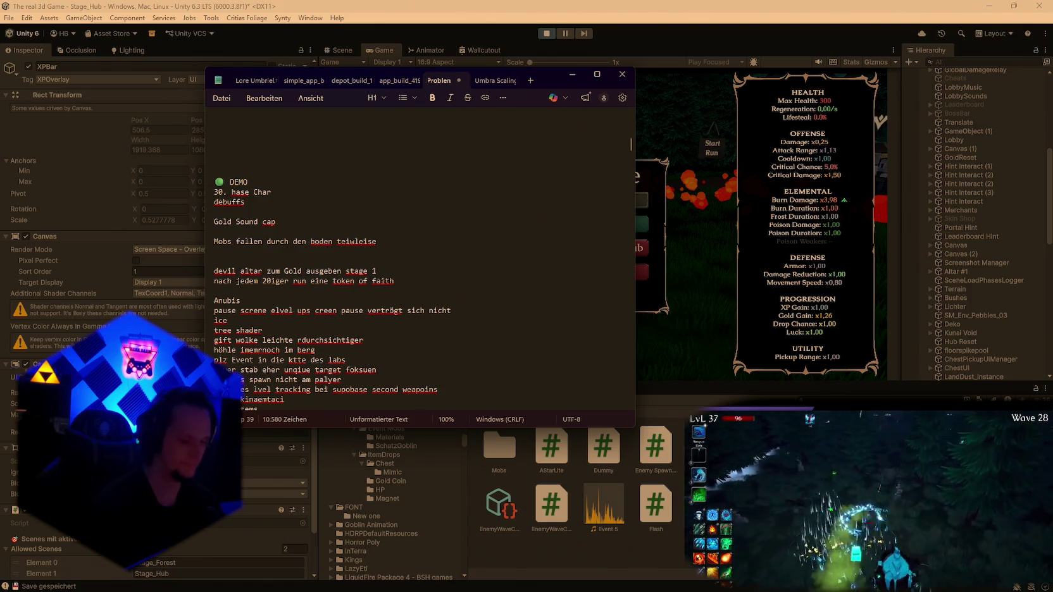
{"action": "type", "text": " berge"}
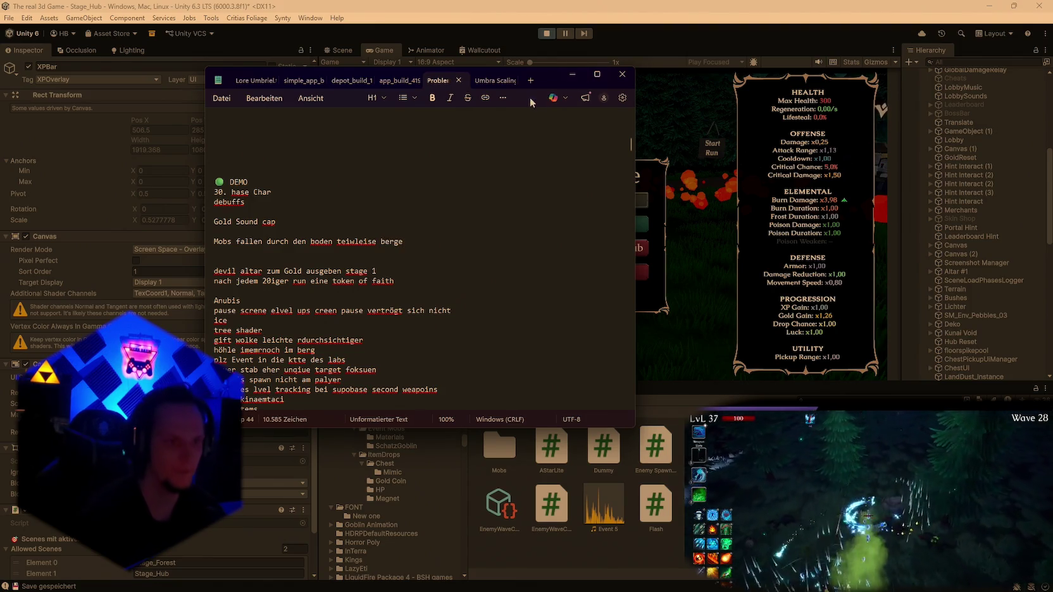
{"action": "left_click", "coordinate": [572, 74]}
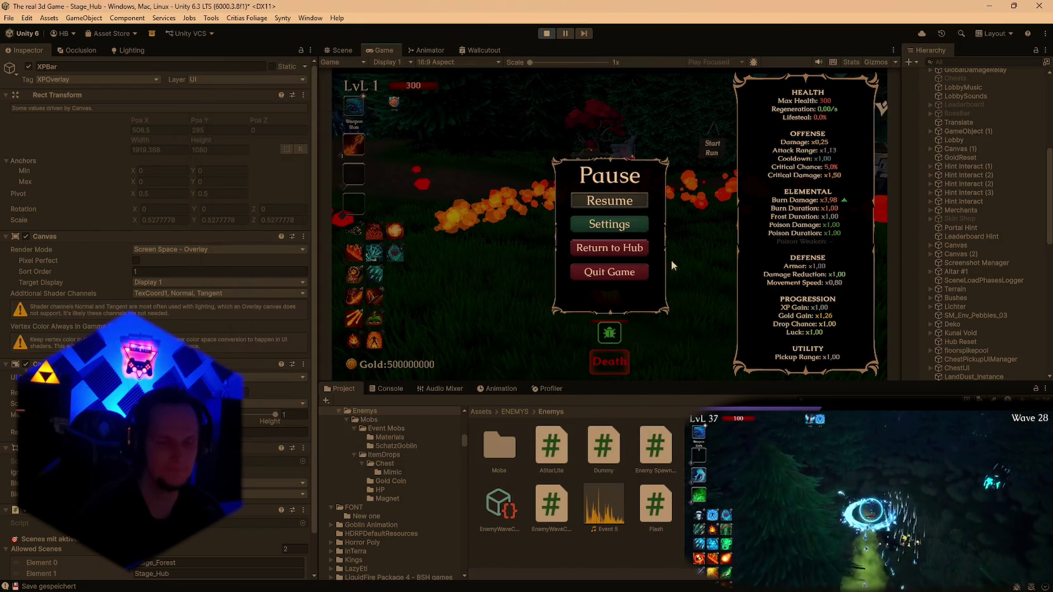
Expand XPBar's Debuff Buff Slot container in the Hierarchy to show the Buff_stillfire_burn entry.
{"action": "scroll", "coordinate": [968, 234], "scroll_direction": "down", "scroll_amount": 10}
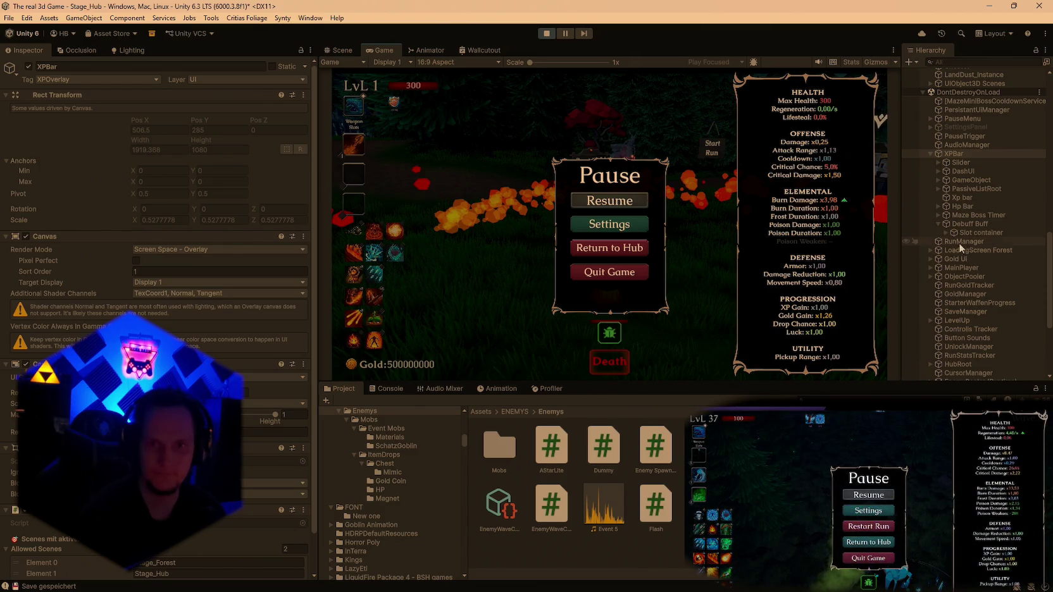
{"action": "left_click", "coordinate": [947, 234]}
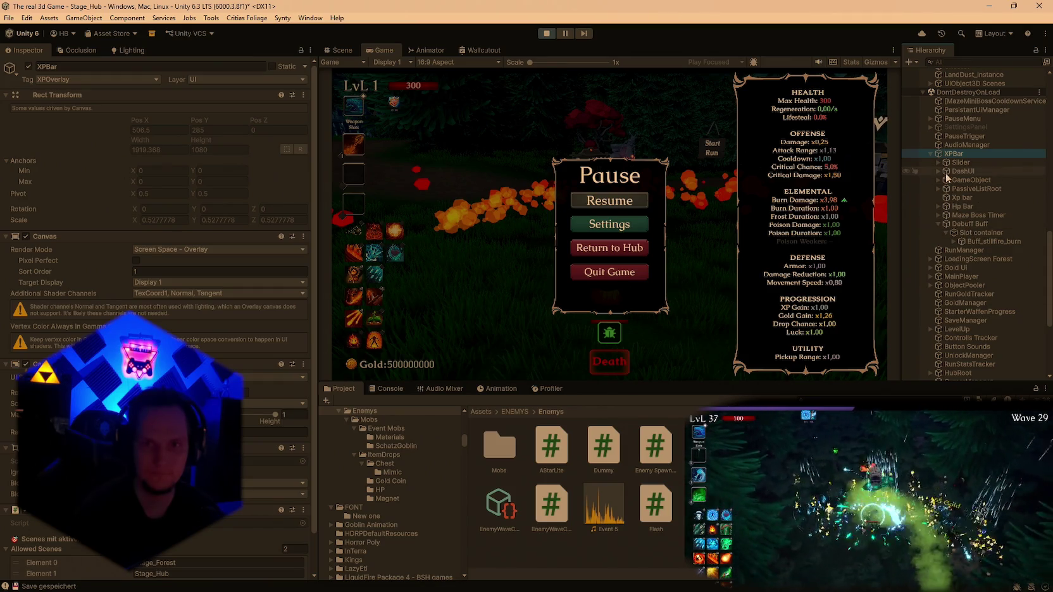
Select PassiveListRoot and set its Pos X to 70.1.
{"action": "left_click", "coordinate": [957, 190]}
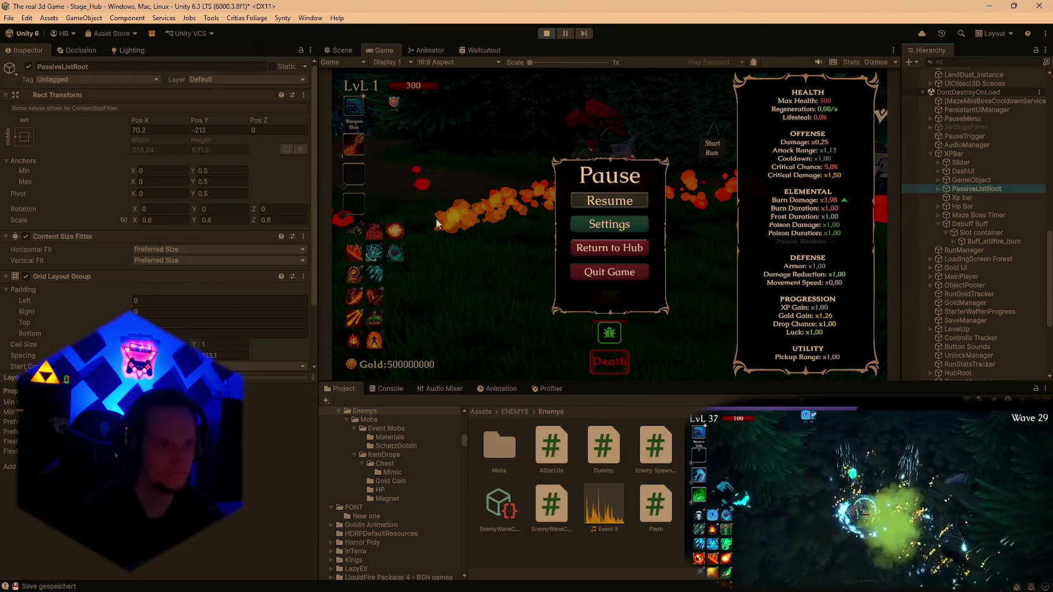
{"action": "left_click", "coordinate": [140, 129]}
{"action": "type", "text": "70.1"}
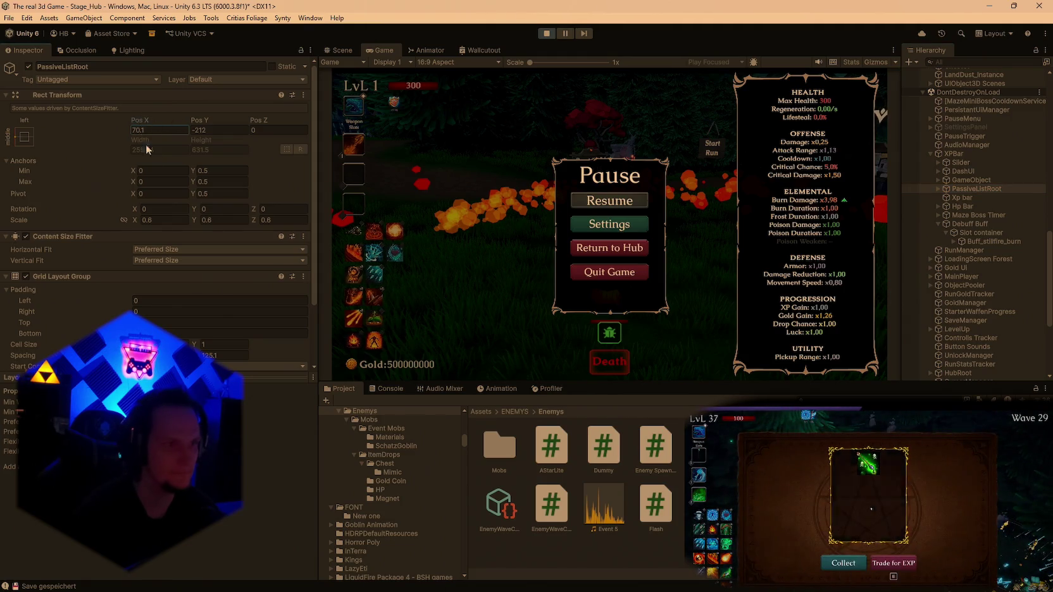
Set PassiveListRoot's Scale to 0.5 on X, Y and Z.
{"action": "left_click", "coordinate": [164, 220]}
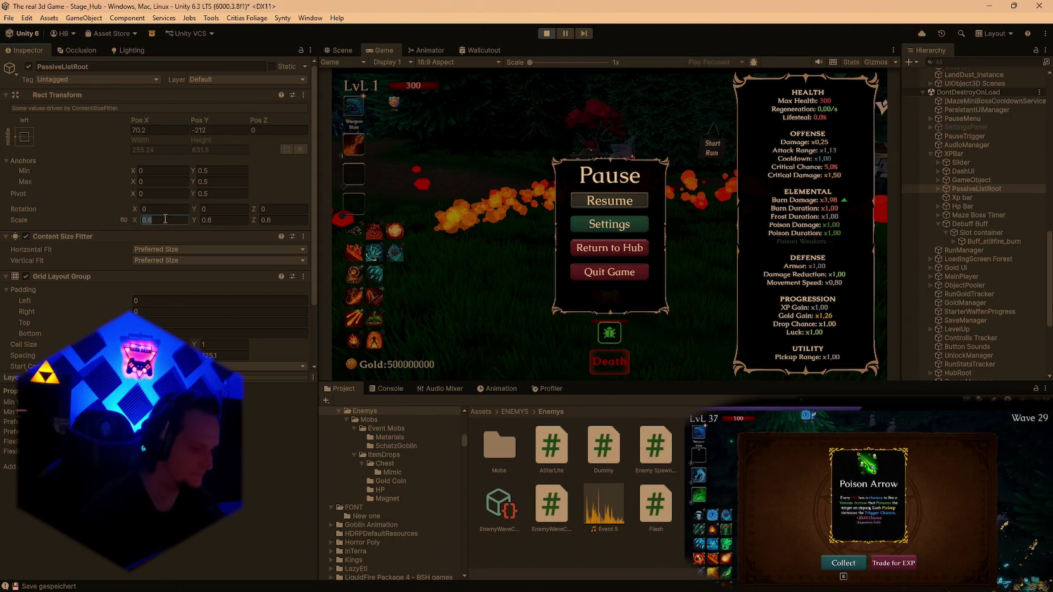
{"action": "type", "text": "0.5"}
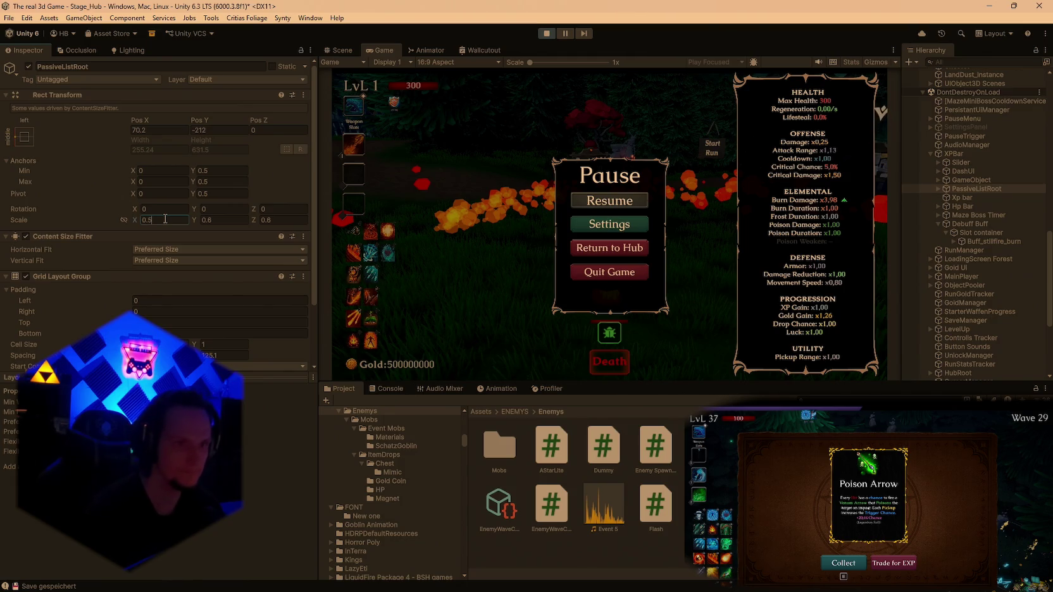
{"action": "key", "text": "BackSpace"}
{"action": "type", "text": "4"}
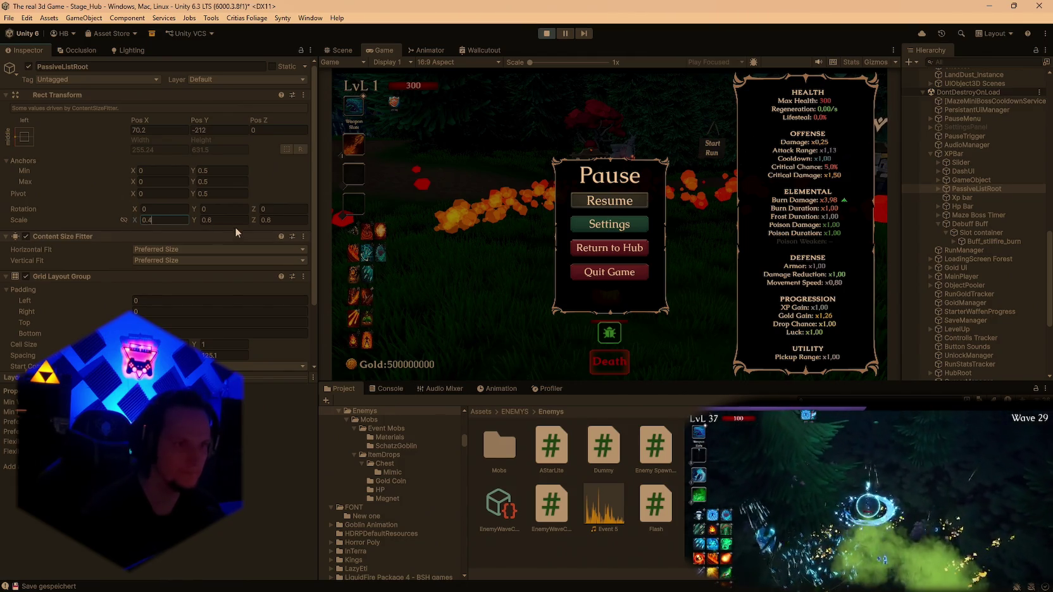
{"action": "key", "text": "BackSpace"}
{"action": "type", "text": "4"}
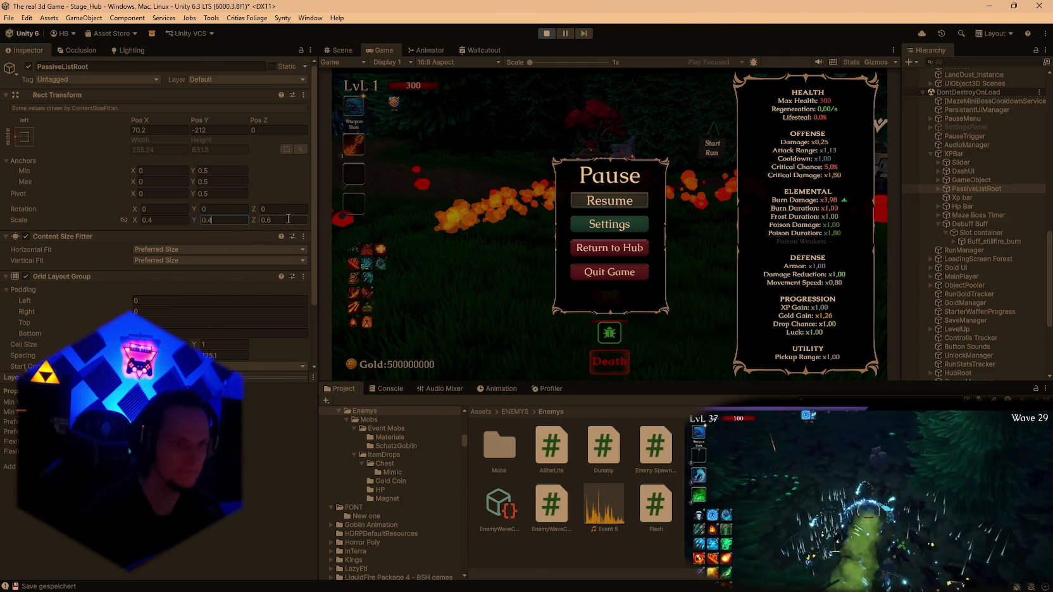
{"action": "left_click", "coordinate": [288, 219]}
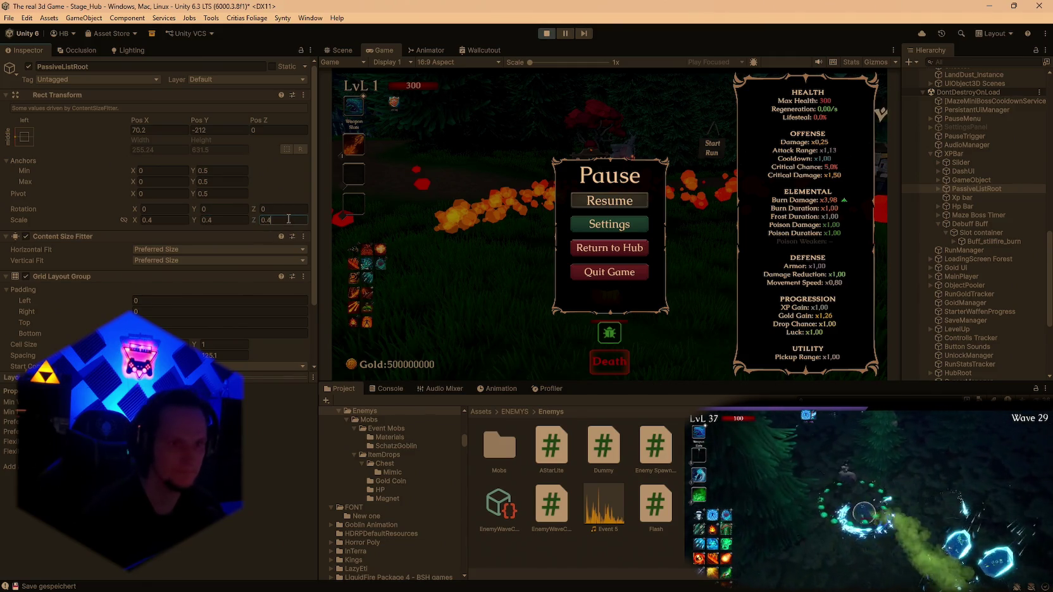
{"action": "type", "text": "0.4"}
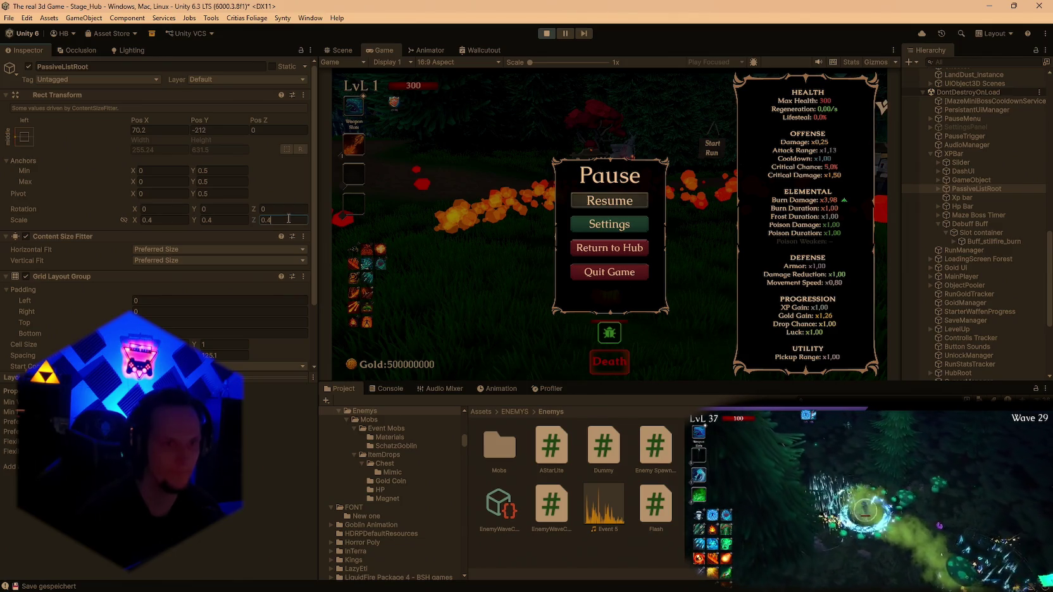
{"action": "left_click", "coordinate": [161, 219]}
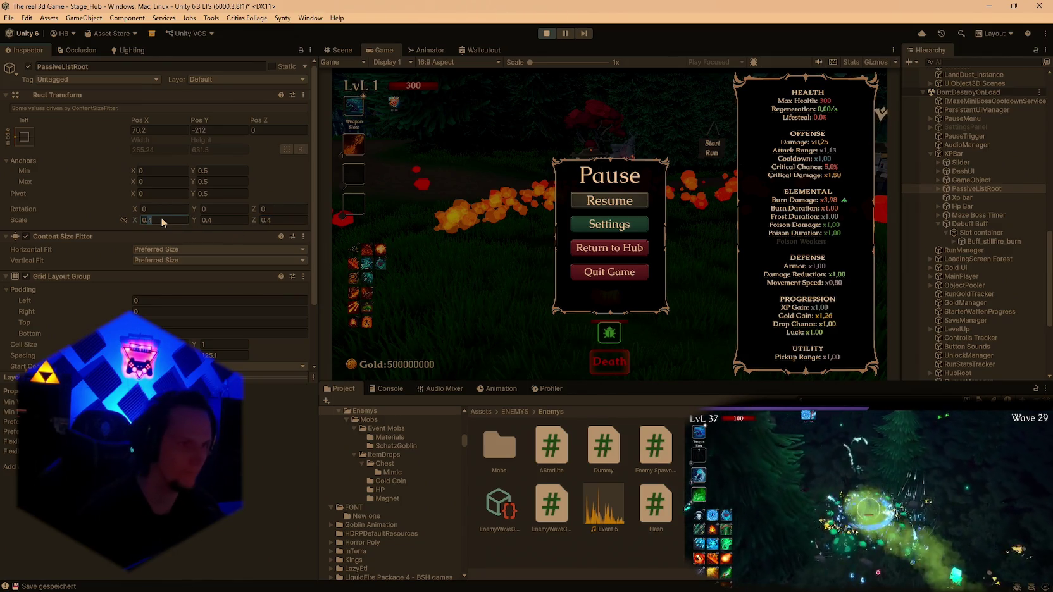
{"action": "type", "text": "0.5"}
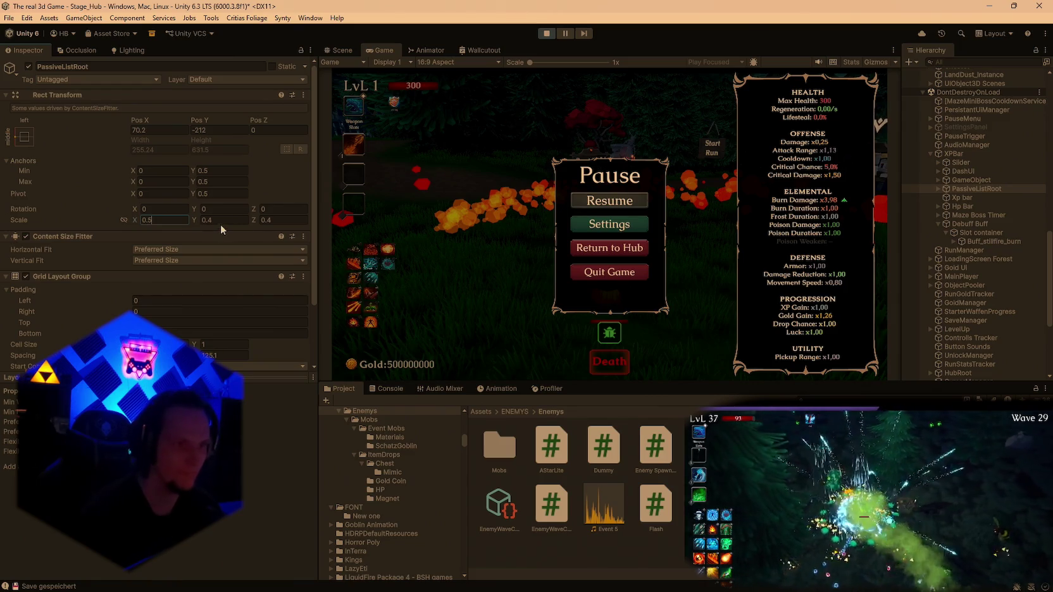
{"action": "type", "text": ".5"}
{"action": "left_click", "coordinate": [285, 226]}
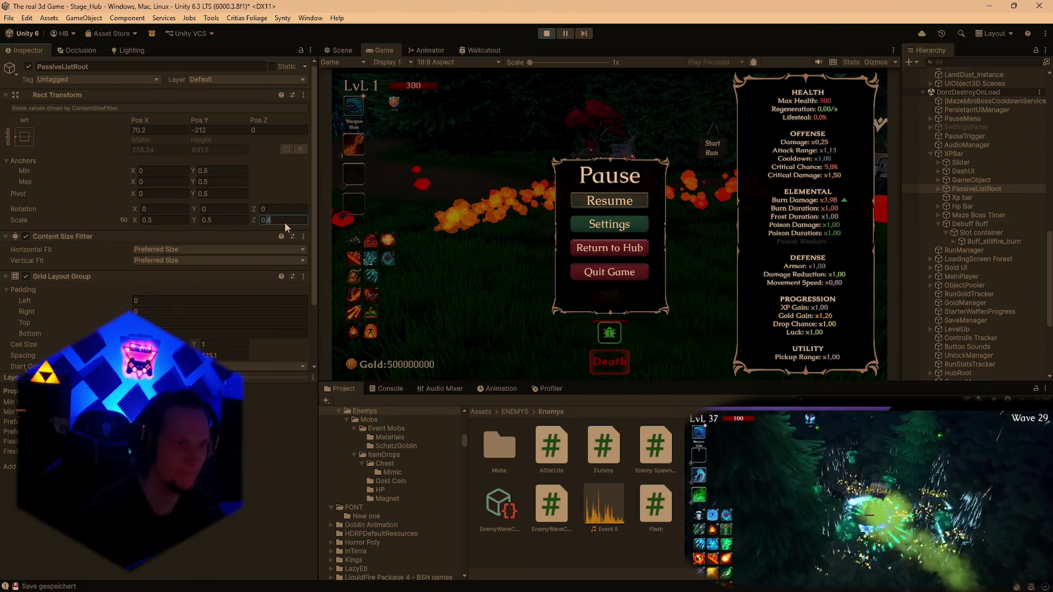
{"action": "type", "text": "0"}
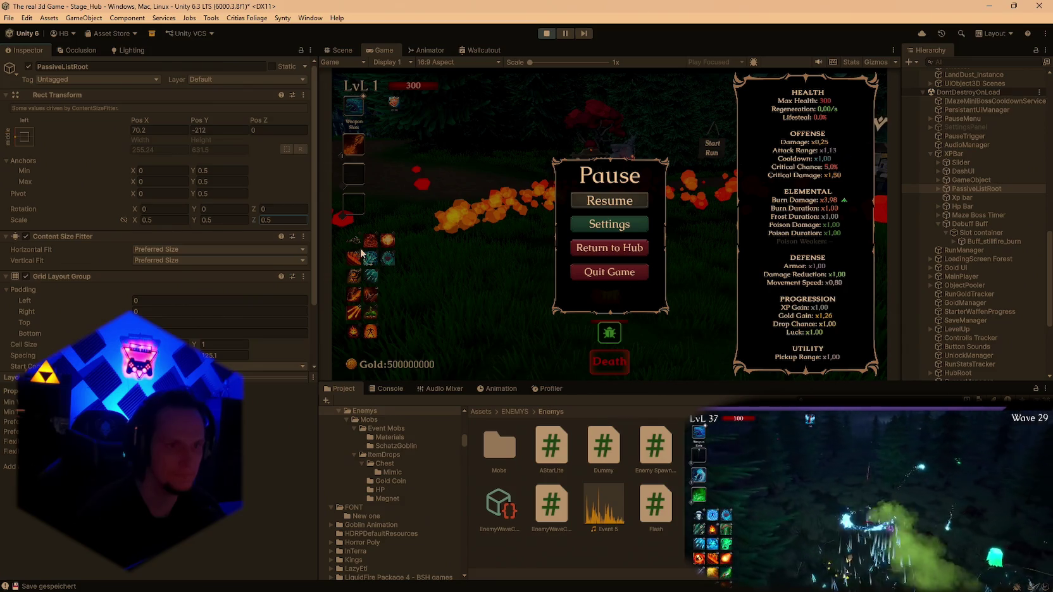
{"action": "left_click_drag", "start_coordinate": [529, 62], "coordinate": [557, 62]}
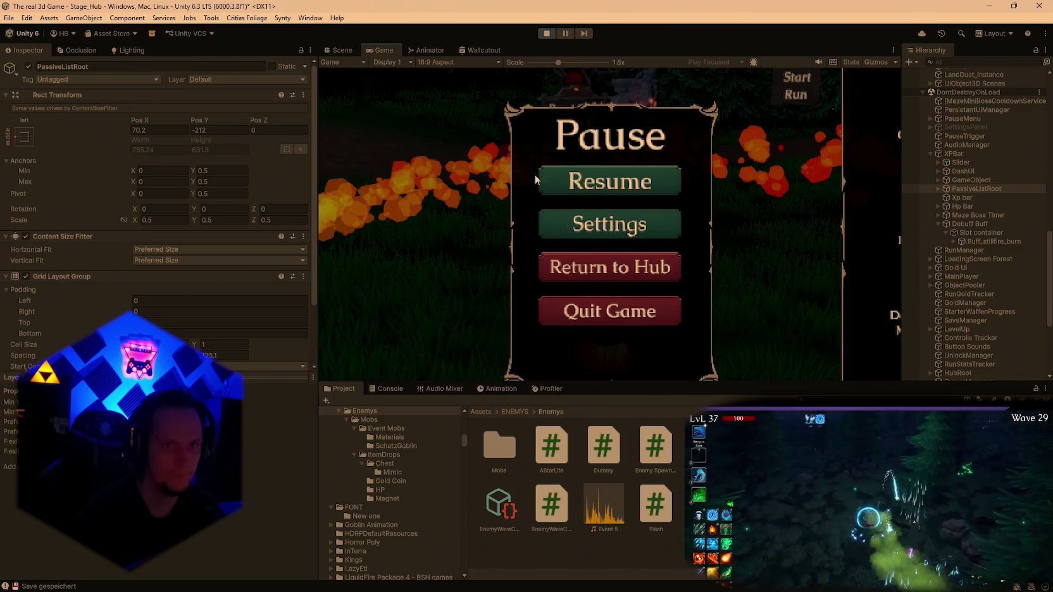
Switch the Game view aspect to Free Aspect and restore the preview to normal size.
{"action": "left_click", "coordinate": [453, 59]}
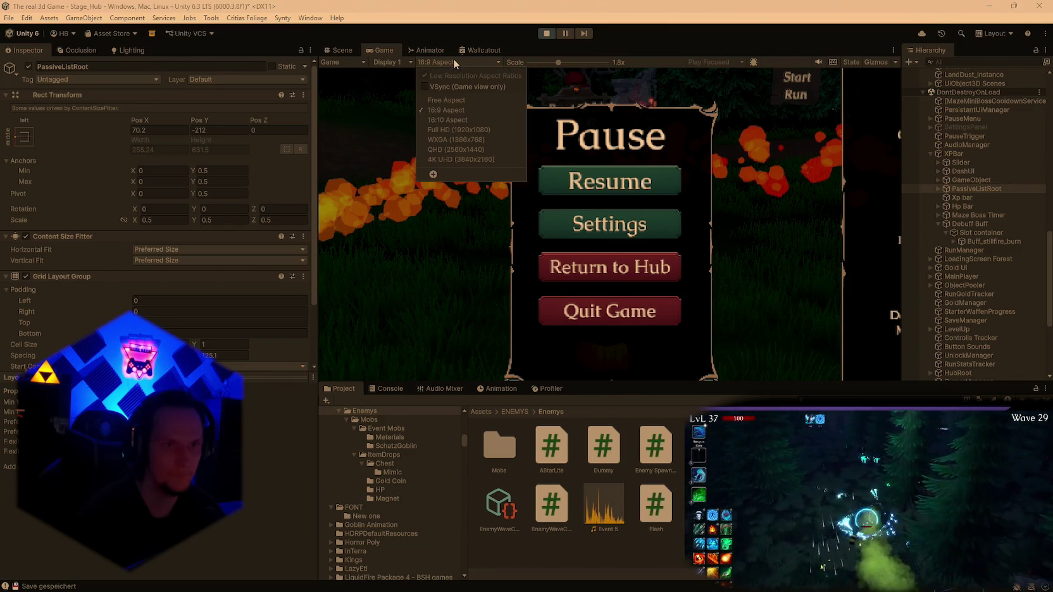
{"action": "left_click", "coordinate": [441, 98]}
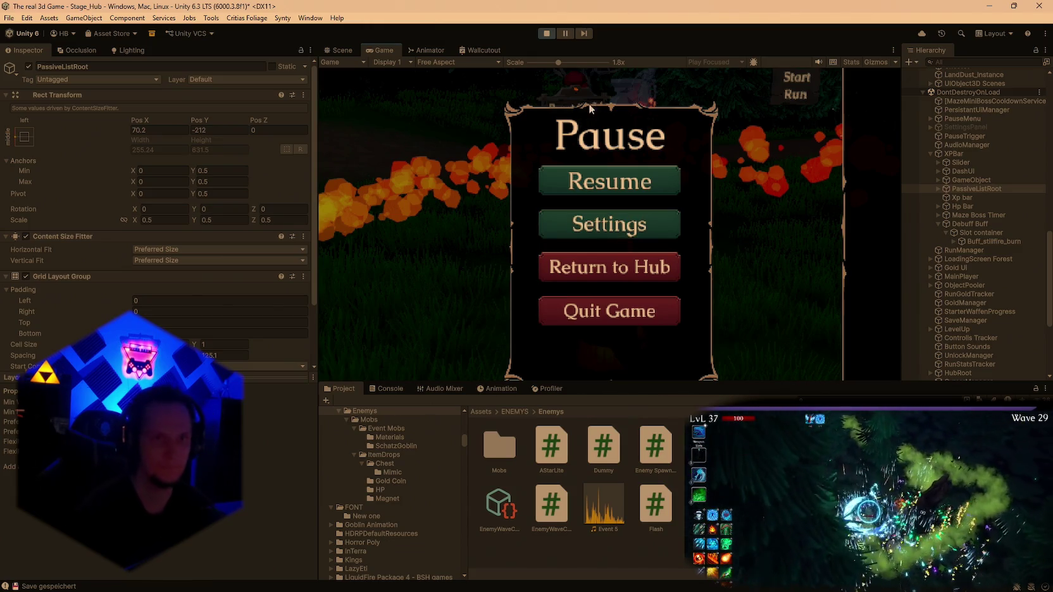
{"action": "left_click_drag", "start_coordinate": [560, 62], "coordinate": [517, 63]}
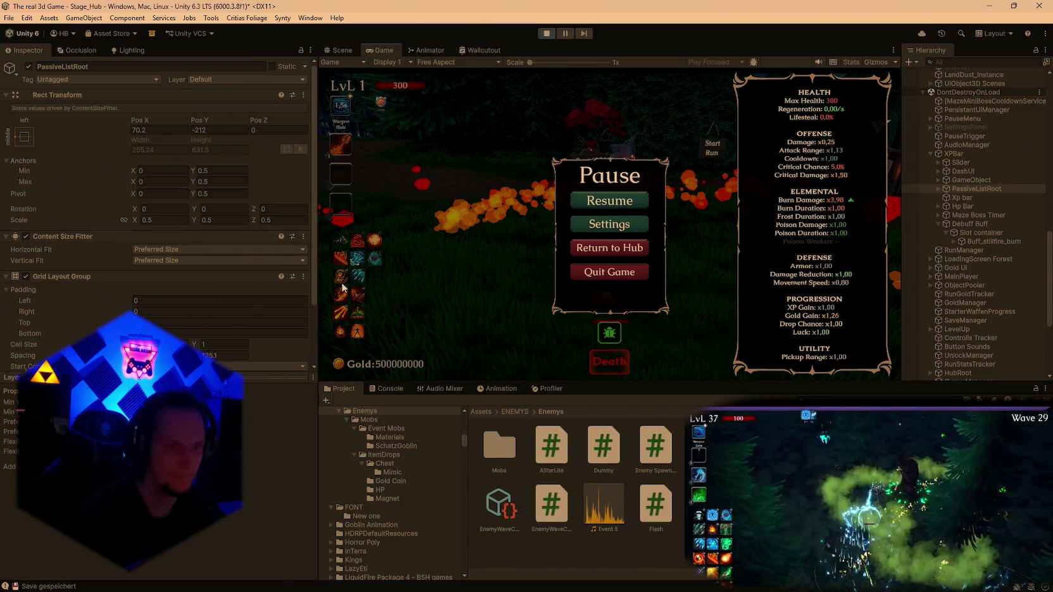
{"action": "left_click", "coordinate": [537, 62]}
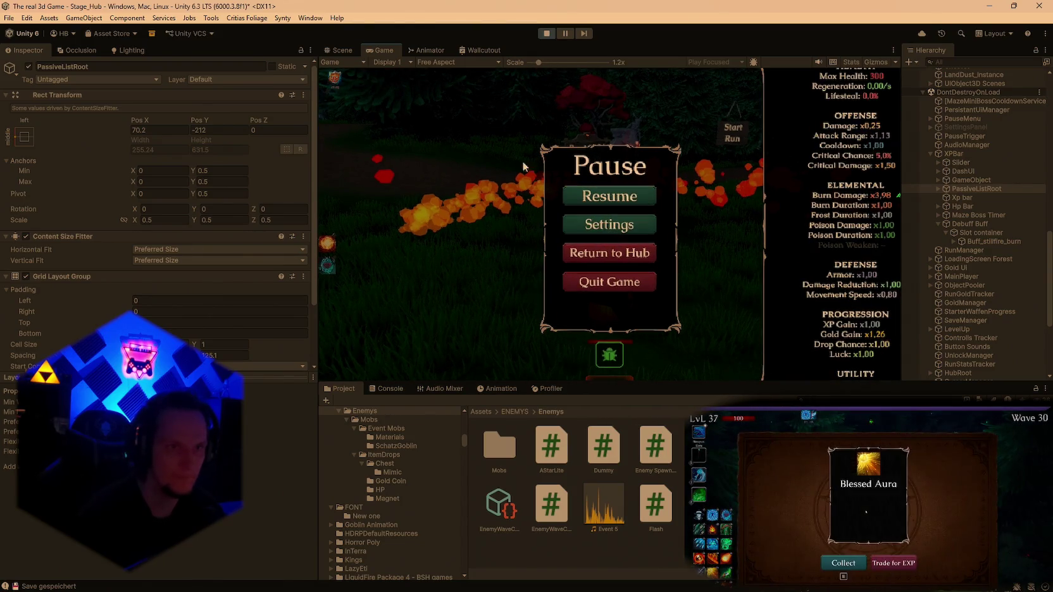
{"action": "left_click_drag", "start_coordinate": [538, 62], "coordinate": [493, 63]}
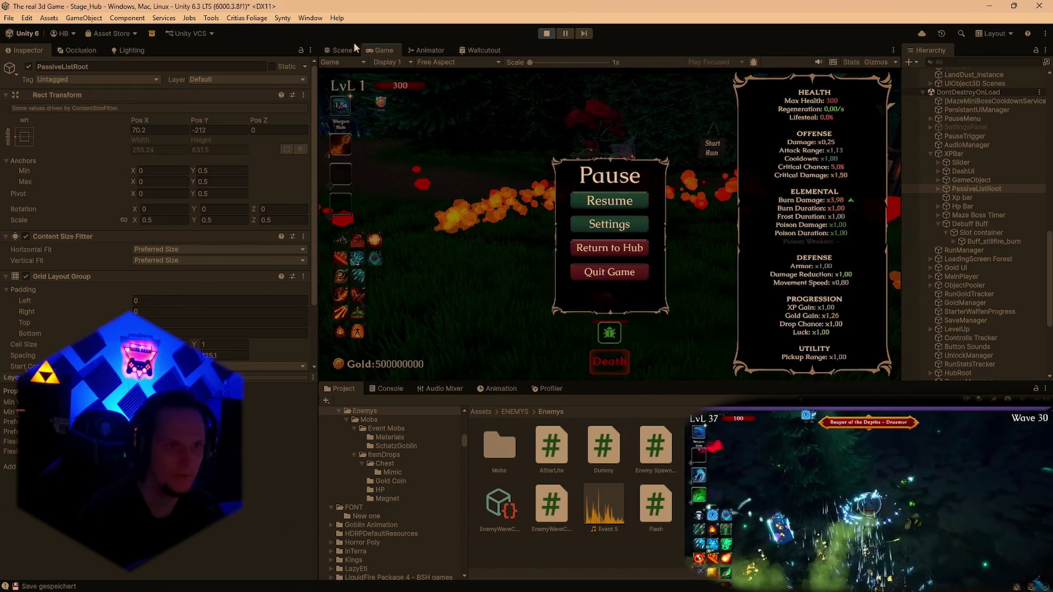
Check the icon grid in the Scene view, then move PassiveListRoot to Pos X 62.2, Pos Y -25.1.
{"action": "left_click", "coordinate": [343, 50]}
{"action": "key", "text": "f"}
{"action": "mouse_move", "coordinate": [623, 163]}
{"action": "left_mouse_down"}
{"action": "mouse_move", "coordinate": [594, 181]}
{"action": "mouse_move", "coordinate": [623, 222]}
{"action": "mouse_move", "coordinate": [610, 216]}
{"action": "left_mouse_up"}
{"action": "left_click", "coordinate": [382, 50]}
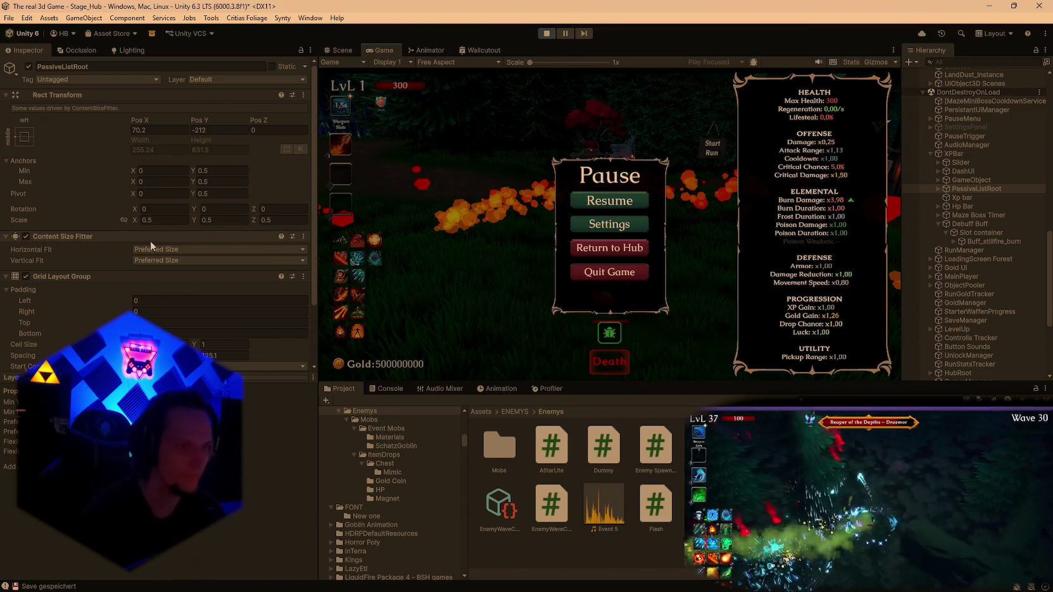
{"action": "mouse_move", "coordinate": [137, 120]}
{"action": "left_mouse_down"}
{"action": "mouse_move", "coordinate": [655, 111]}
{"action": "mouse_move", "coordinate": [614, 131]}
{"action": "left_mouse_up"}
{"action": "key", "text": "ctrl+z"}
{"action": "mouse_move", "coordinate": [136, 120]}
{"action": "left_mouse_down"}
{"action": "mouse_move", "coordinate": [153, 121]}
{"action": "mouse_move", "coordinate": [138, 123]}
{"action": "left_mouse_up"}
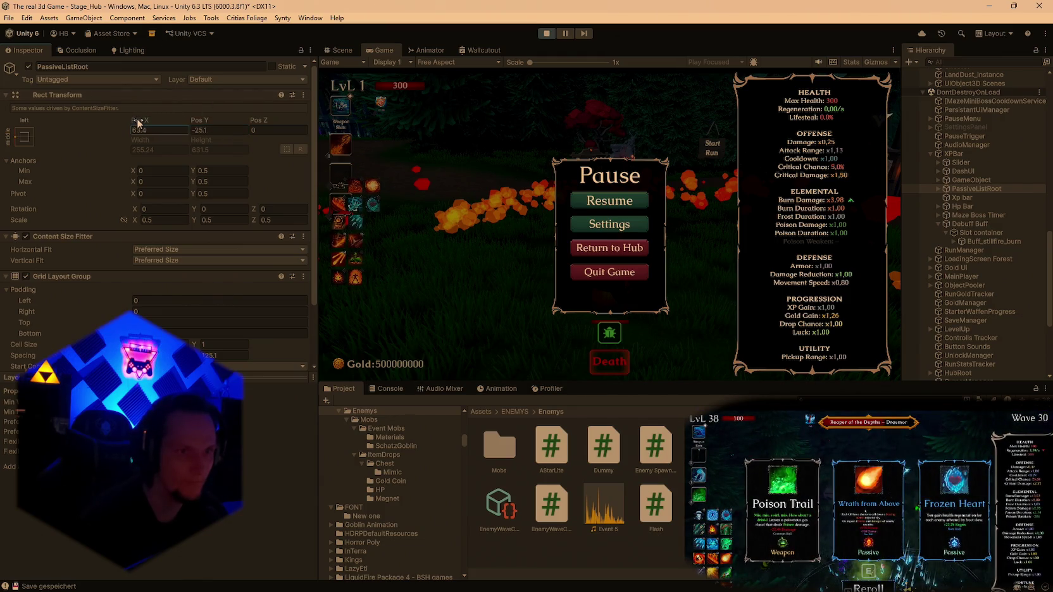
Maximize and restore the Game view, then lower the passive icon grid by adjusting PassiveListRoot's position.
{"action": "double_click", "coordinate": [385, 50]}
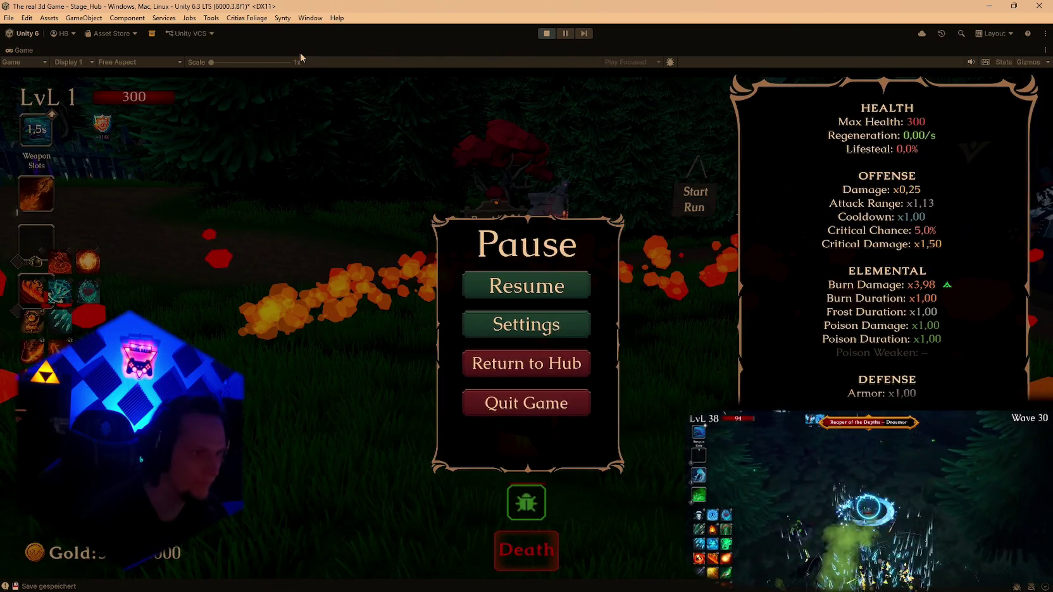
{"action": "key", "text": "shift+space"}
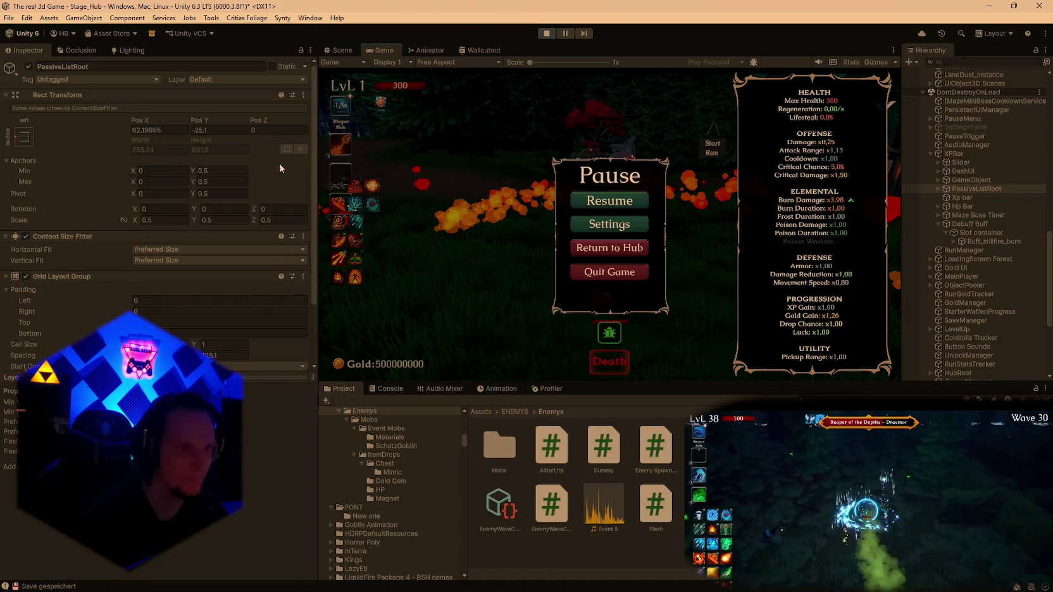
{"action": "left_click_drag", "start_coordinate": [203, 121], "coordinate": [154, 136]}
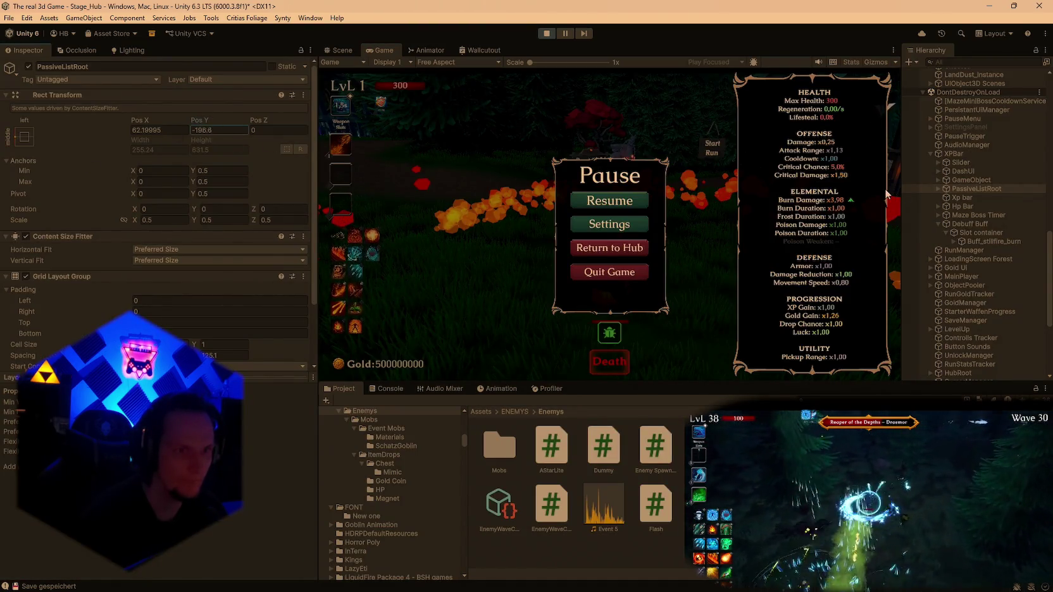
{"action": "type", "text": "-328"}
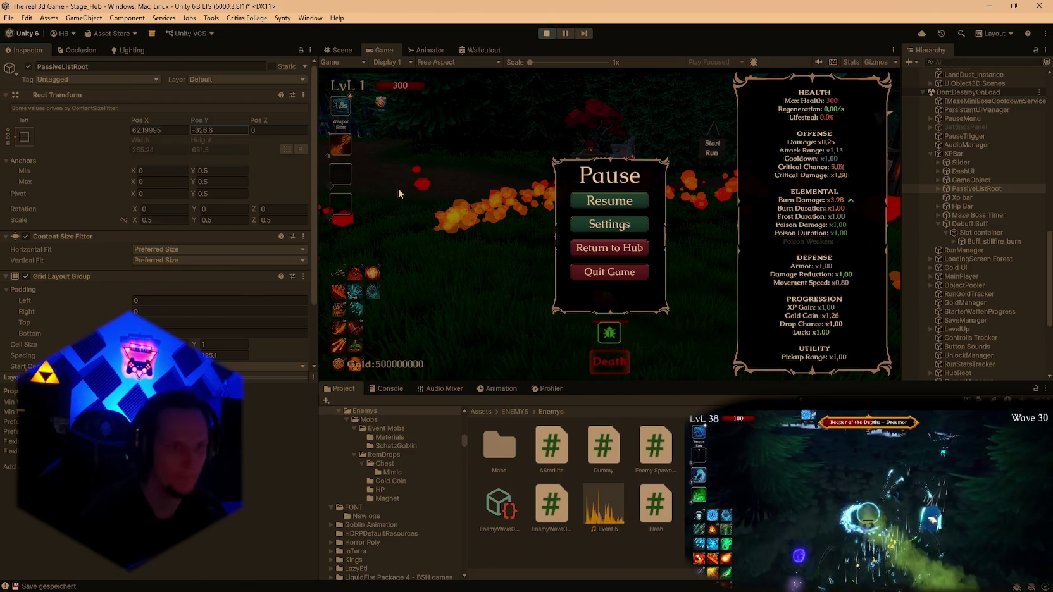
{"action": "left_click", "coordinate": [140, 124]}
{"action": "mouse_move", "coordinate": [141, 124]}
{"action": "left_mouse_down"}
{"action": "mouse_move", "coordinate": [892, 179]}
{"action": "mouse_move", "coordinate": [654, 212]}
{"action": "mouse_move", "coordinate": [191, 128]}
{"action": "mouse_move", "coordinate": [360, 148]}
{"action": "mouse_move", "coordinate": [313, 153]}
{"action": "left_mouse_up"}
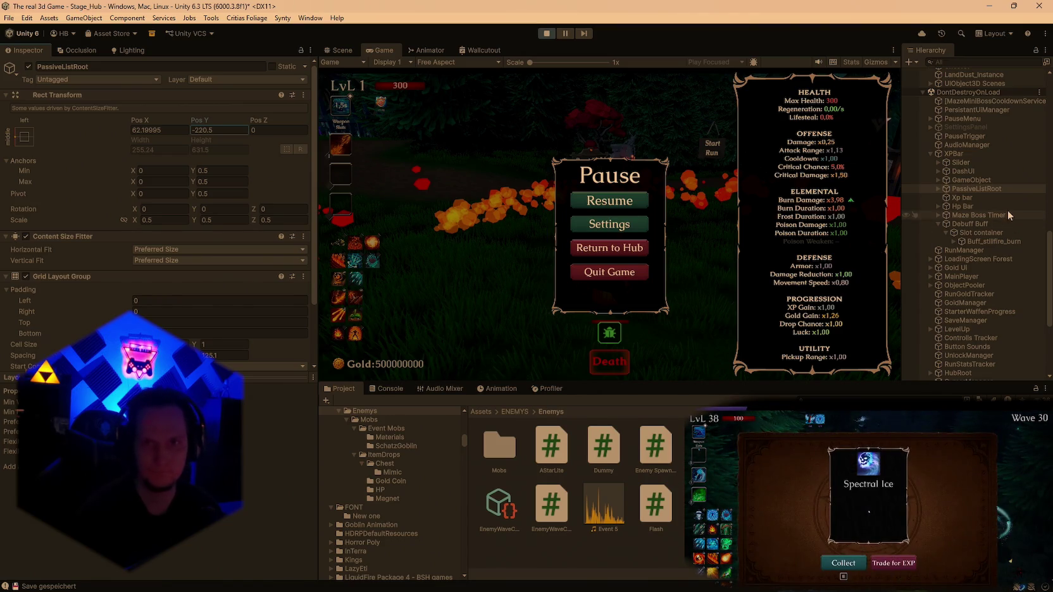
Screenshot the Inspector, finish PassiveListRoot's Pos Y at -220.5, and expand Gold UI.
{"action": "key", "text": "super+shift+s"}
{"action": "left_click_drag", "start_coordinate": [5, 35], "coordinate": [329, 310]}
{"action": "left_click", "coordinate": [417, 234]}
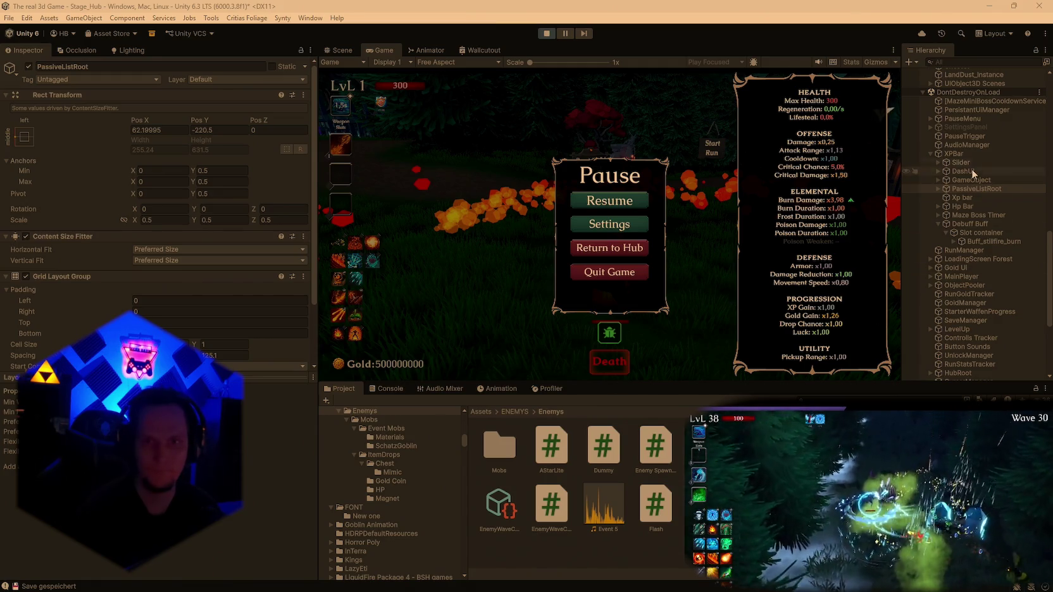
{"action": "left_click", "coordinate": [957, 270]}
Select GoldHUD and try slightly lower, more leftward Pos X and Pos Y values for the gold counter.
{"action": "key", "text": "Right"}
{"action": "left_click", "coordinate": [954, 277]}
{"action": "left_click", "coordinate": [137, 118]}
{"action": "mouse_move", "coordinate": [193, 111]}
{"action": "left_mouse_down"}
{"action": "mouse_move", "coordinate": [219, 113]}
{"action": "mouse_move", "coordinate": [200, 117]}
{"action": "left_mouse_up"}
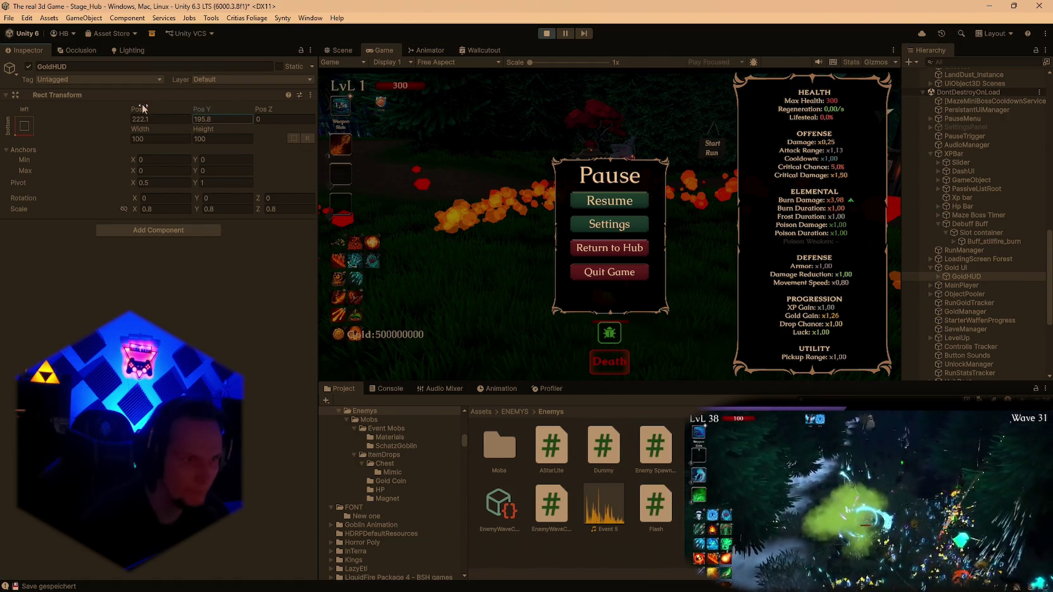
{"action": "left_click_drag", "start_coordinate": [144, 112], "coordinate": [132, 113]}
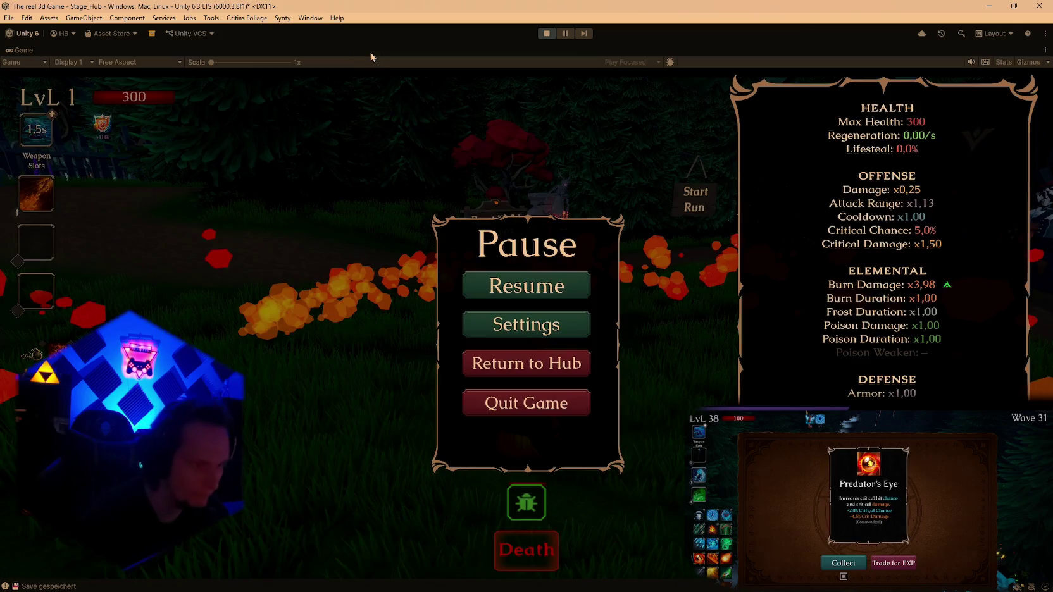
{"action": "double_click", "coordinate": [32, 49]}
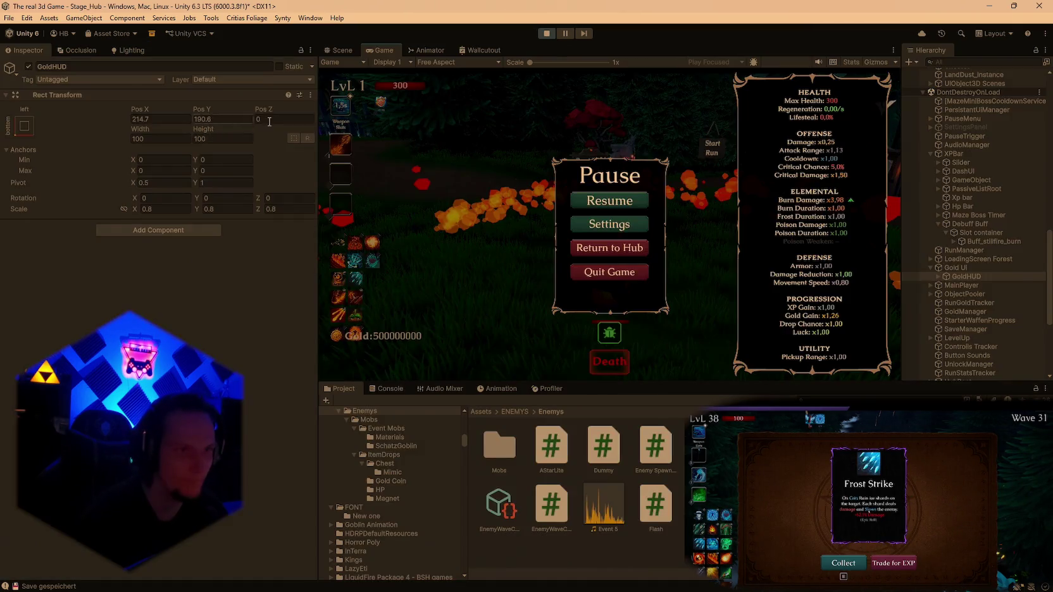
{"action": "left_click_drag", "start_coordinate": [86, 150], "coordinate": [71, 154]}
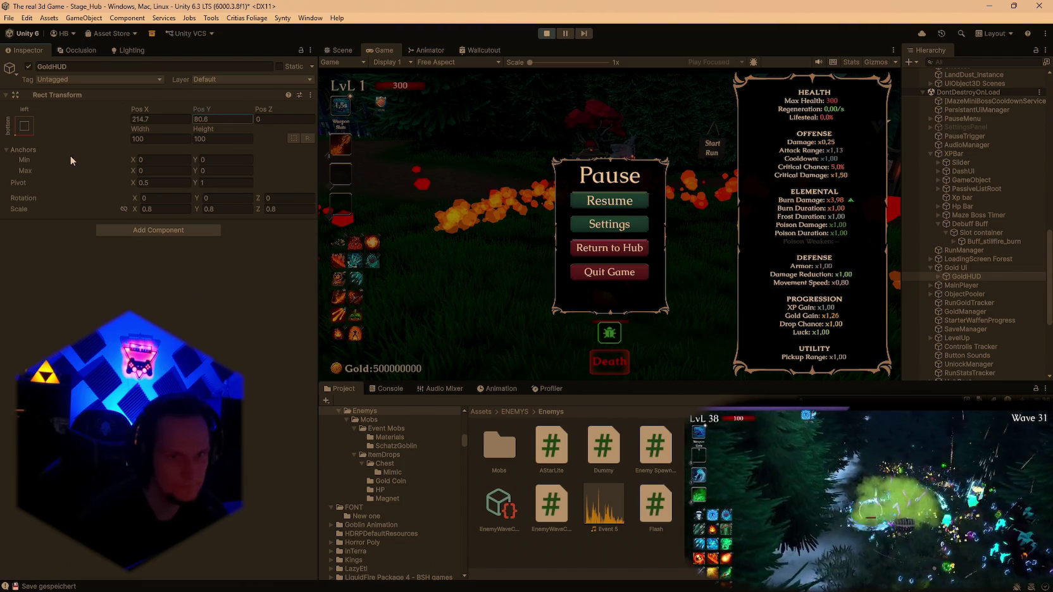
{"action": "left_click", "coordinate": [199, 119]}
{"action": "type", "text": "7"}
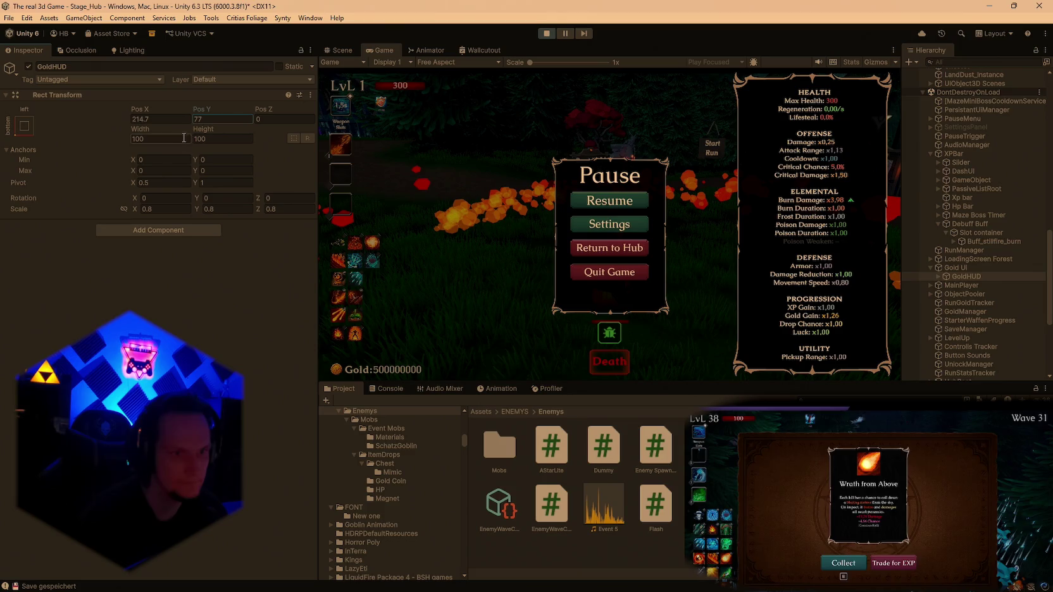
{"action": "type", "text": ".5"}
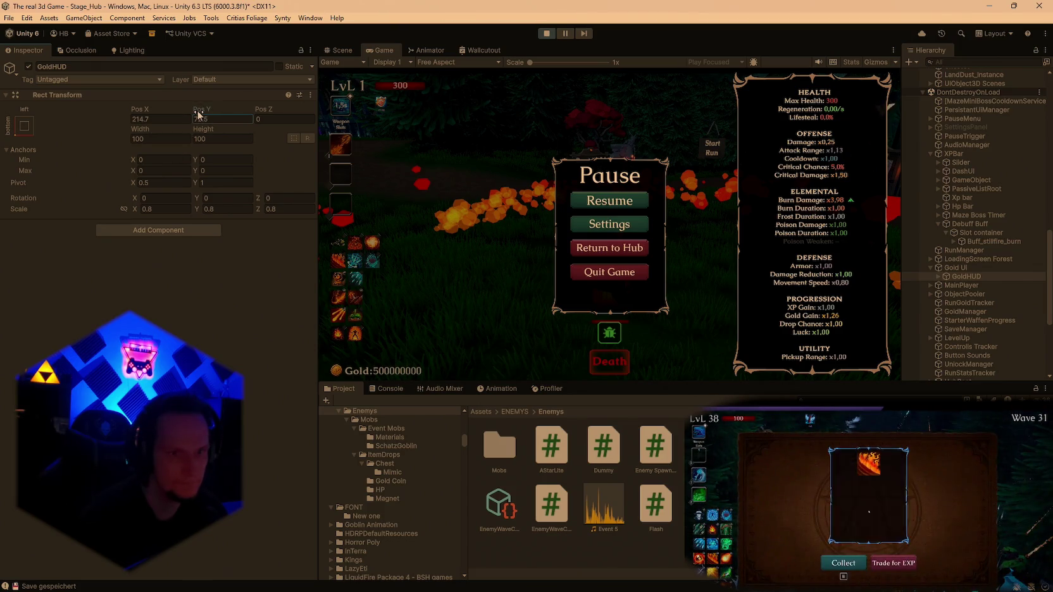
{"action": "left_click_drag", "start_coordinate": [200, 114], "coordinate": [204, 116]}
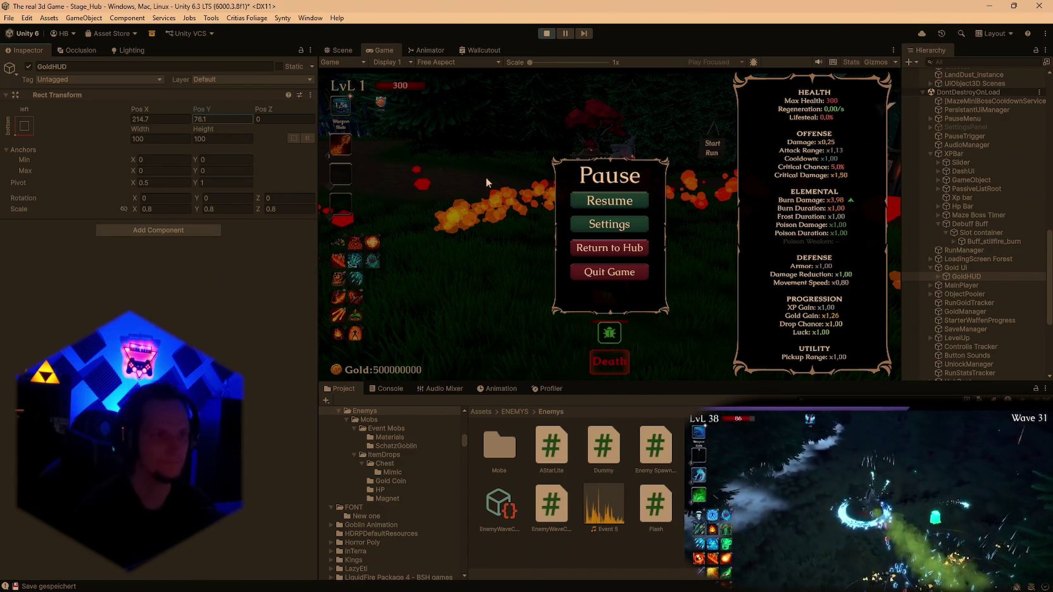
Screenshot the editor area and stop play mode.
{"action": "key", "text": "super+shift+s"}
{"action": "left_click_drag", "start_coordinate": [1, 25], "coordinate": [428, 265]}
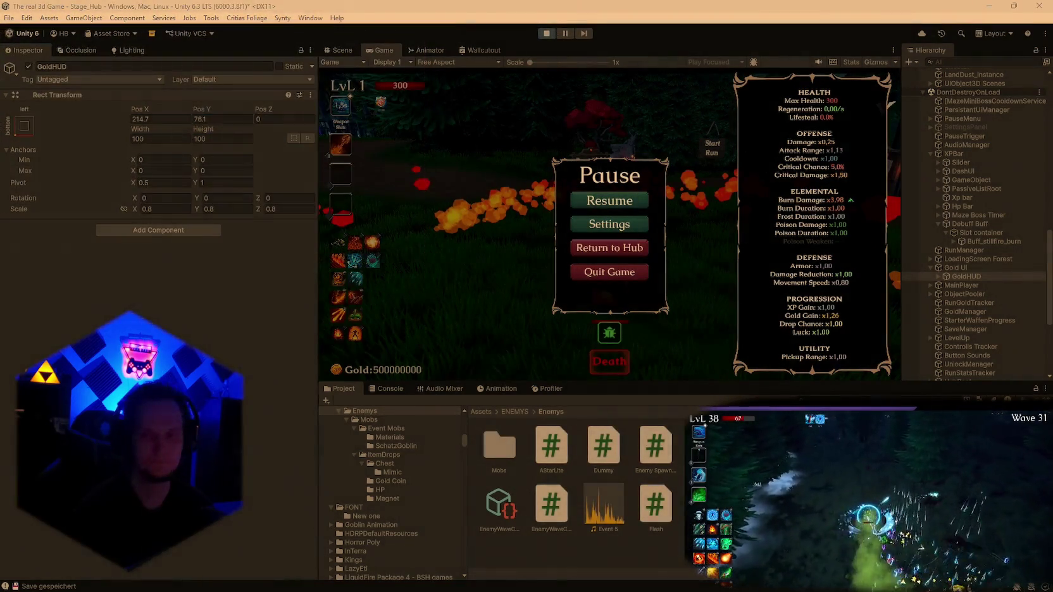
{"action": "key", "text": "ctrl+p"}
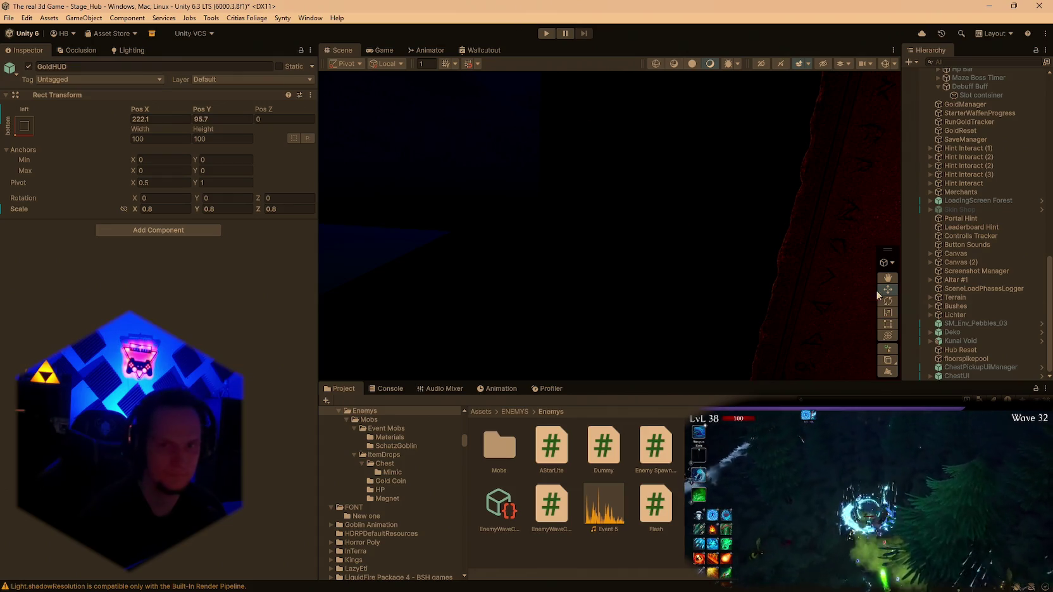
Select PassiveListRoot and set its Scale to 0.5 on X, Y and Z.
{"action": "left_click", "coordinate": [957, 375]}
{"action": "scroll", "coordinate": [960, 303], "scroll_direction": "up", "scroll_amount": 10}
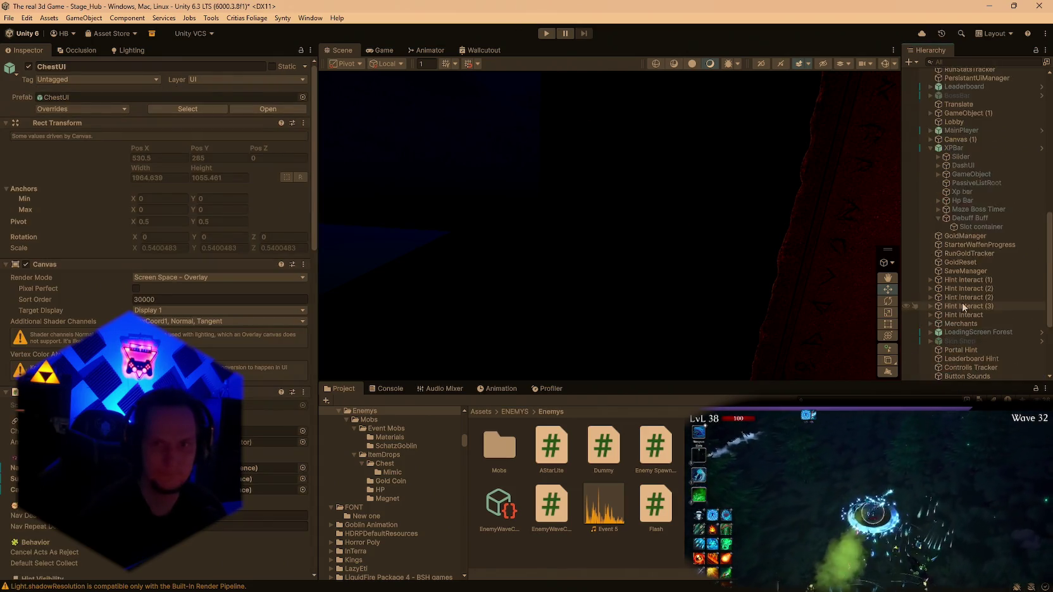
{"action": "scroll", "coordinate": [968, 310], "scroll_direction": "down", "scroll_amount": 3}
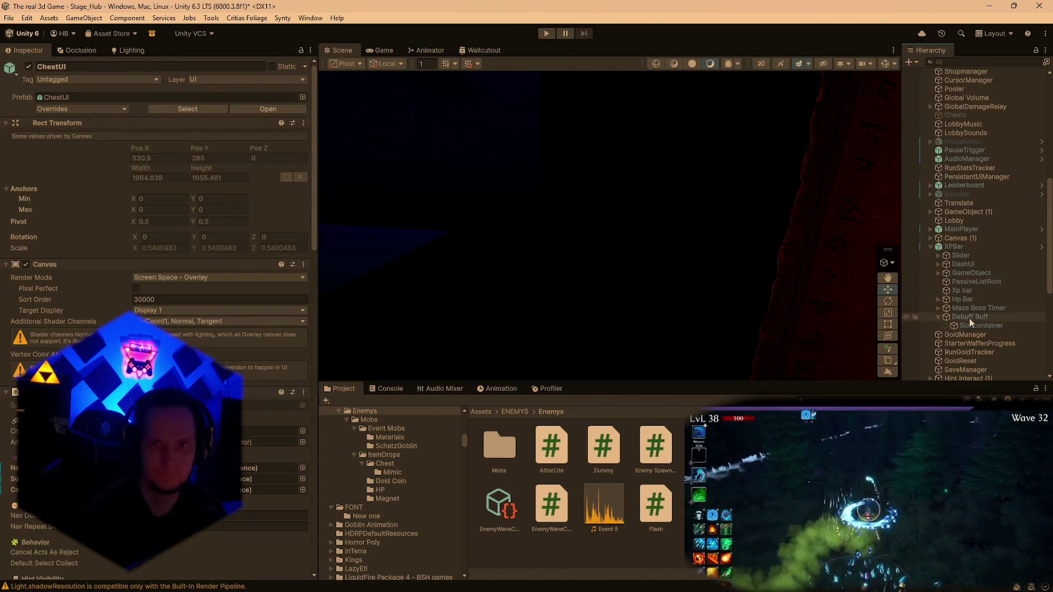
{"action": "left_click", "coordinate": [977, 282]}
{"action": "left_click", "coordinate": [156, 220]}
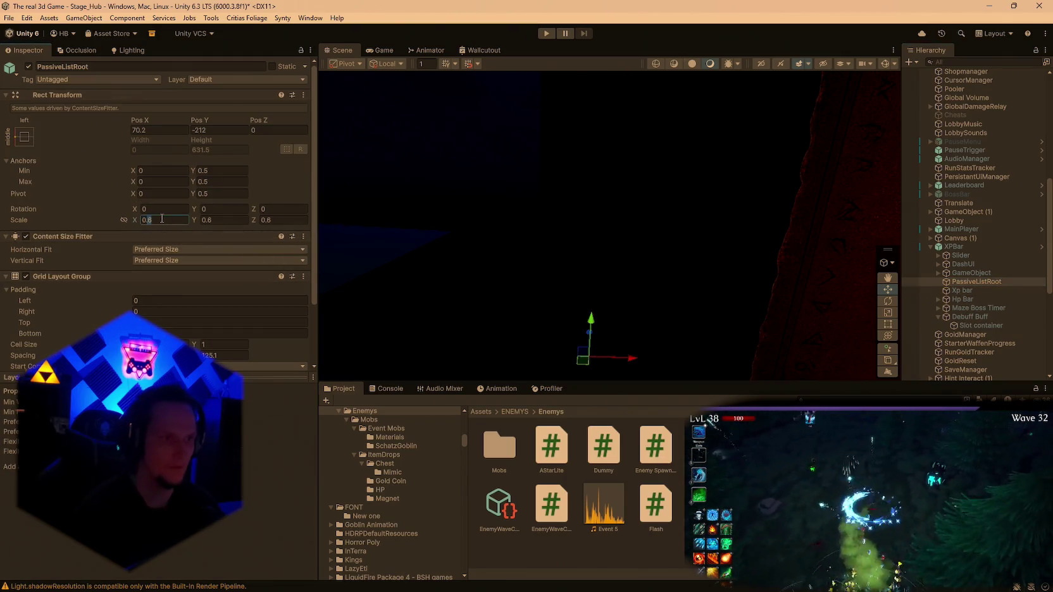
{"action": "type", "text": "0.5"}
{"action": "key", "text": "Tab"}
{"action": "type", "text": "0.5"}
{"action": "key", "text": "Tab"}
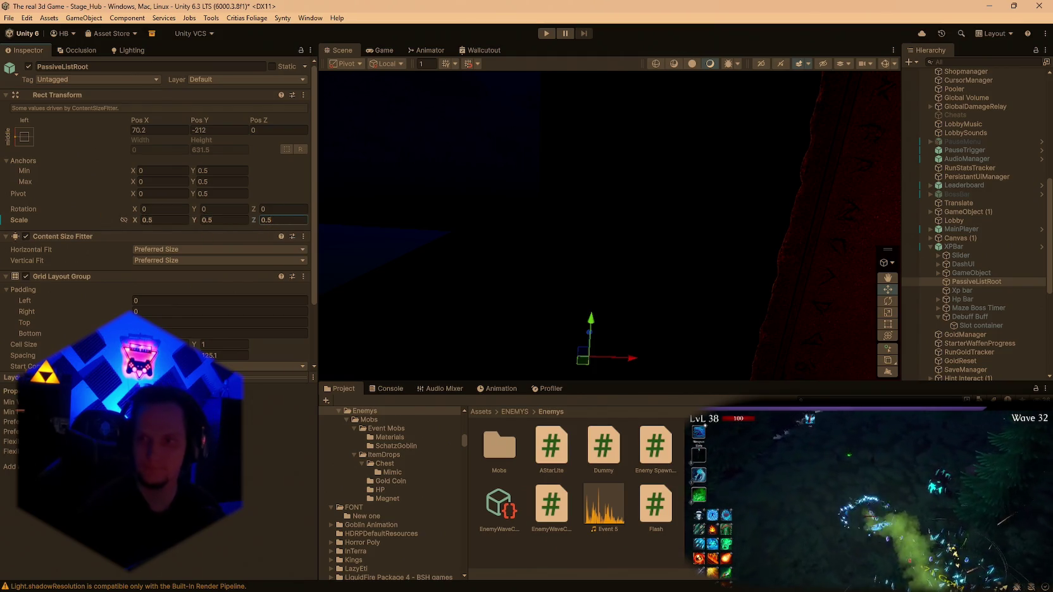
{"action": "key", "text": "alt+Tab"}
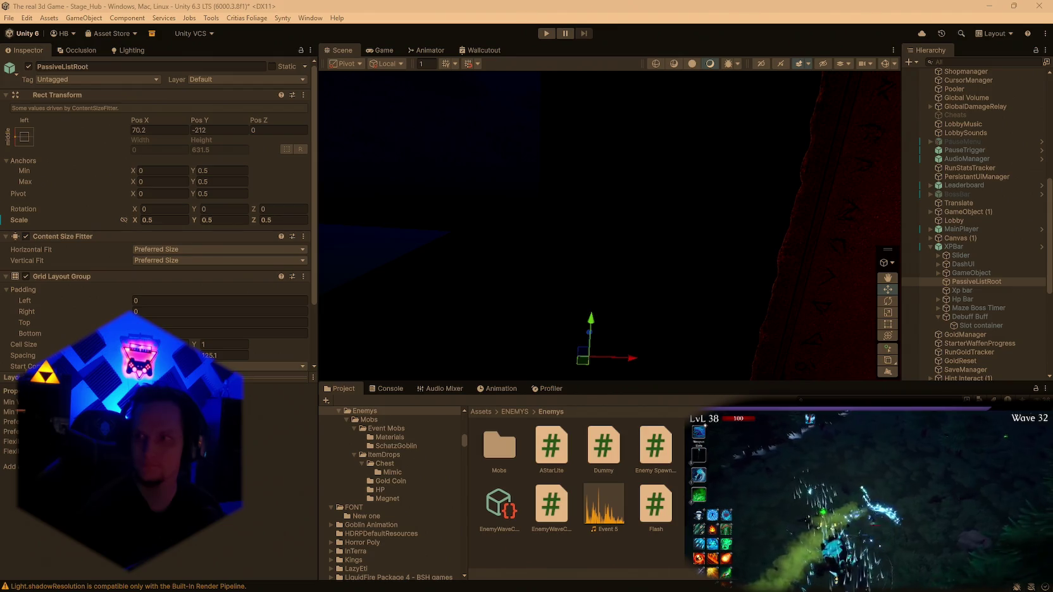
Set PassiveListRoot's position to Pos X 62.19995 and Pos Y -220.5.
{"action": "left_click", "coordinate": [154, 131]}
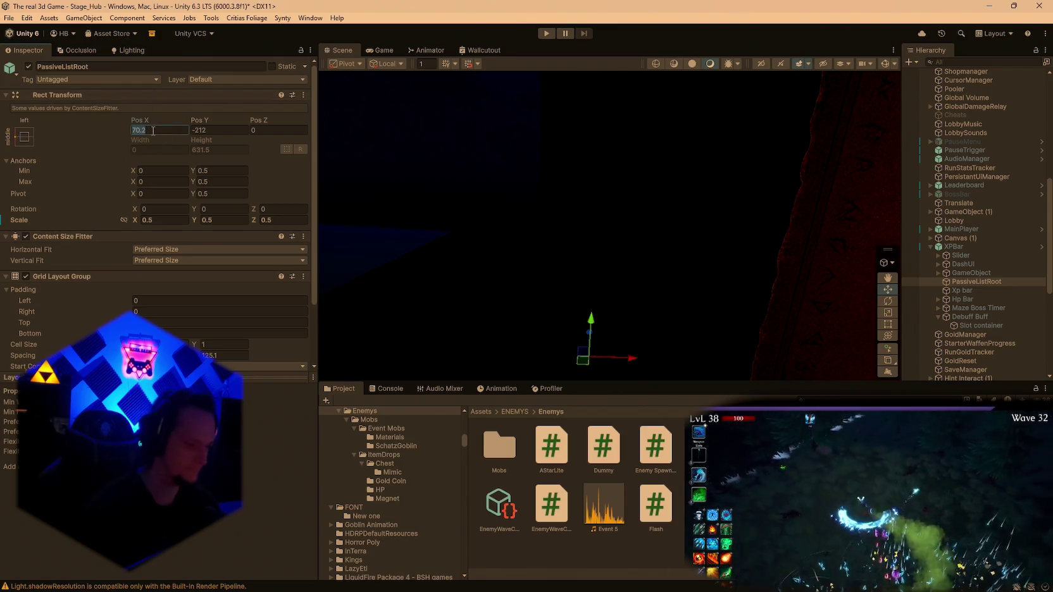
{"action": "type", "text": "62.19995"}
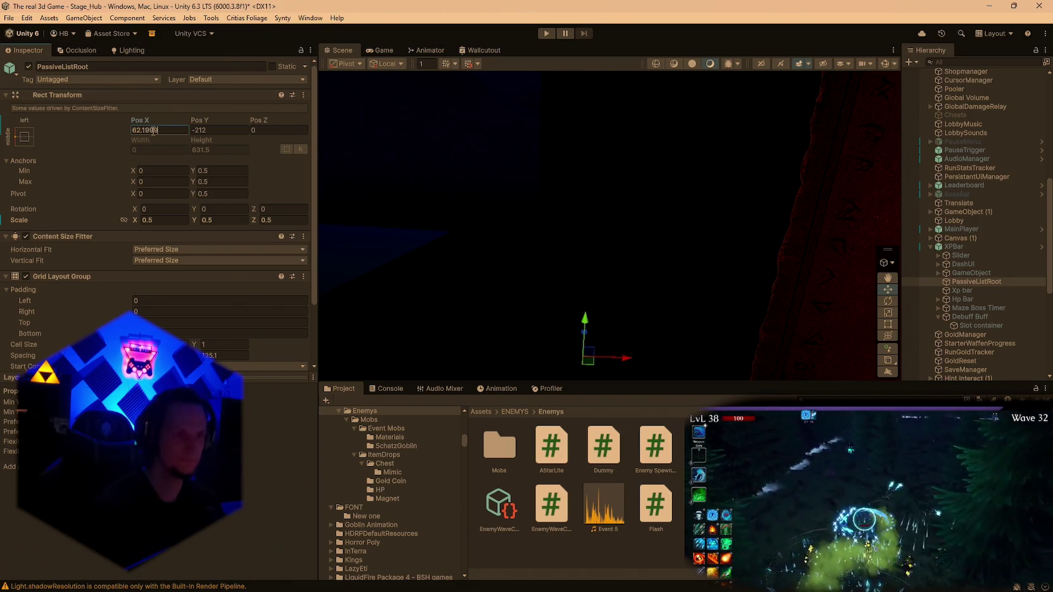
{"action": "left_click", "coordinate": [224, 131]}
{"action": "type", "text": "-220."}
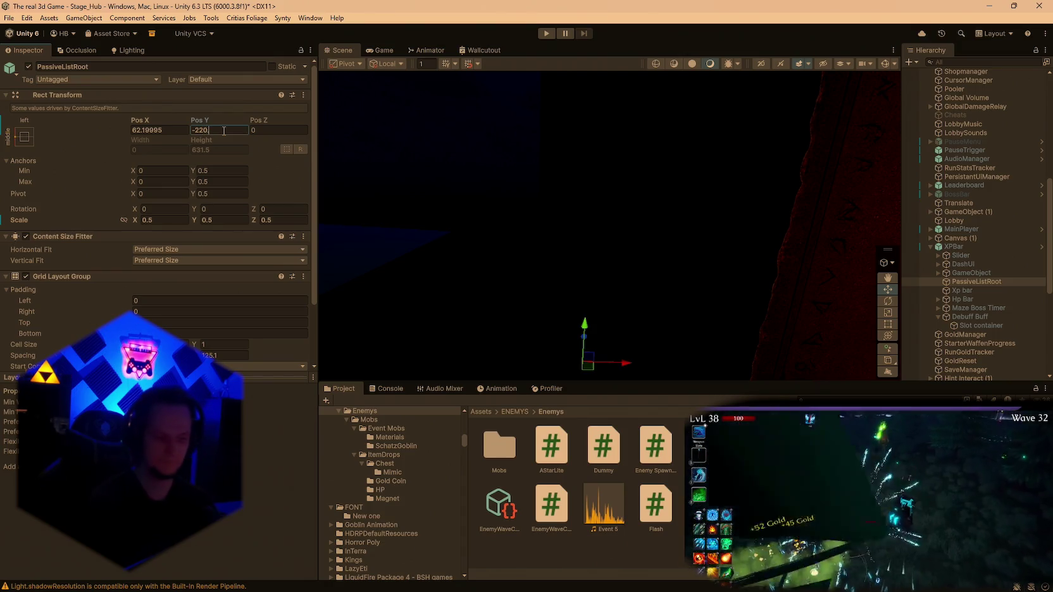
{"action": "type", "text": "5"}
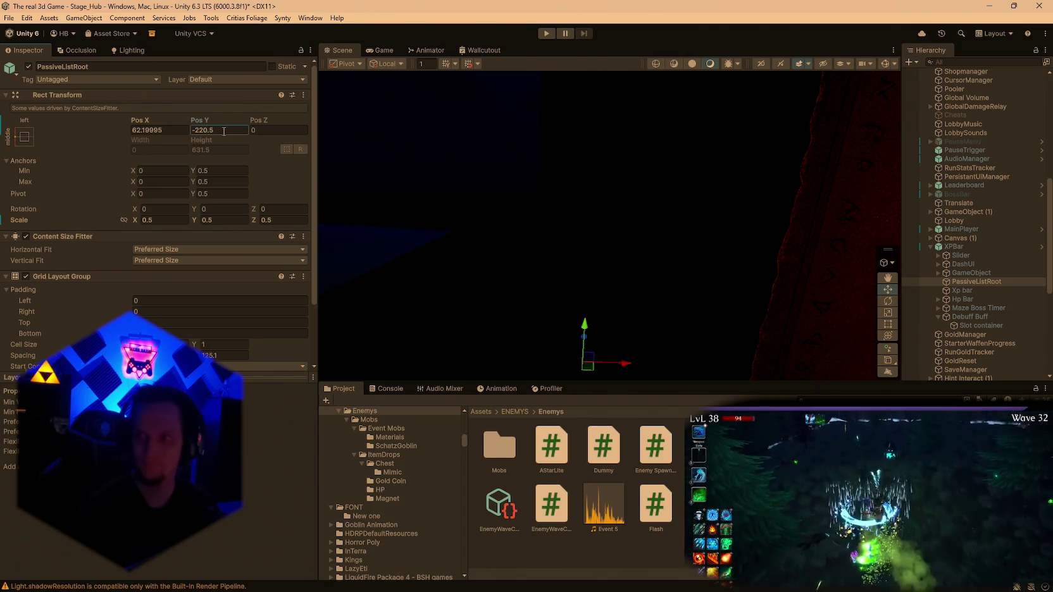
{"action": "scroll", "coordinate": [204, 265], "scroll_direction": "down", "scroll_amount": 3}
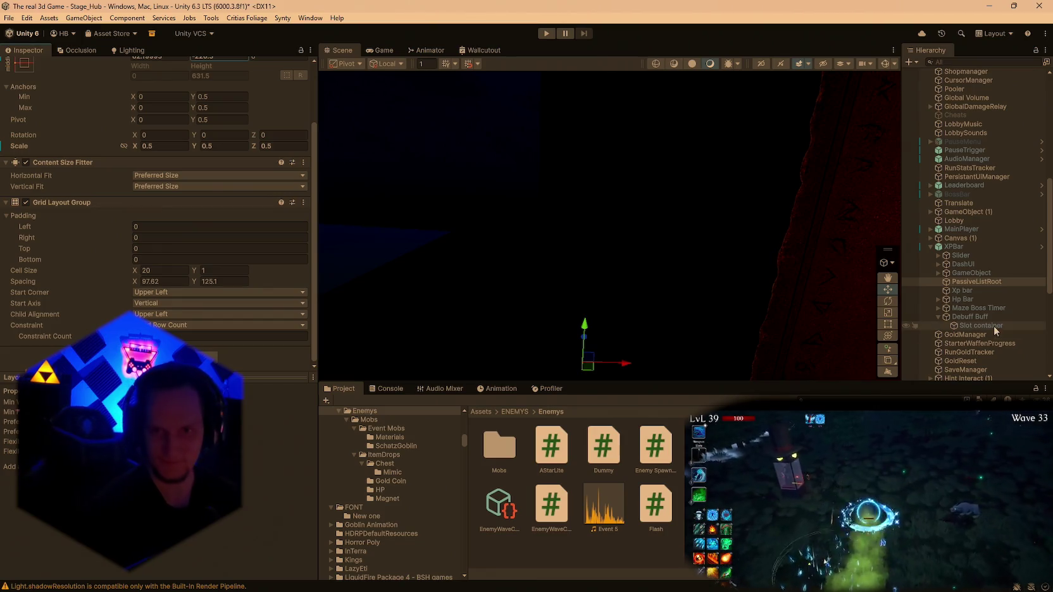
Find GoldHUD in the Hierarchy and set its position to Pos X 214.7, Pos Y 76.1.
{"action": "scroll", "coordinate": [980, 332], "scroll_direction": "down", "scroll_amount": 3}
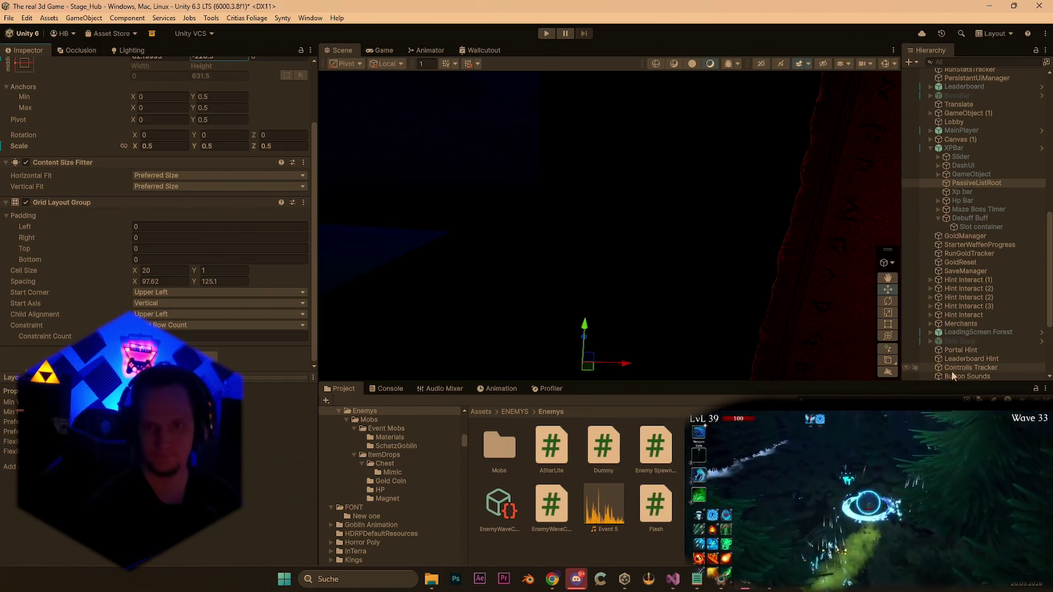
{"action": "scroll", "coordinate": [972, 346], "scroll_direction": "up", "scroll_amount": 2}
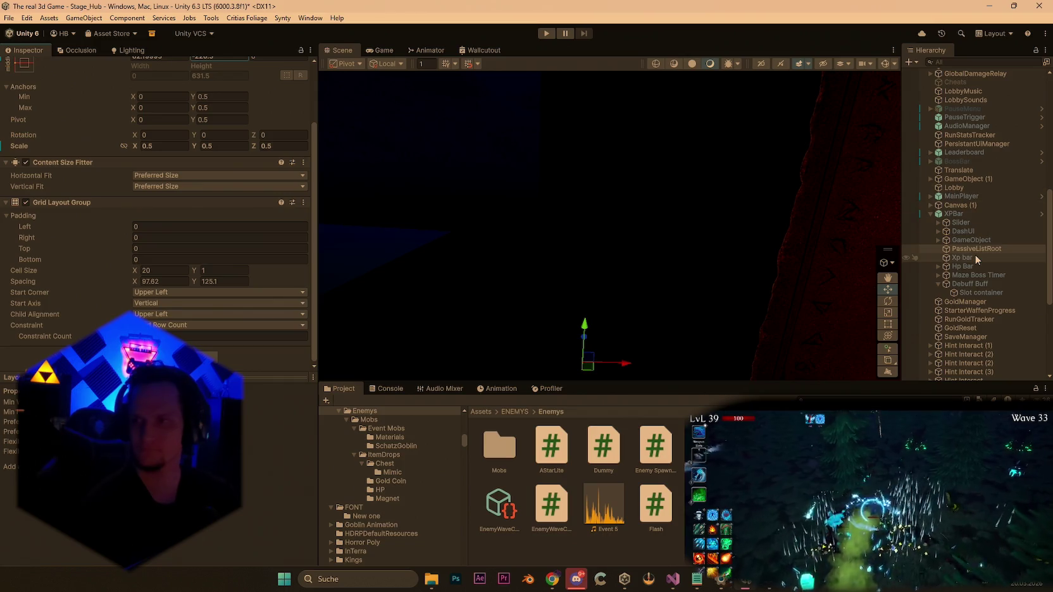
{"action": "scroll", "coordinate": [990, 251], "scroll_direction": "up", "scroll_amount": 5}
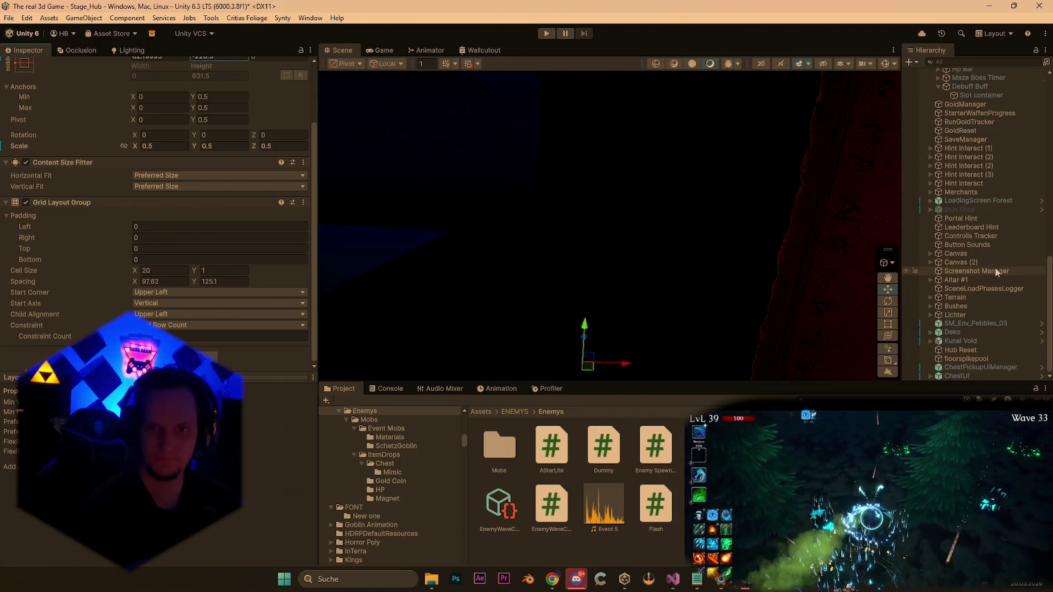
{"action": "scroll", "coordinate": [985, 277], "scroll_direction": "up", "scroll_amount": 2}
{"action": "left_click", "coordinate": [966, 167]}
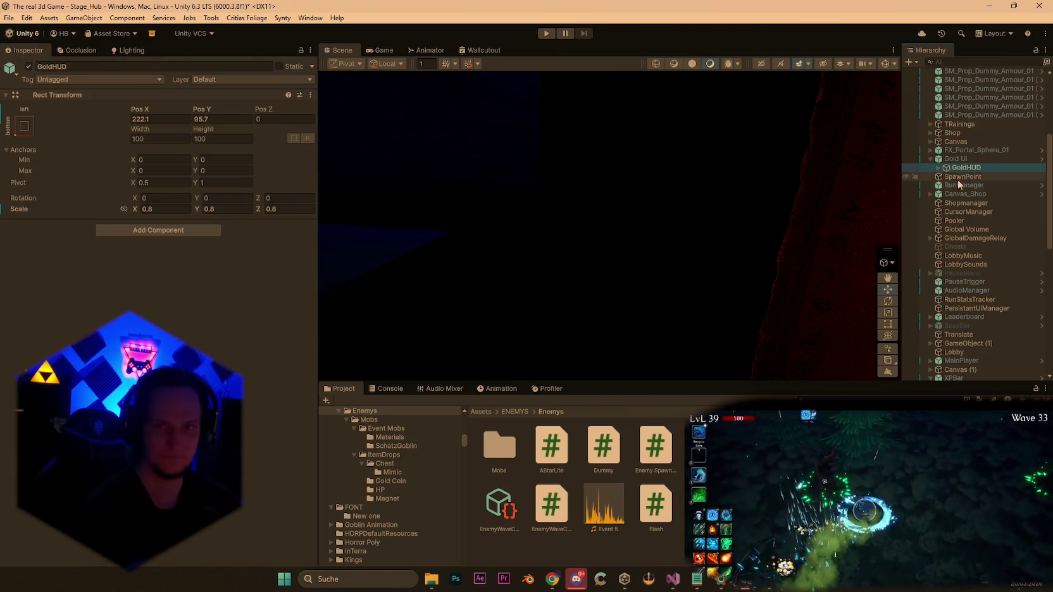
{"action": "left_click", "coordinate": [939, 168]}
{"action": "left_click", "coordinate": [960, 177]}
{"action": "left_click", "coordinate": [966, 168]}
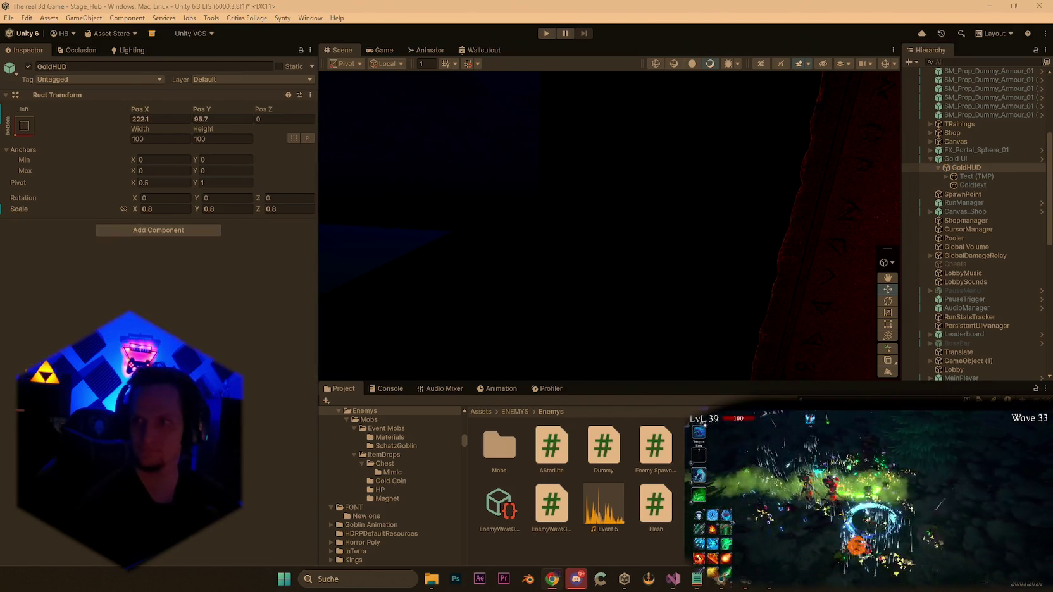
{"action": "left_click", "coordinate": [173, 118]}
{"action": "type", "text": "214.7"}
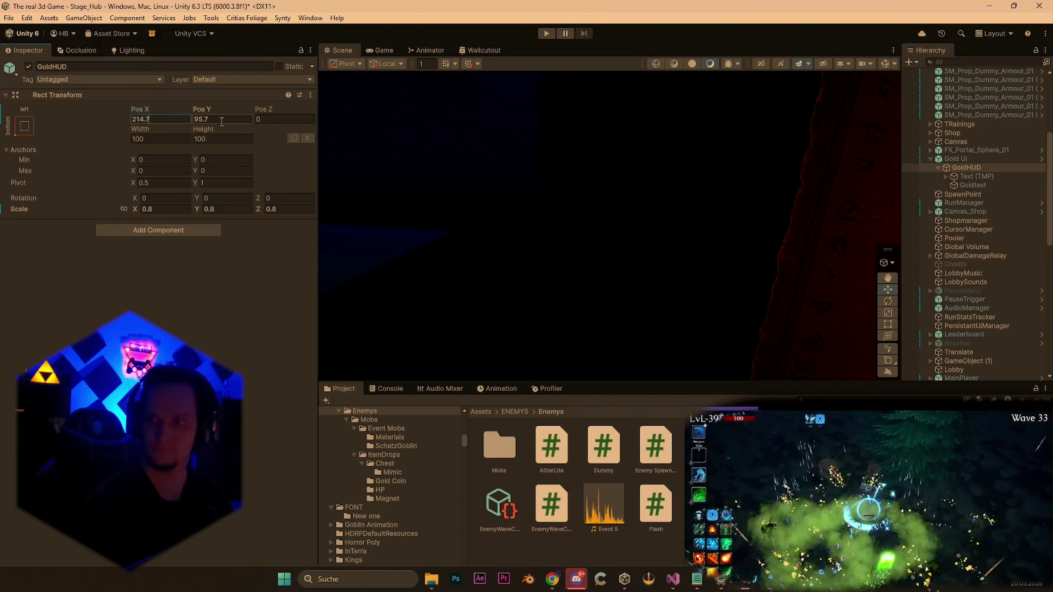
{"action": "left_click", "coordinate": [221, 121]}
{"action": "type", "text": "76.1"}
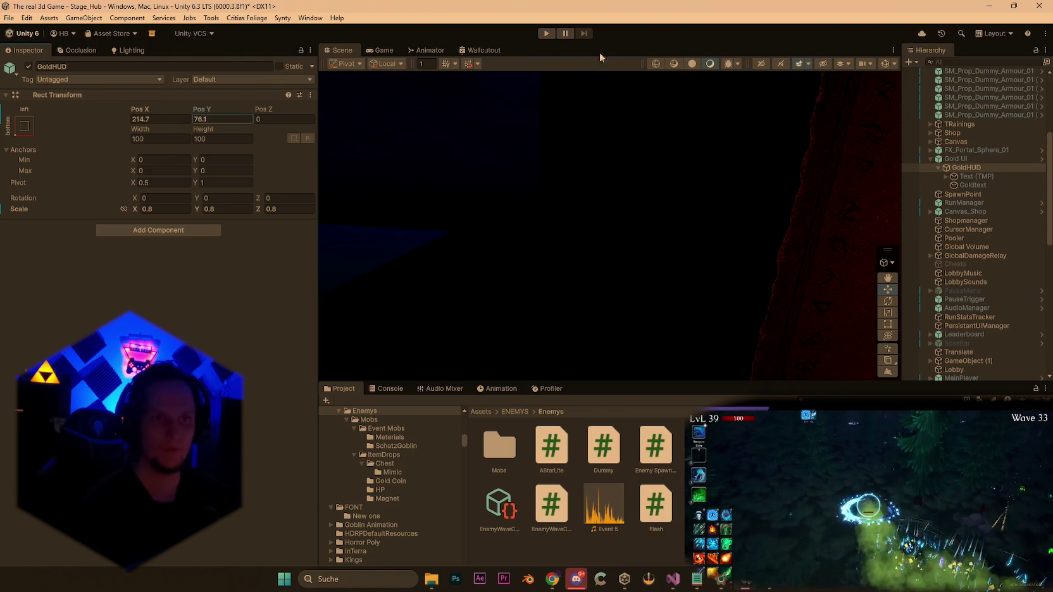
{"action": "scroll", "coordinate": [987, 127], "scroll_direction": "up", "scroll_amount": 5}
In Notepad, delete the old patch block from 'Die Wahrsagerin erwacht' through the gold-sound line.
{"action": "left_click", "coordinate": [696, 578]}
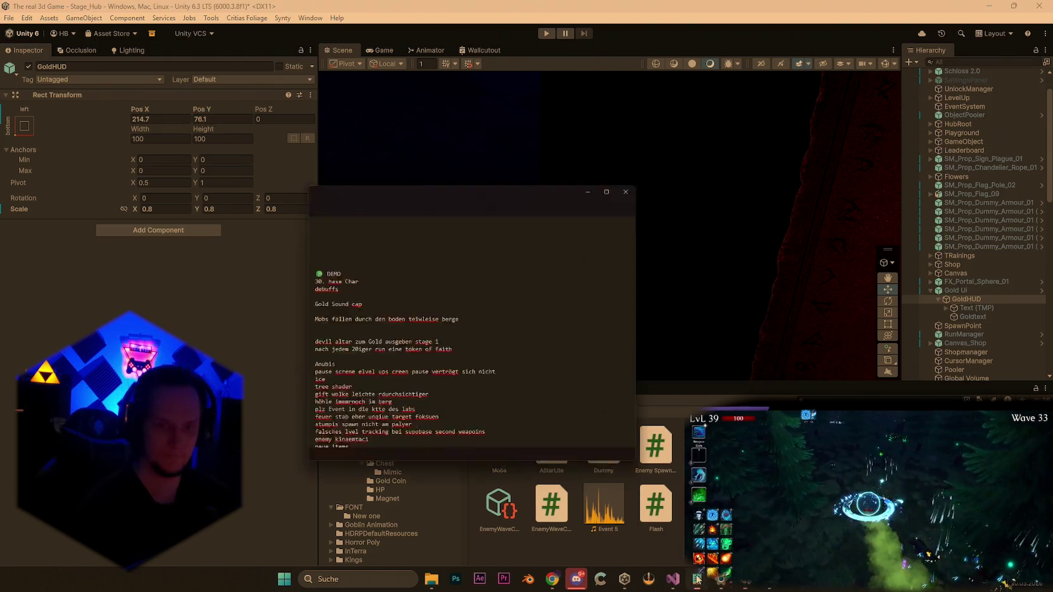
{"action": "scroll", "coordinate": [416, 306], "scroll_direction": "down", "scroll_amount": 10}
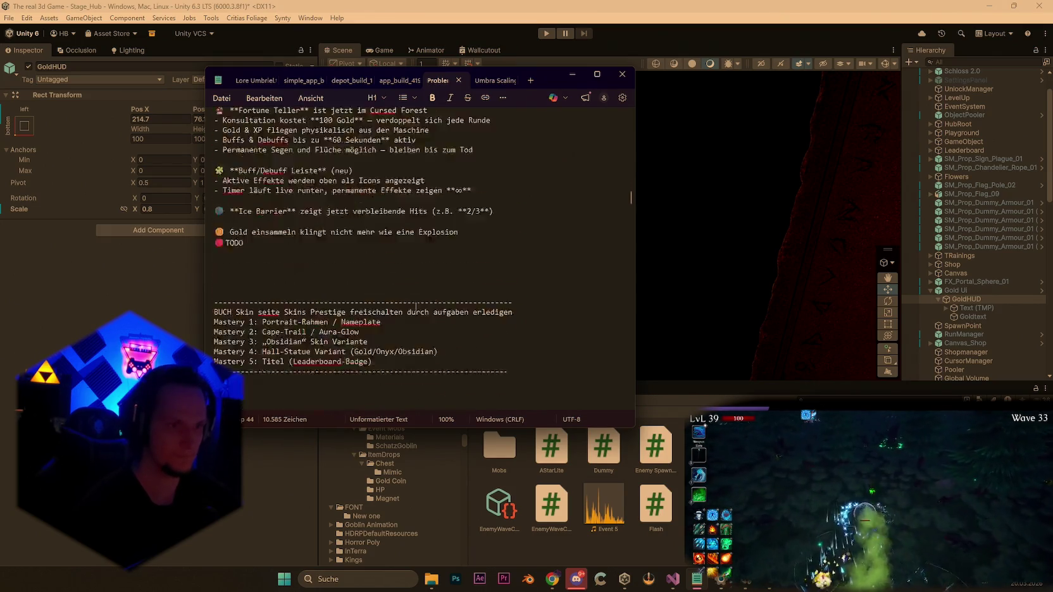
{"action": "scroll", "coordinate": [413, 305], "scroll_direction": "up", "scroll_amount": 5}
{"action": "scroll", "coordinate": [412, 302], "scroll_direction": "down", "scroll_amount": 3}
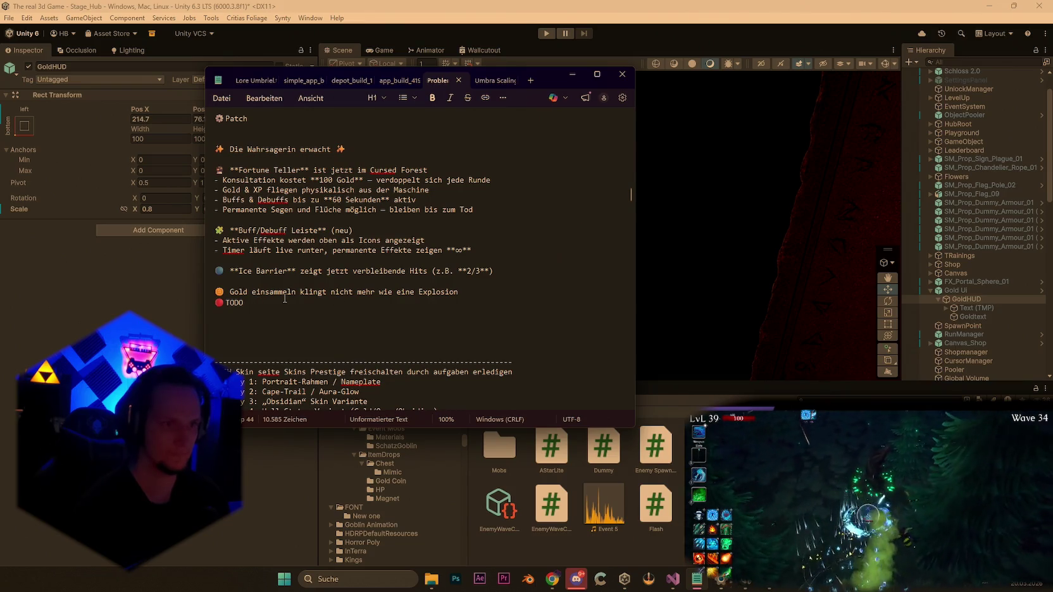
{"action": "left_click_drag", "start_coordinate": [284, 297], "coordinate": [225, 144]}
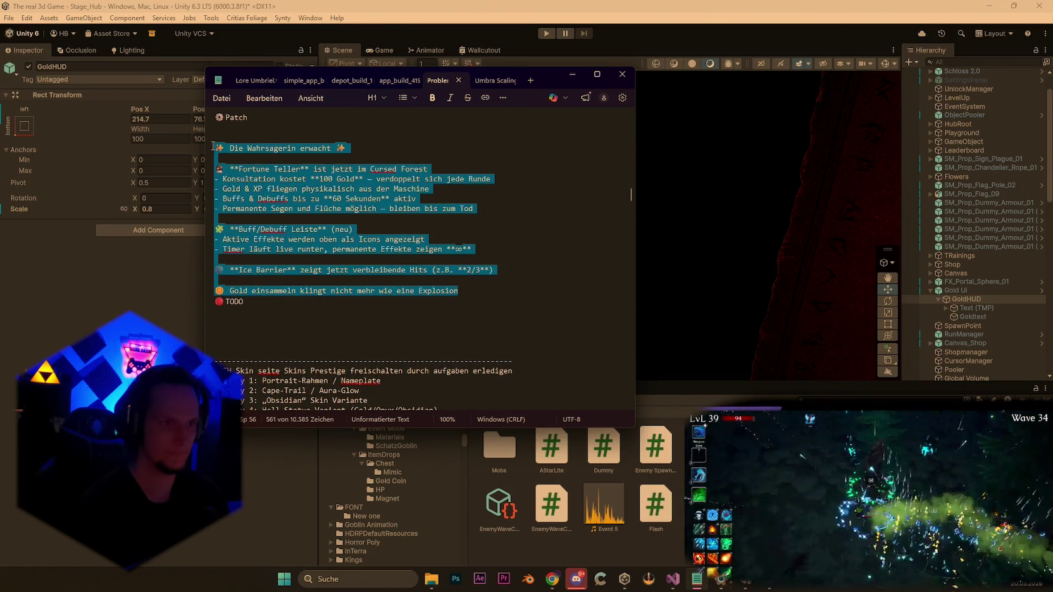
{"action": "key", "text": "BackSpace"}
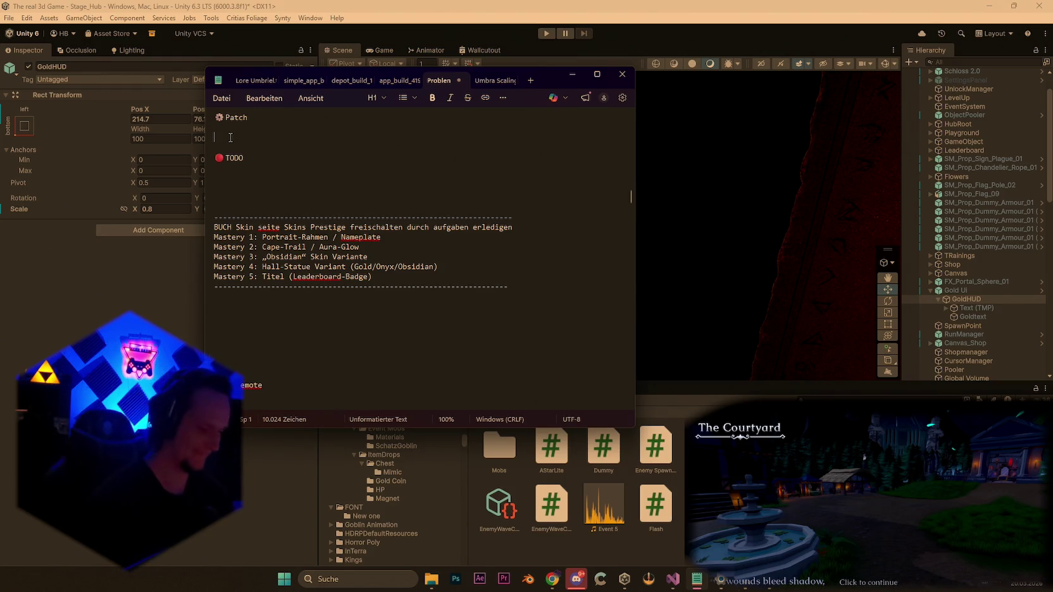
Type 'passive items hud etwas verkleinert' under Patch, then switch to Visual Studio.
{"action": "type", "text": "pasive items hud"}
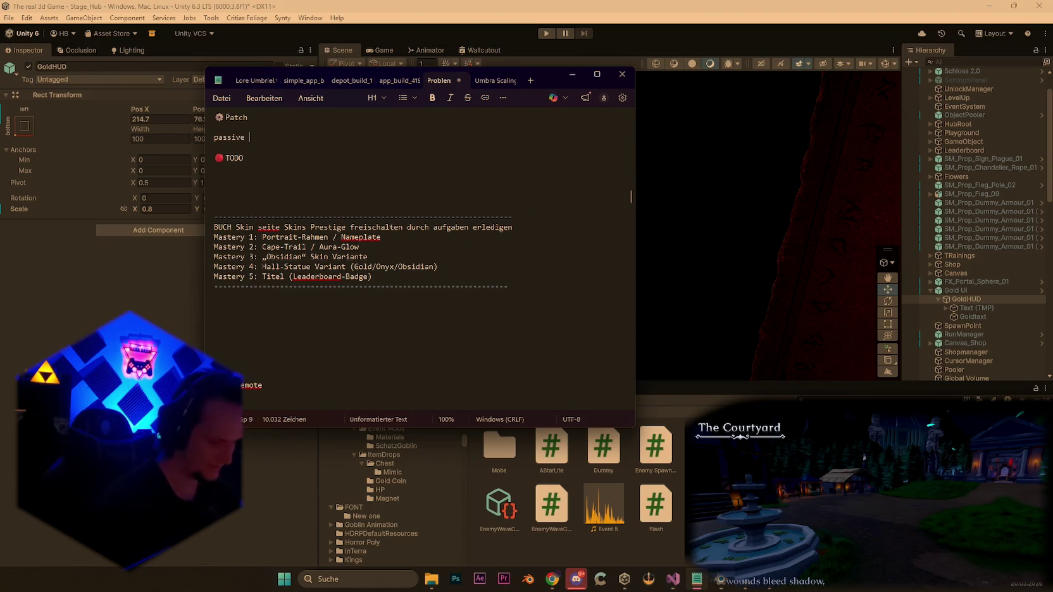
{"action": "type", "text": " etwas verklei"}
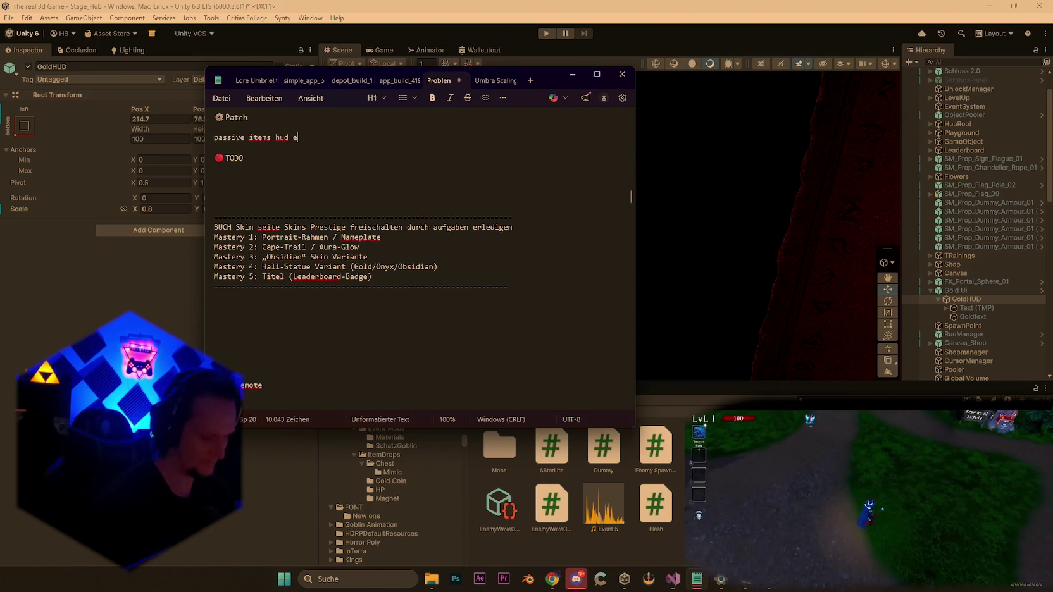
{"action": "type", "text": "nert"}
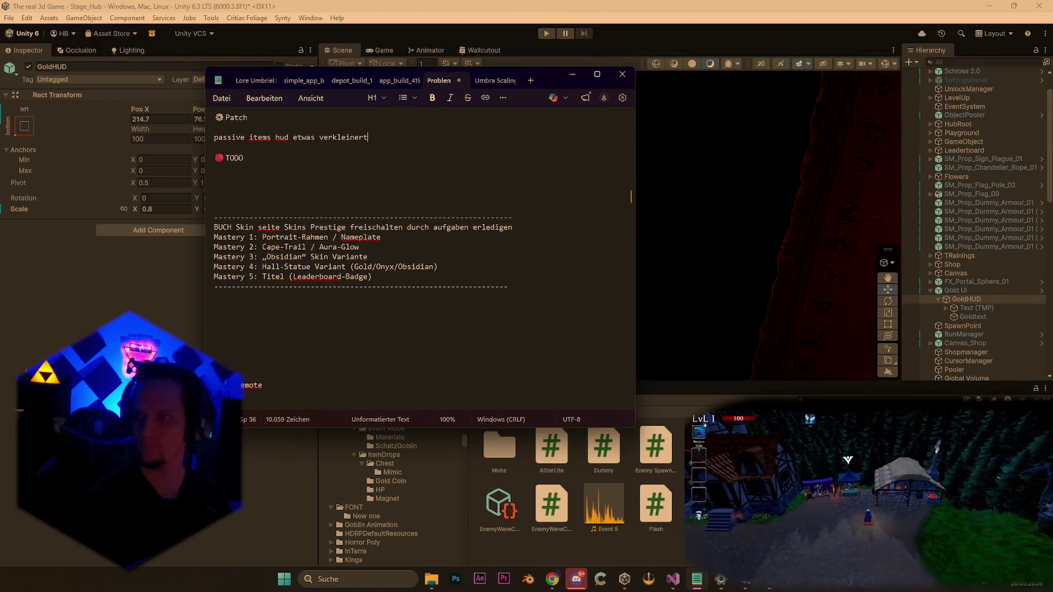
{"action": "left_click", "coordinate": [847, 460]}
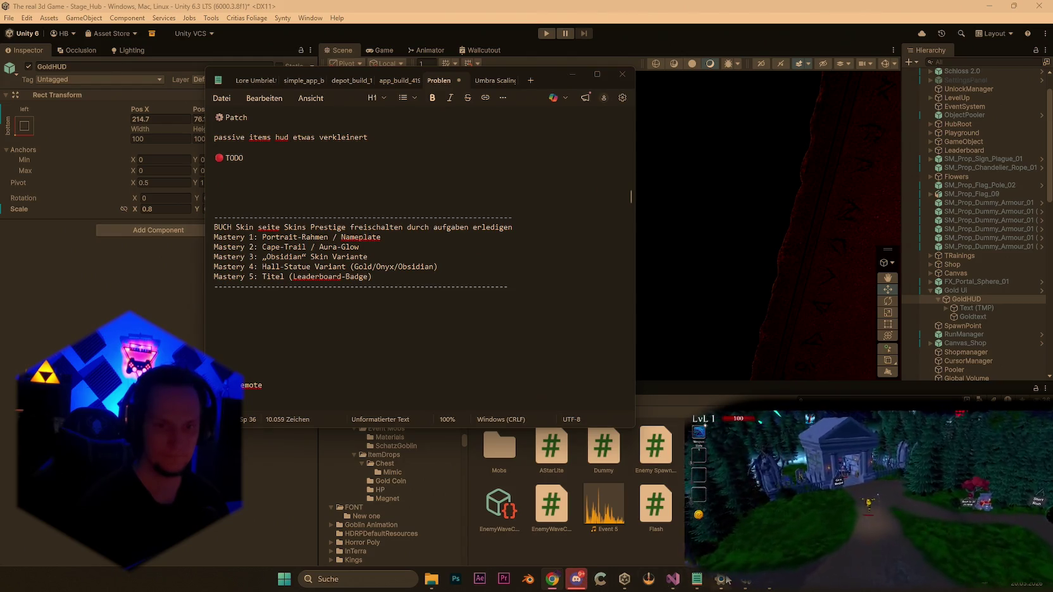
{"action": "mouse_move", "coordinate": [696, 580]}
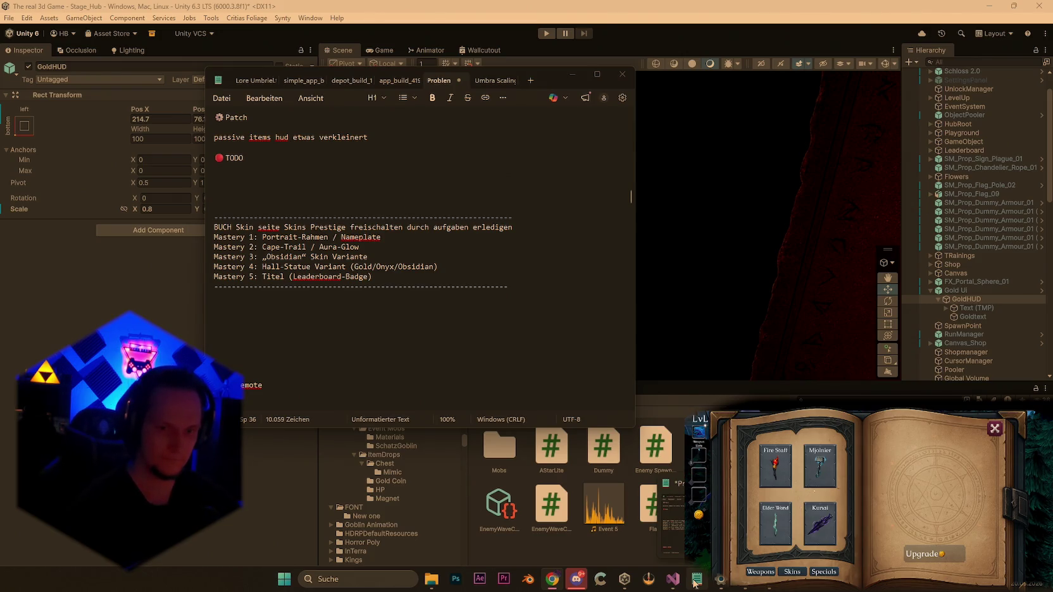
{"action": "left_click", "coordinate": [673, 580]}
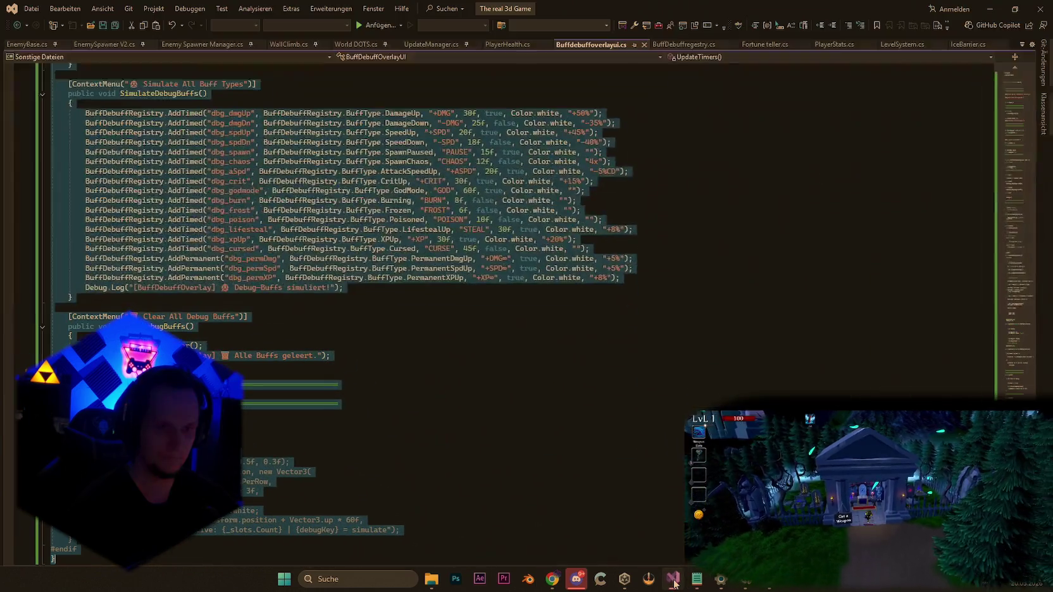
In BuffDebuffregestry.cs, find 'private void Update()' and select that method's code.
{"action": "left_click", "coordinate": [648, 414]}
{"action": "scroll", "coordinate": [649, 414], "scroll_direction": "up", "scroll_amount": 10}
{"action": "scroll", "coordinate": [993, 337], "scroll_direction": "up", "scroll_amount": 1}
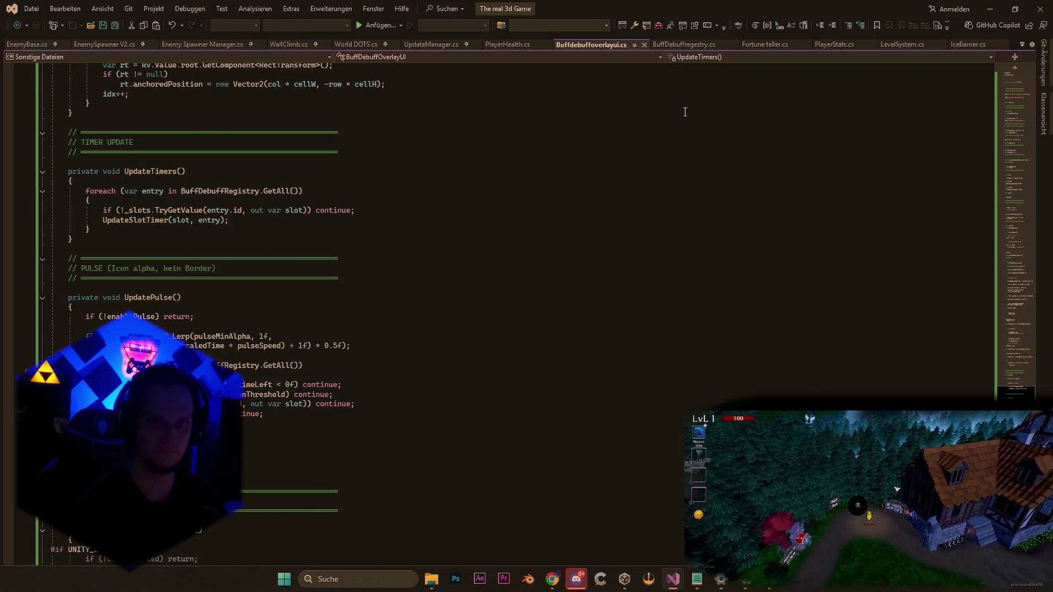
{"action": "left_click", "coordinate": [661, 44]}
{"action": "left_click", "coordinate": [709, 284]}
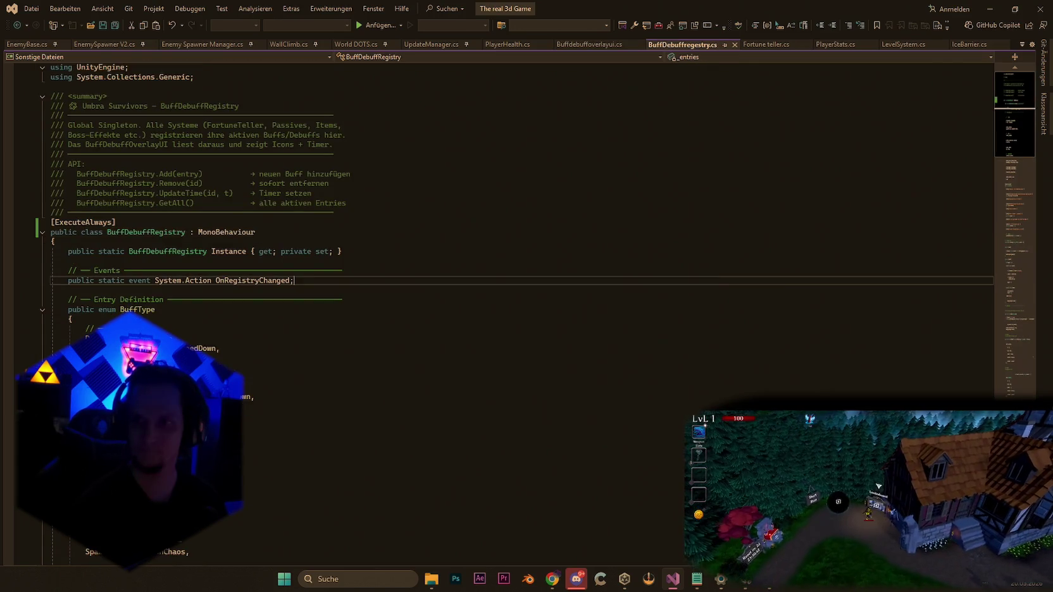
{"action": "key", "text": "ctrl+f"}
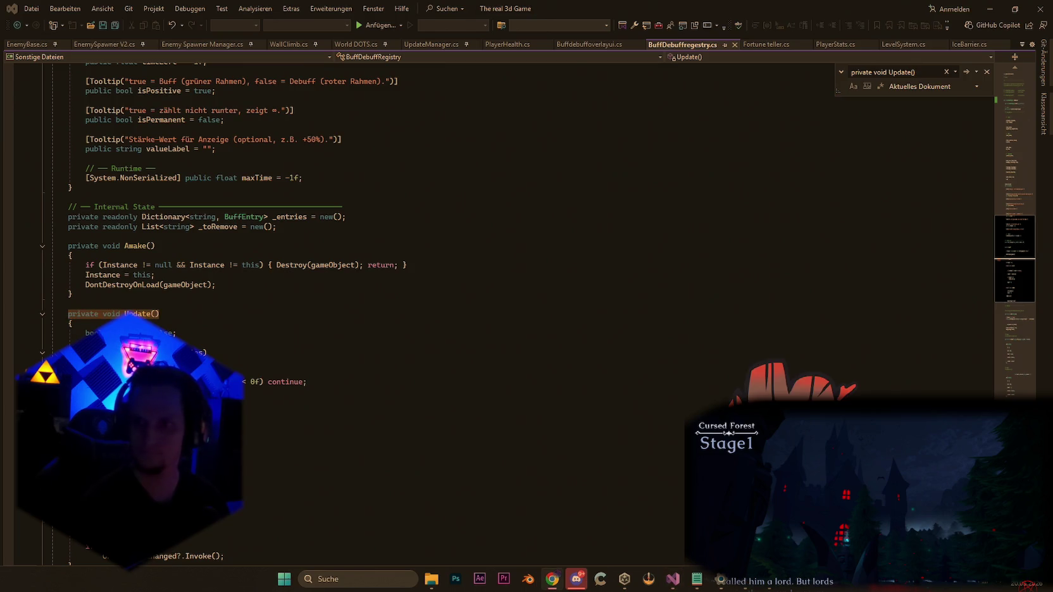
{"action": "scroll", "coordinate": [268, 354], "scroll_direction": "down", "scroll_amount": 2}
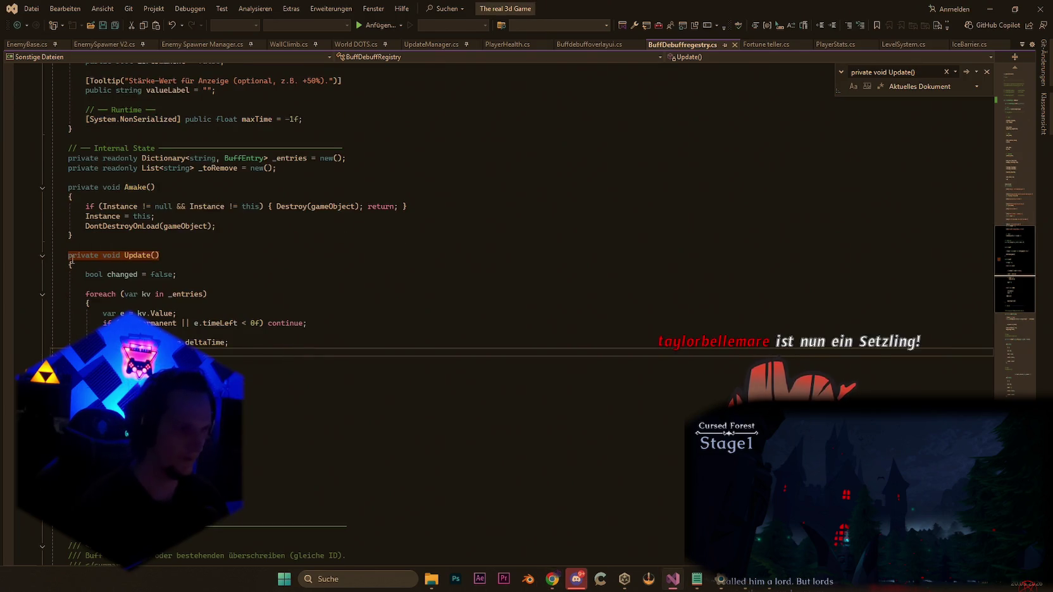
{"action": "left_click_drag", "start_coordinate": [69, 255], "coordinate": [228, 342]}
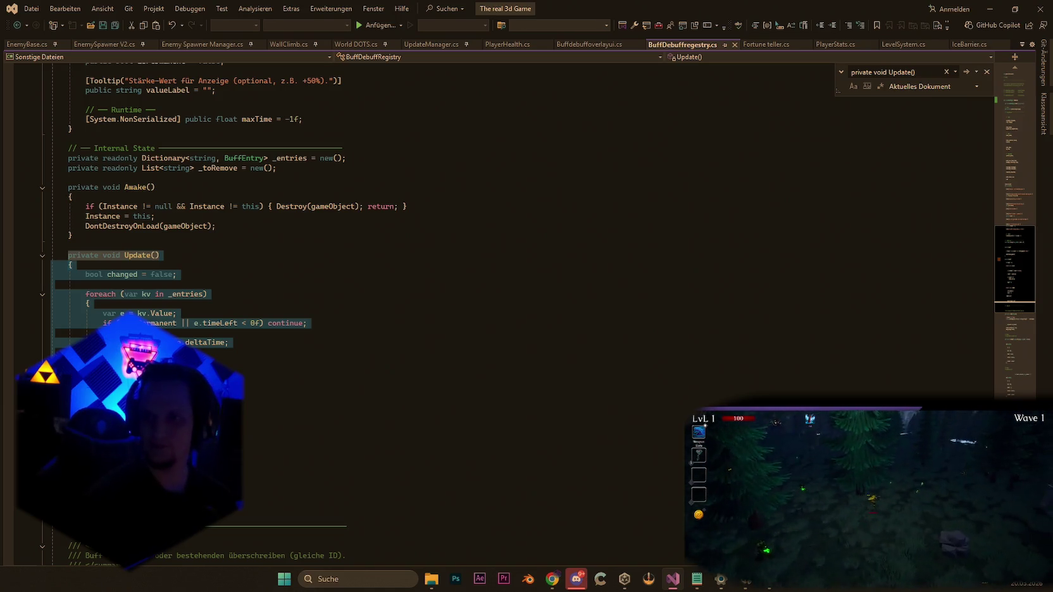
Paste the new Update() method over the old one in BuffDebuffregestry.cs.
{"action": "key", "text": "alt+Tab"}
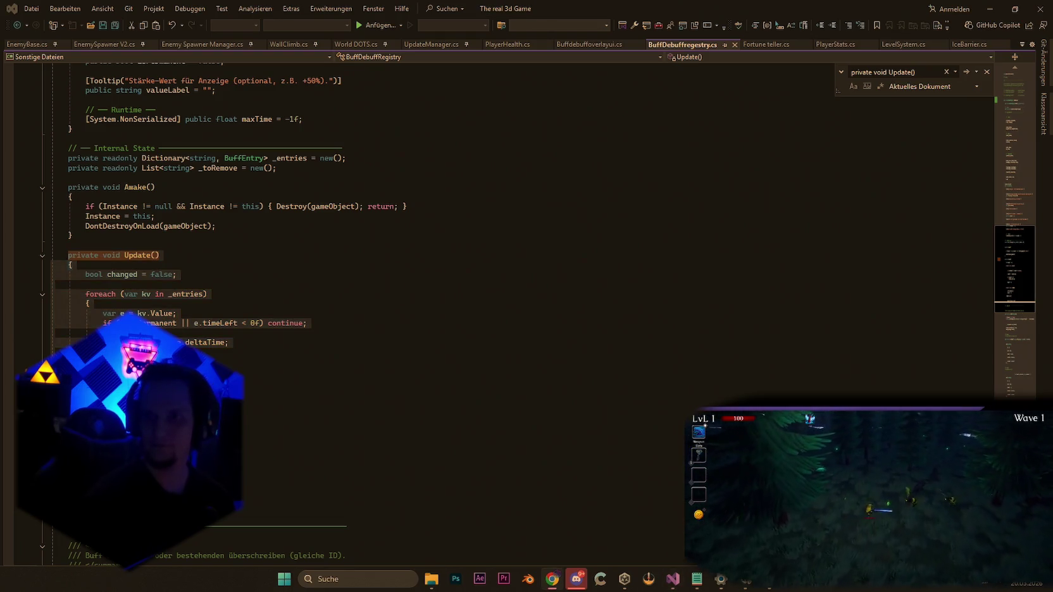
{"action": "scroll", "coordinate": [89, 249], "scroll_direction": "down", "scroll_amount": 2}
{"action": "left_click", "coordinate": [88, 342]}
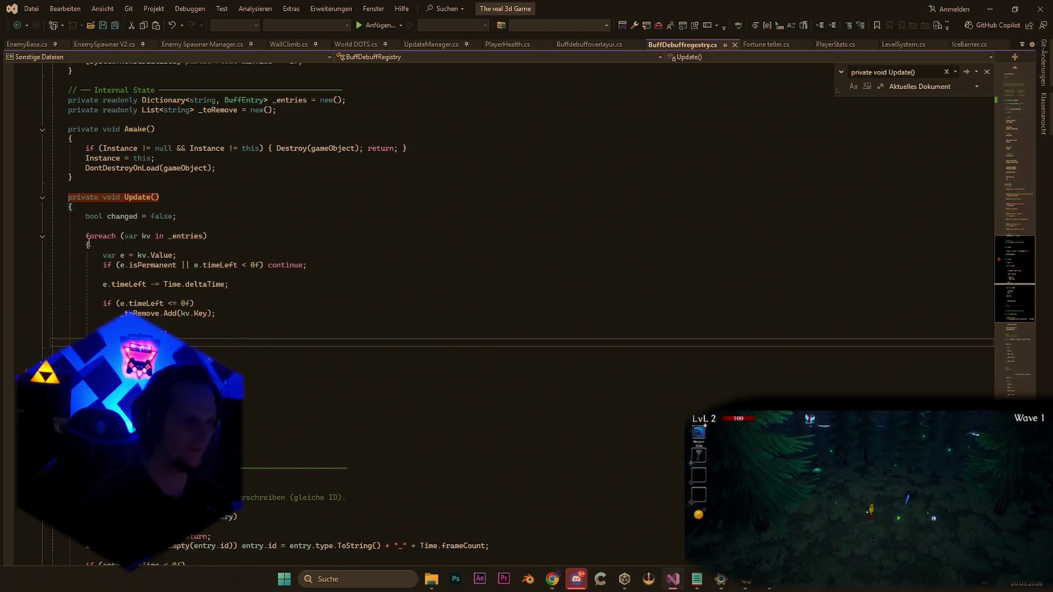
{"action": "left_click", "coordinate": [69, 198], "text": "shift"}
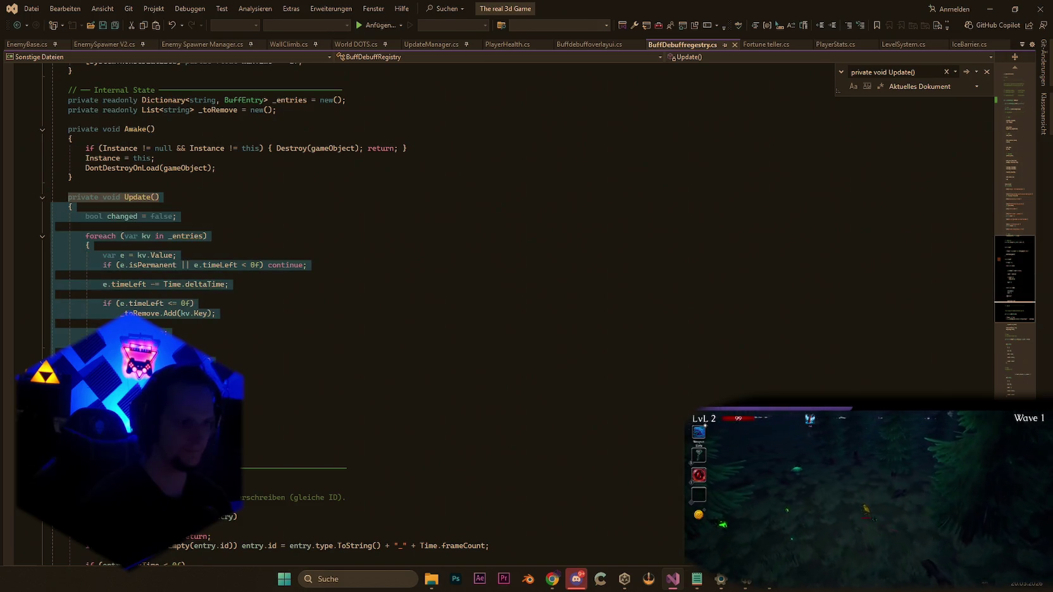
{"action": "key", "text": "ctrl+v"}
Search for _lastRegisteredRegenValue, then reopen that search in BuffDebuffOverlayUI.cs.
{"action": "key", "text": "ctrl+f"}
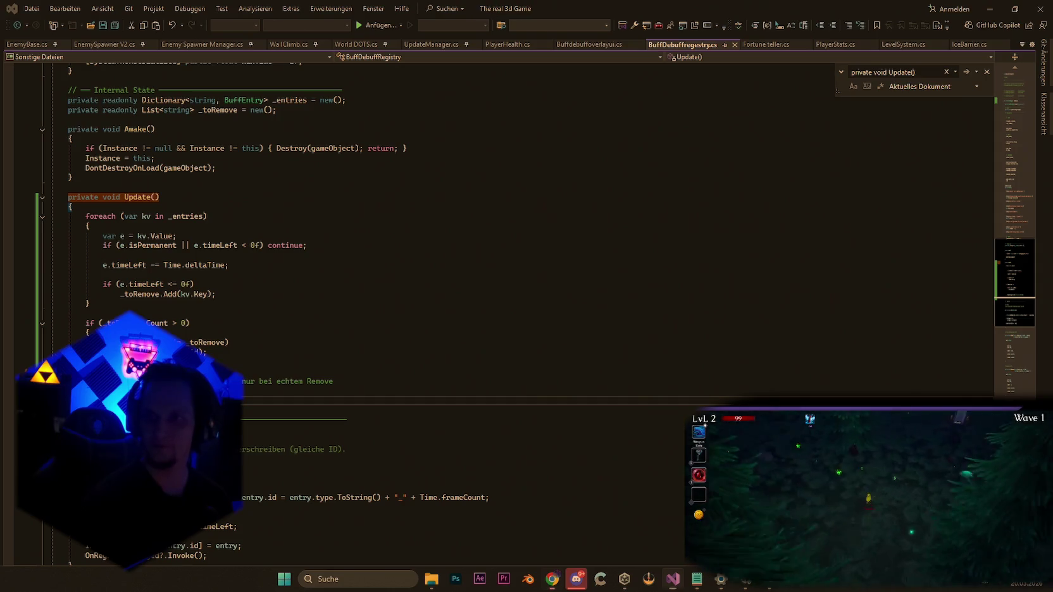
{"action": "key", "text": "ctrl+f"}
{"action": "key", "text": "ctrl+v"}
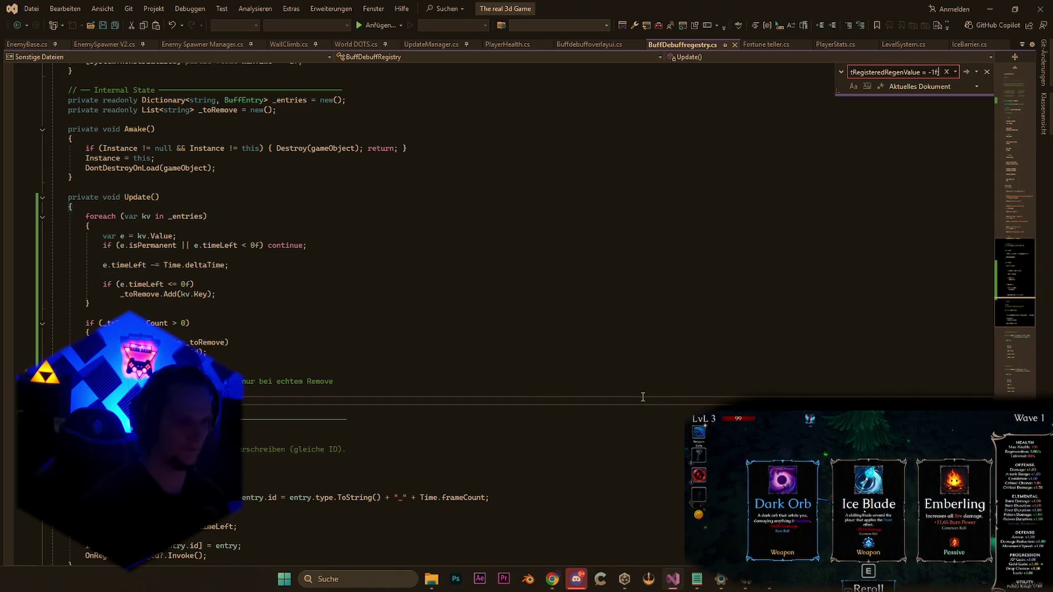
{"action": "left_click", "coordinate": [601, 45]}
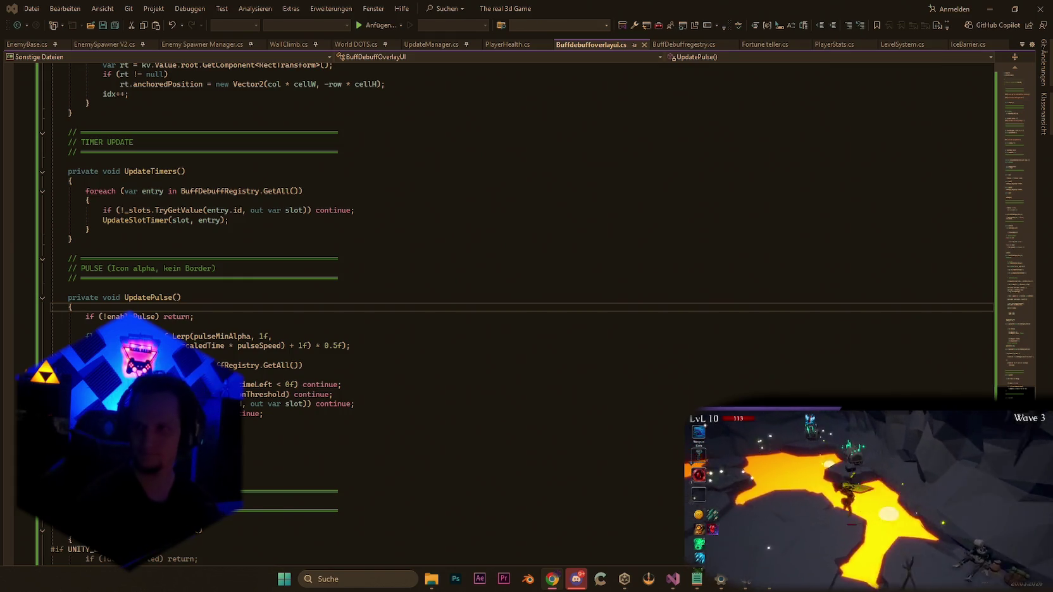
{"action": "left_click", "coordinate": [620, 277]}
{"action": "key", "text": "ctrl+f"}
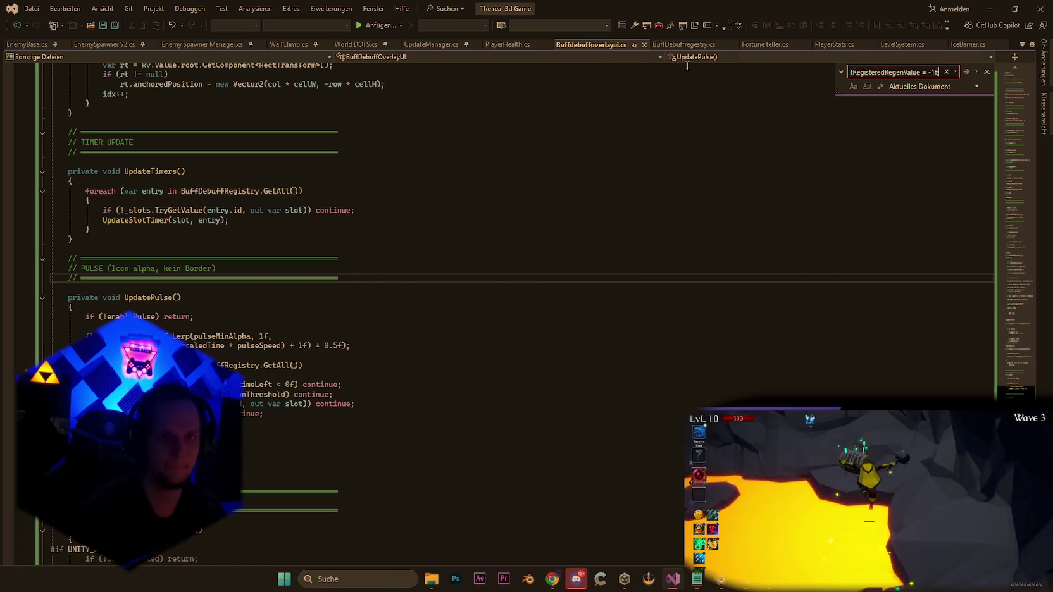
Close IceBarrier.cs and add a _lastRegisteredRegenValue = -1f field in PlayerHealth.cs.
{"action": "left_click", "coordinate": [1003, 44]}
{"action": "left_click", "coordinate": [510, 45]}
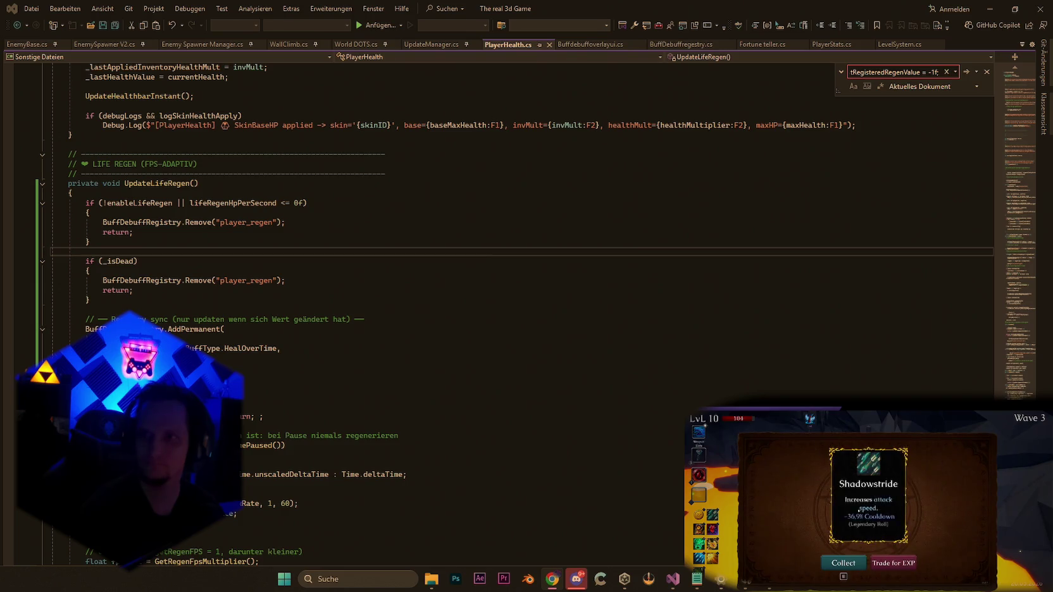
{"action": "left_click", "coordinate": [806, 396]}
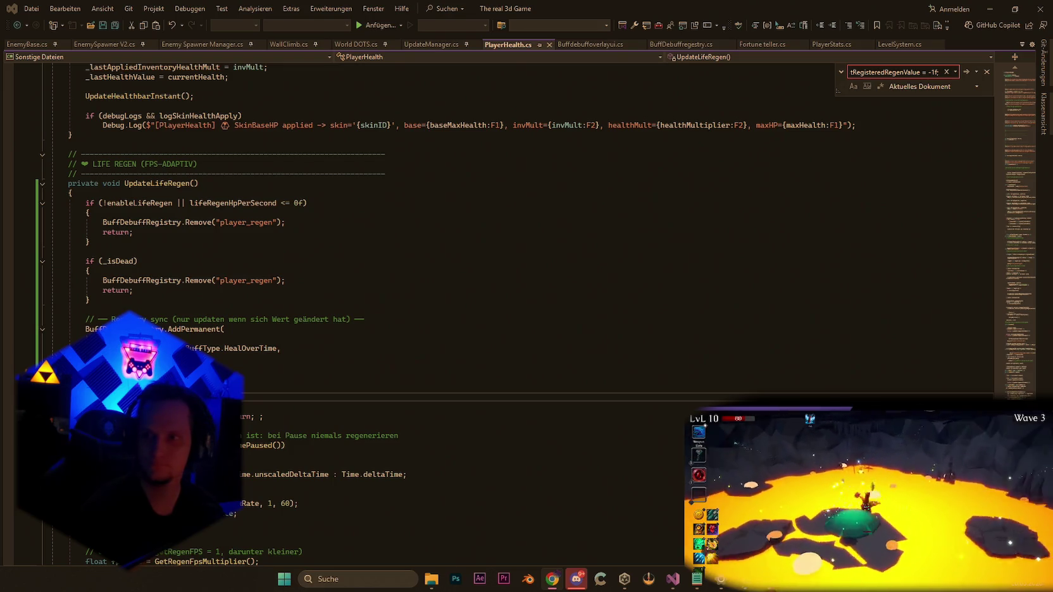
{"action": "mouse_move", "coordinate": [1028, 213]}
{"action": "left_mouse_down"}
{"action": "mouse_move", "coordinate": [1016, 164]}
{"action": "mouse_move", "coordinate": [1006, 167]}
{"action": "left_mouse_up"}
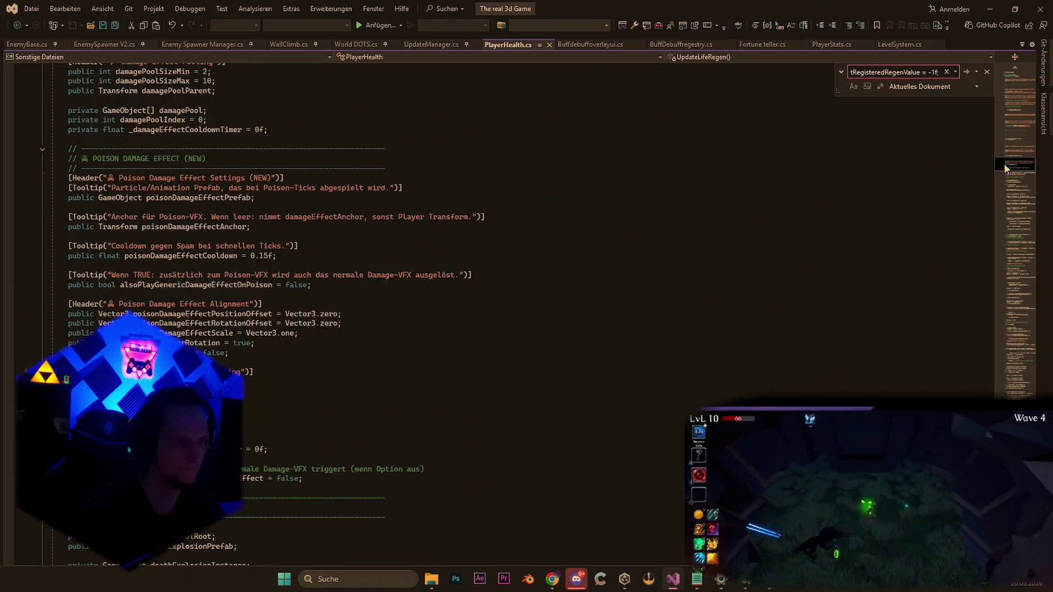
{"action": "left_click", "coordinate": [268, 449]}
{"action": "key", "text": "Return"}
{"action": "key", "text": "ctrl+v"}
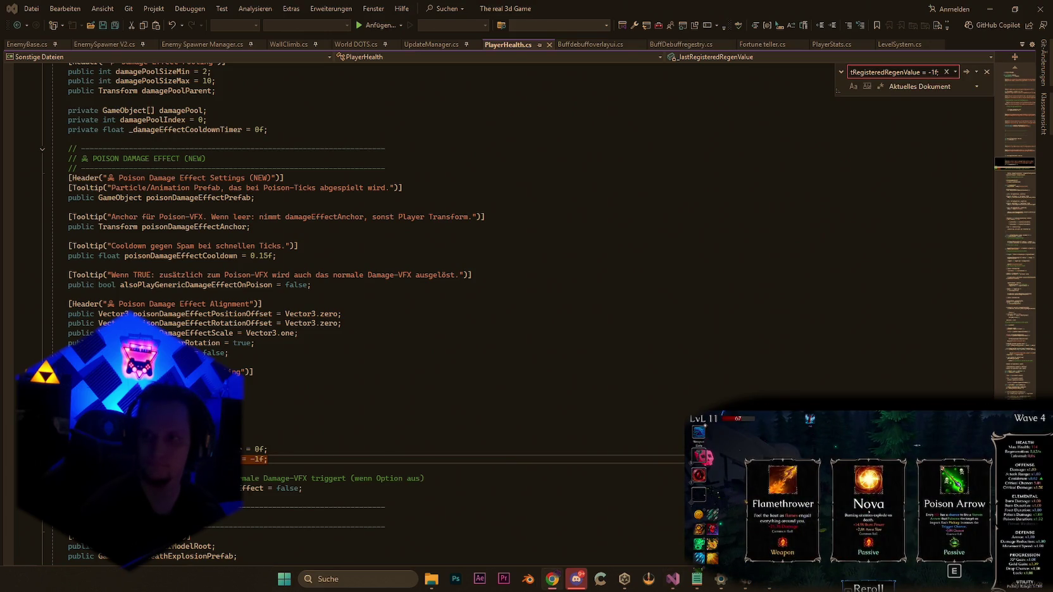
Replace UpdateLifeRegen's Registry sync block with the guarded AddPermanent code, then return to Unity.
{"action": "key", "text": "ctrl+f"}
{"action": "type", "text": "BuffDebuffRegistry.AddPermanent("}
{"action": "scroll", "coordinate": [443, 314], "scroll_direction": "down", "scroll_amount": 1}
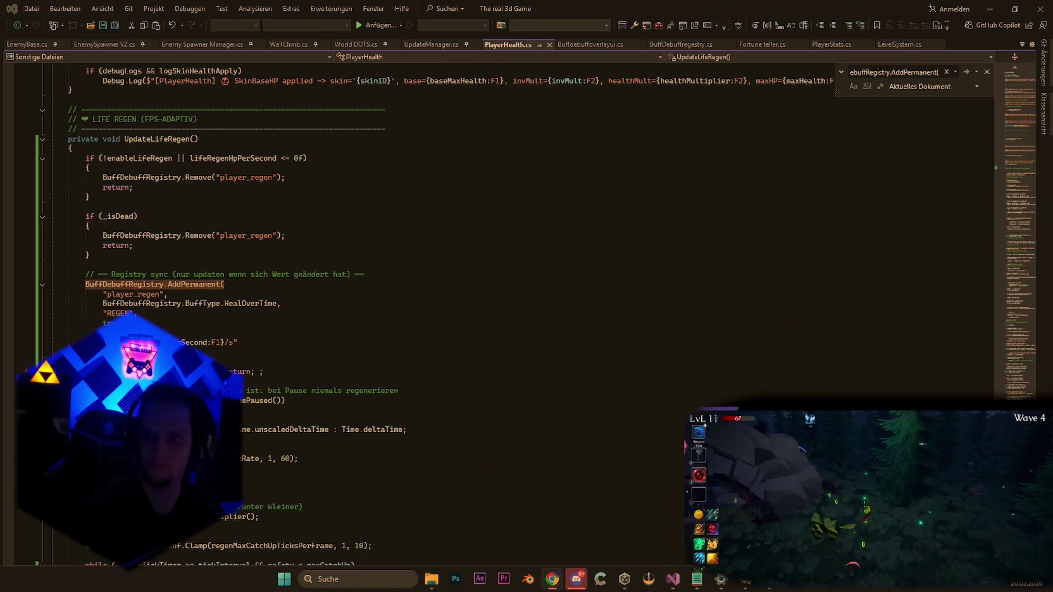
{"action": "left_click_drag", "start_coordinate": [86, 274], "coordinate": [241, 342]}
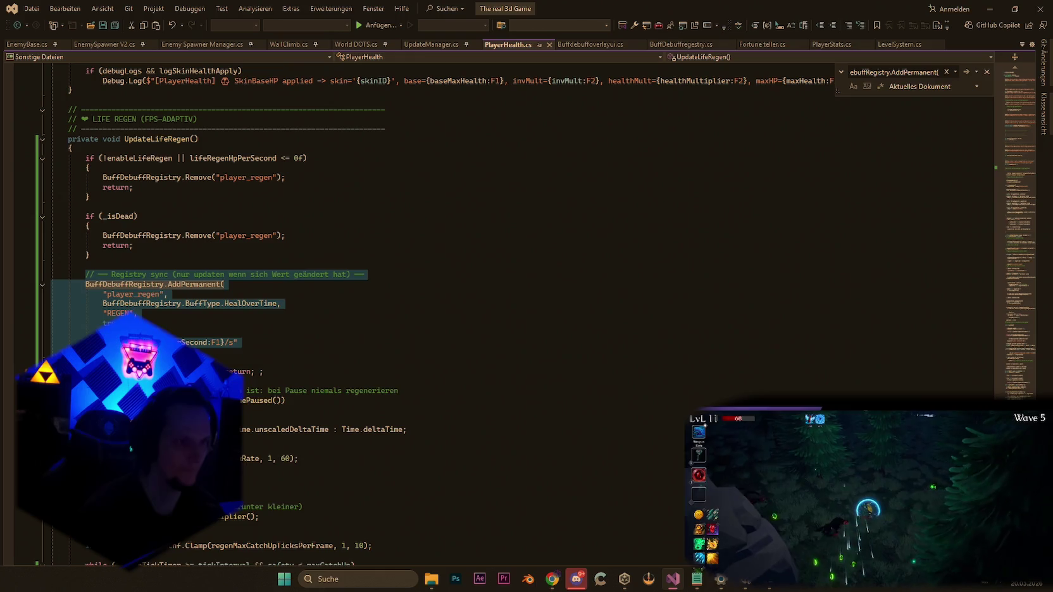
{"action": "key", "text": "ctrl+v"}
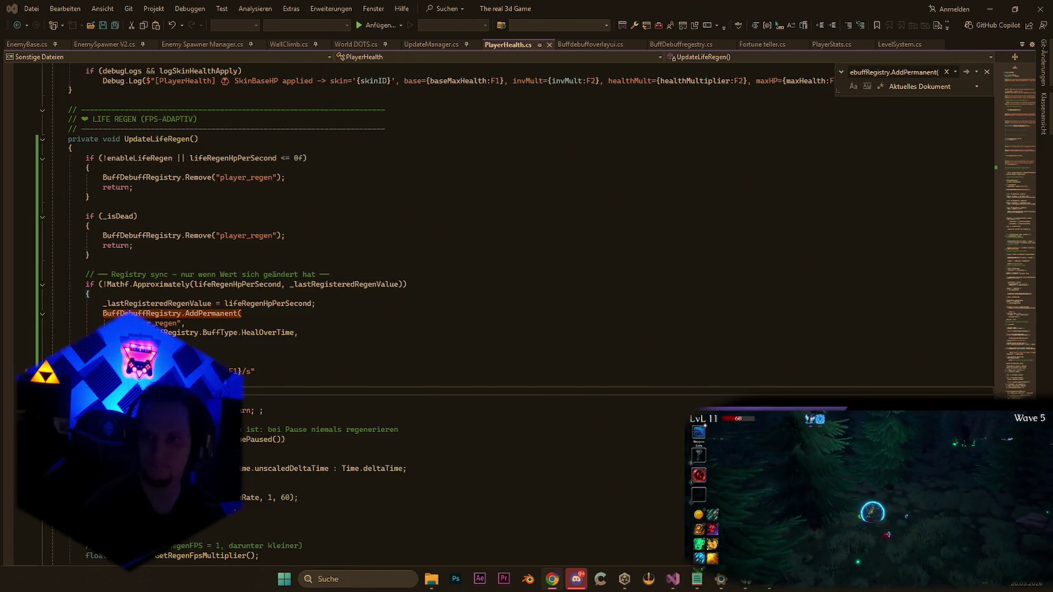
{"action": "key", "text": "ctrl+v"}
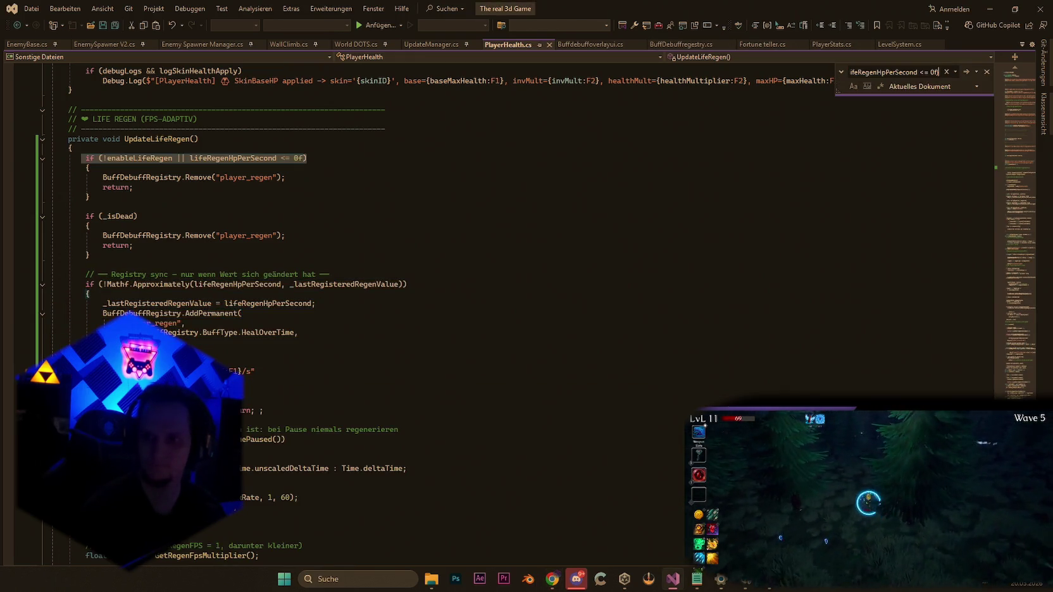
{"action": "key", "text": "alt+Tab"}
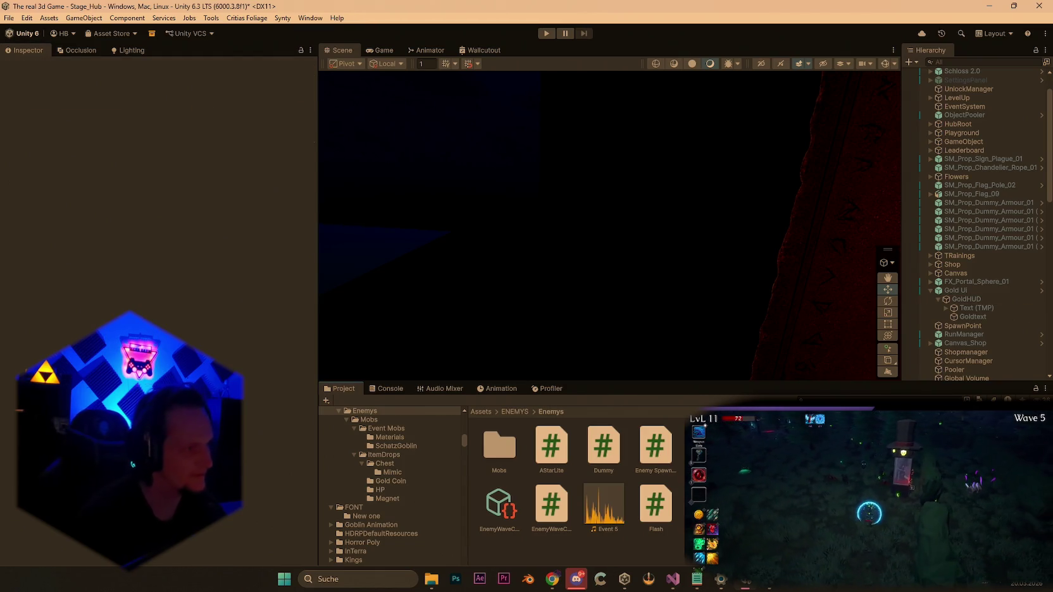
Pause the running game and open the File menu's recent scenes list.
{"action": "key", "text": "Escape"}
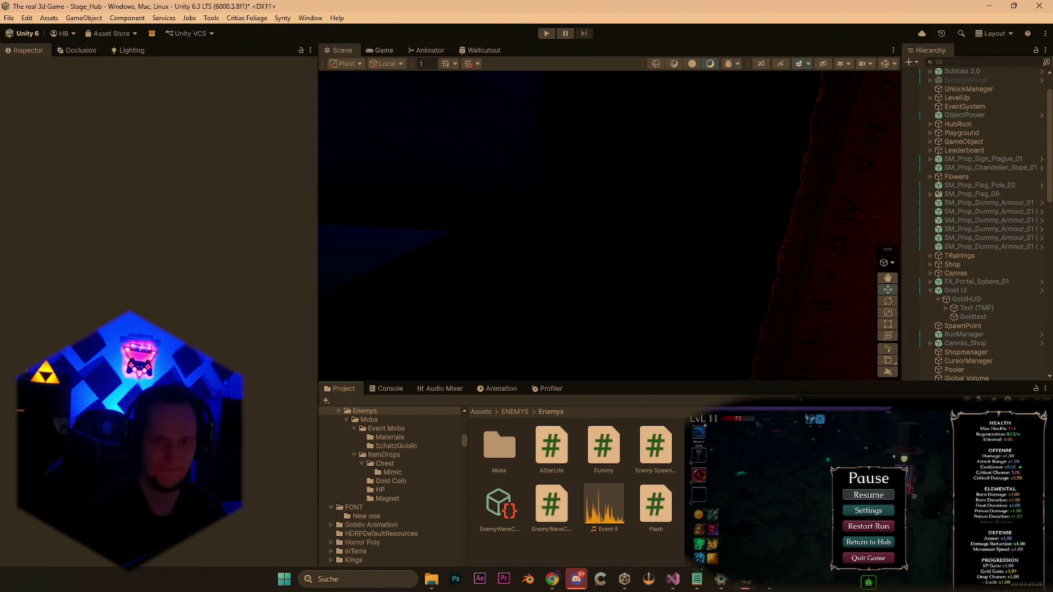
{"action": "scroll", "coordinate": [980, 145], "scroll_direction": "up", "scroll_amount": 3}
{"action": "left_click", "coordinate": [8, 19]}
Open the Stage_Forest scene, saving the hub scene's changes first.
{"action": "mouse_move", "coordinate": [86, 56]}
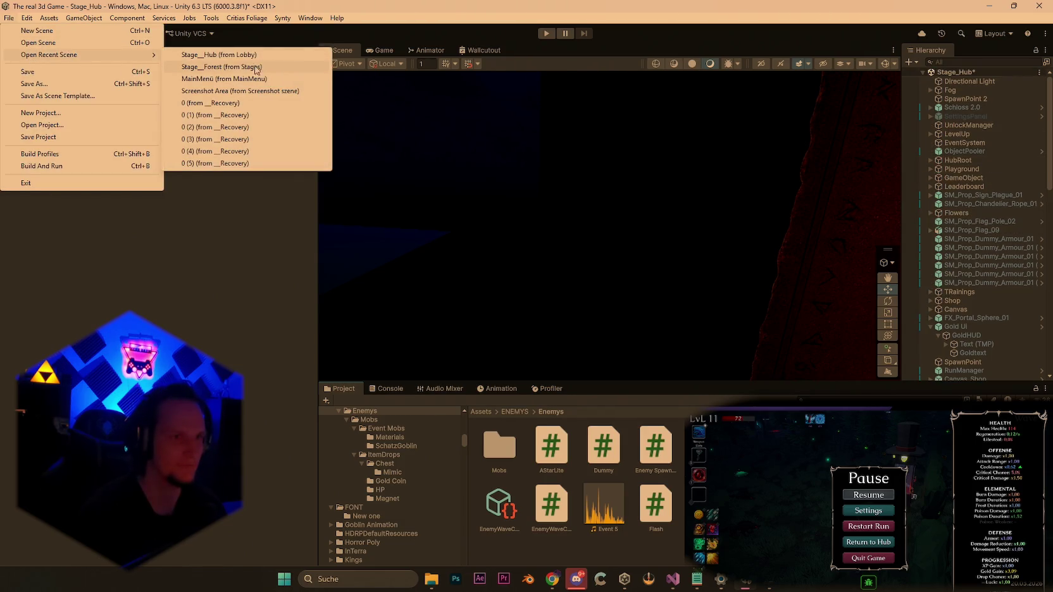
{"action": "left_click", "coordinate": [255, 67]}
{"action": "left_click", "coordinate": [495, 326]}
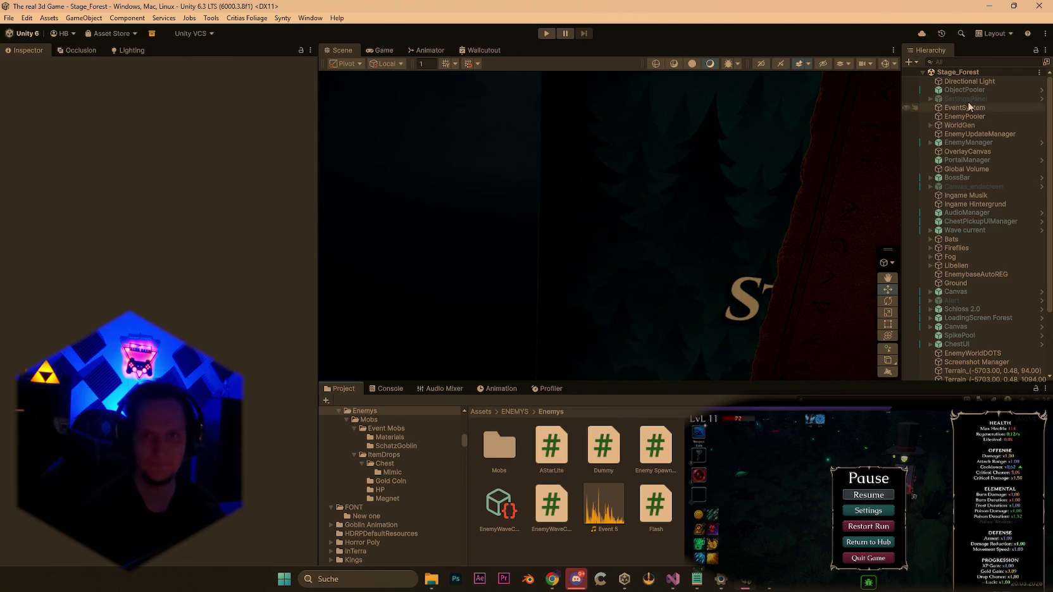
Frame and expand WorldGen, then open its world generation config asset and scroll its settings.
{"action": "double_click", "coordinate": [959, 126]}
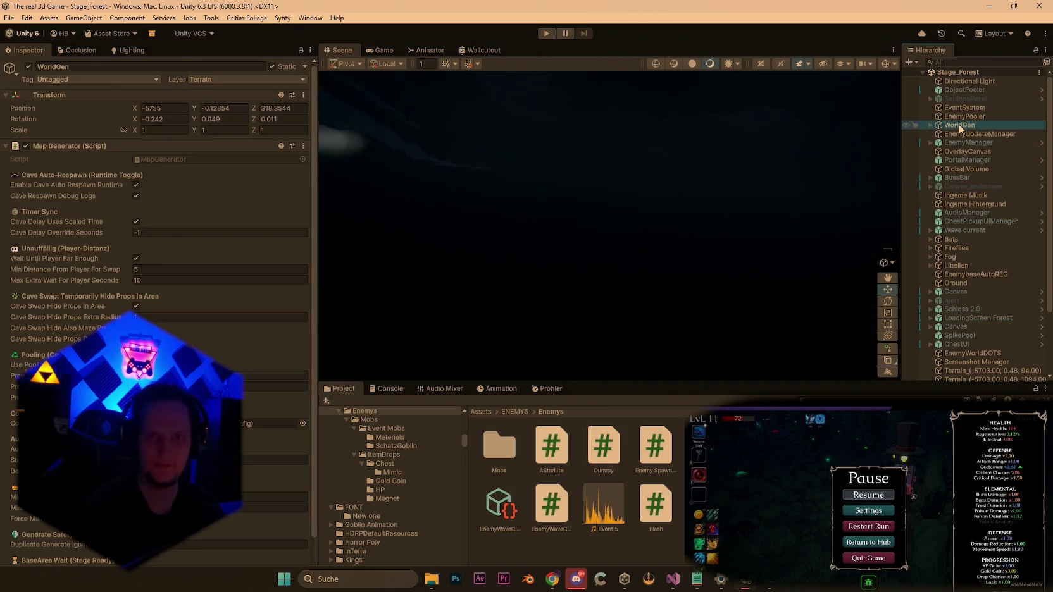
{"action": "left_click", "coordinate": [868, 495]}
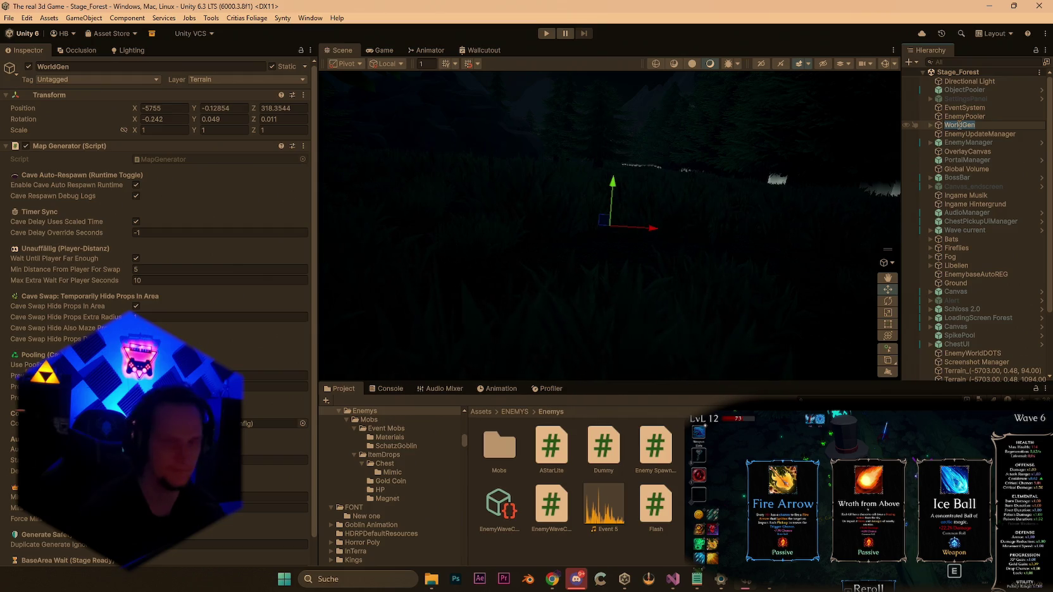
{"action": "left_click", "coordinate": [930, 126]}
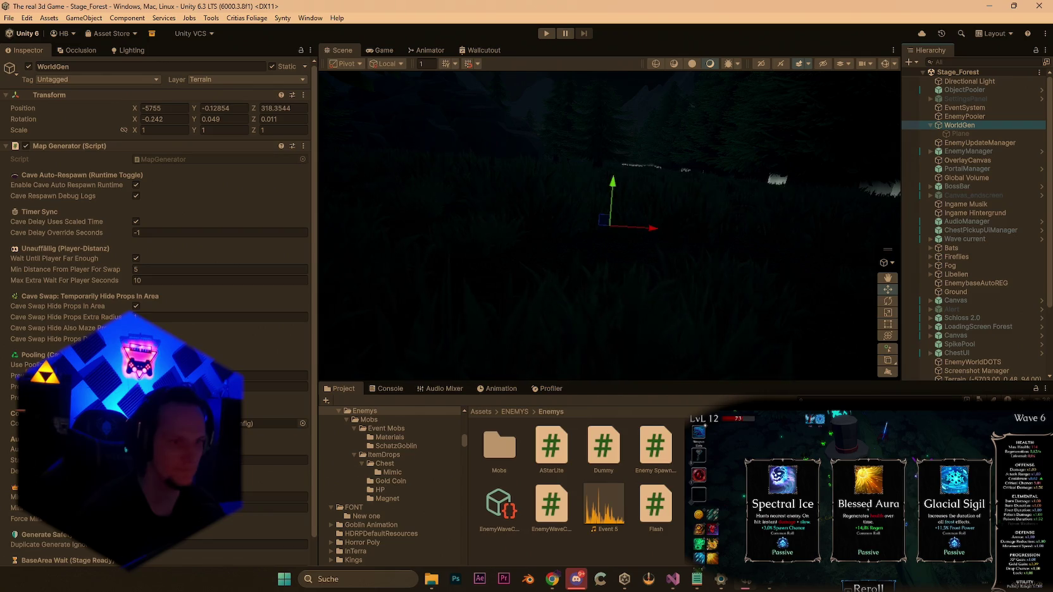
{"action": "double_click", "coordinate": [272, 422]}
{"action": "scroll", "coordinate": [250, 343], "scroll_direction": "down", "scroll_amount": 10}
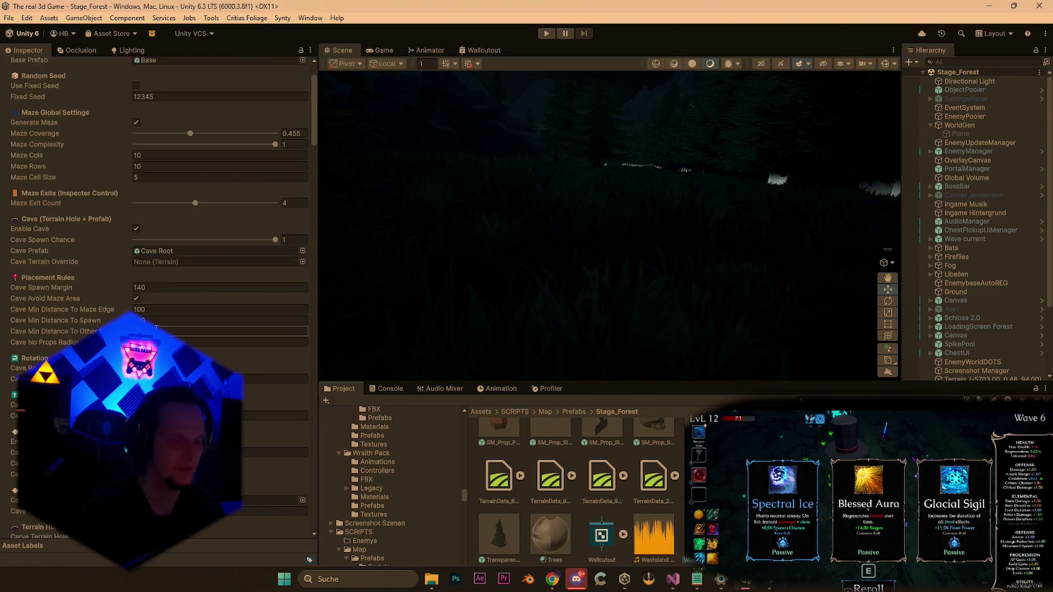
{"action": "scroll", "coordinate": [194, 314], "scroll_direction": "down", "scroll_amount": 15}
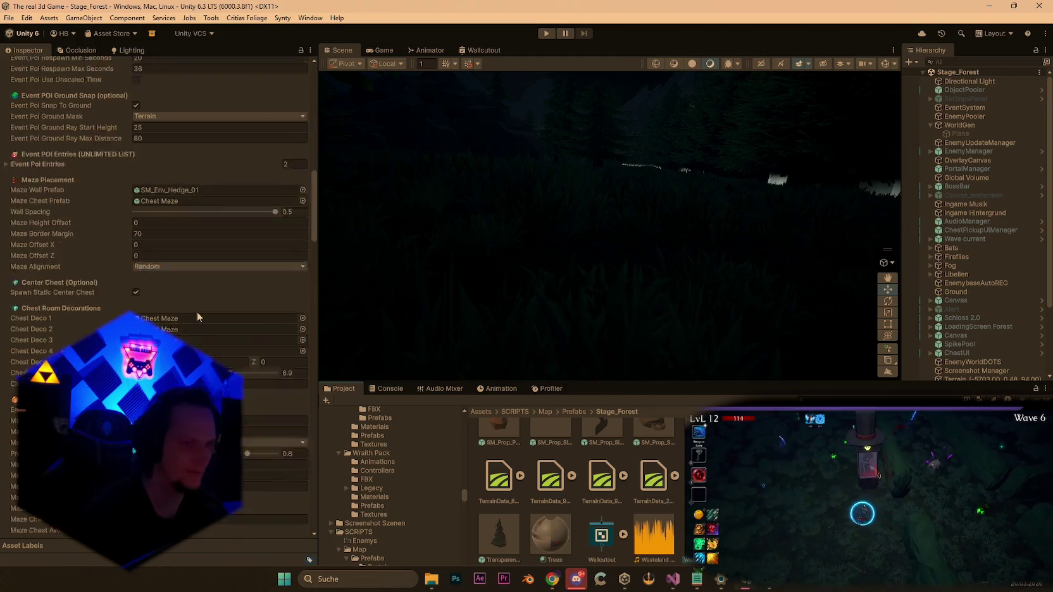
{"action": "scroll", "coordinate": [198, 312], "scroll_direction": "down", "scroll_amount": 10}
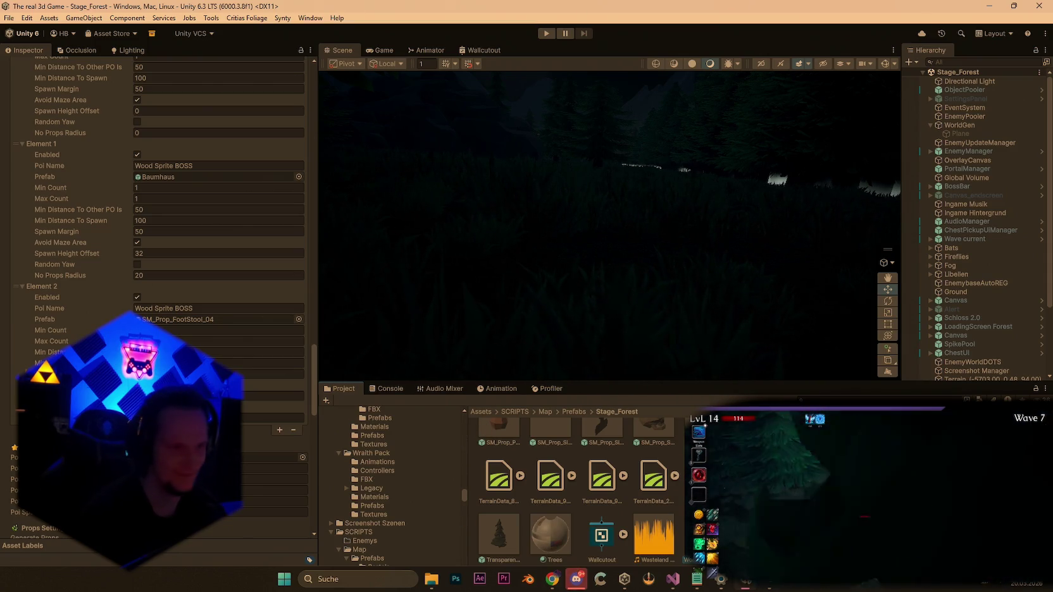
{"action": "scroll", "coordinate": [190, 190], "scroll_direction": "down", "scroll_amount": 3}
{"action": "scroll", "coordinate": [158, 190], "scroll_direction": "down", "scroll_amount": 1}
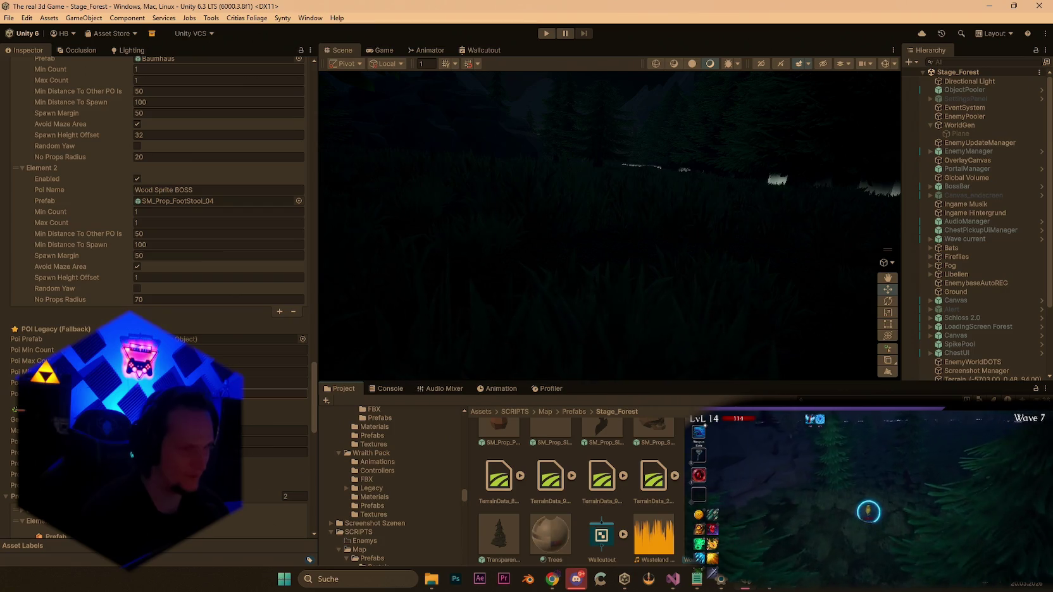
{"action": "scroll", "coordinate": [158, 190], "scroll_direction": "down", "scroll_amount": 14}
{"action": "scroll", "coordinate": [158, 189], "scroll_direction": "up", "scroll_amount": 7}
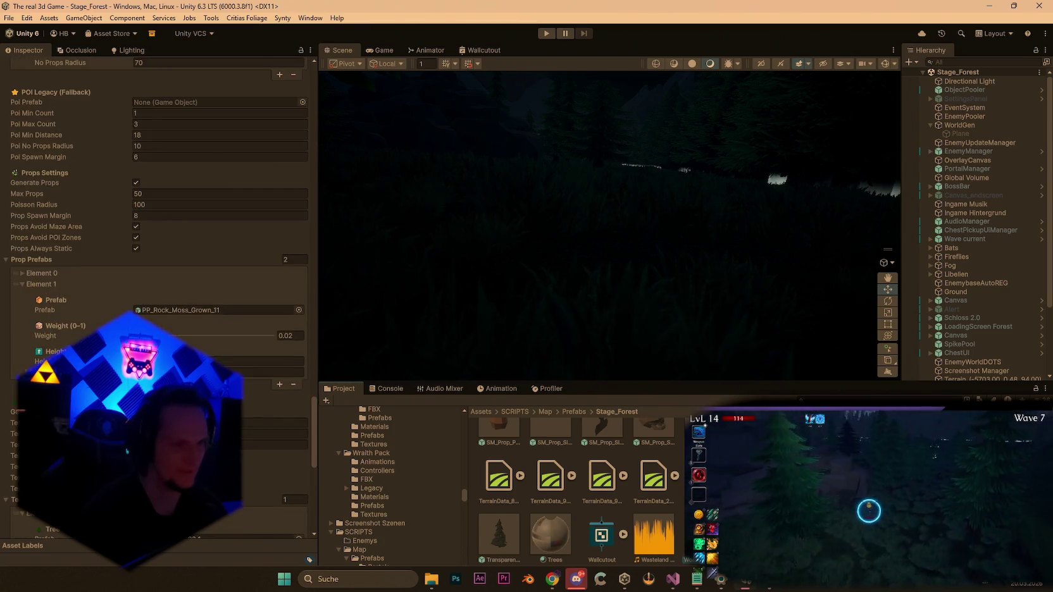
{"action": "scroll", "coordinate": [158, 190], "scroll_direction": "up", "scroll_amount": 9}
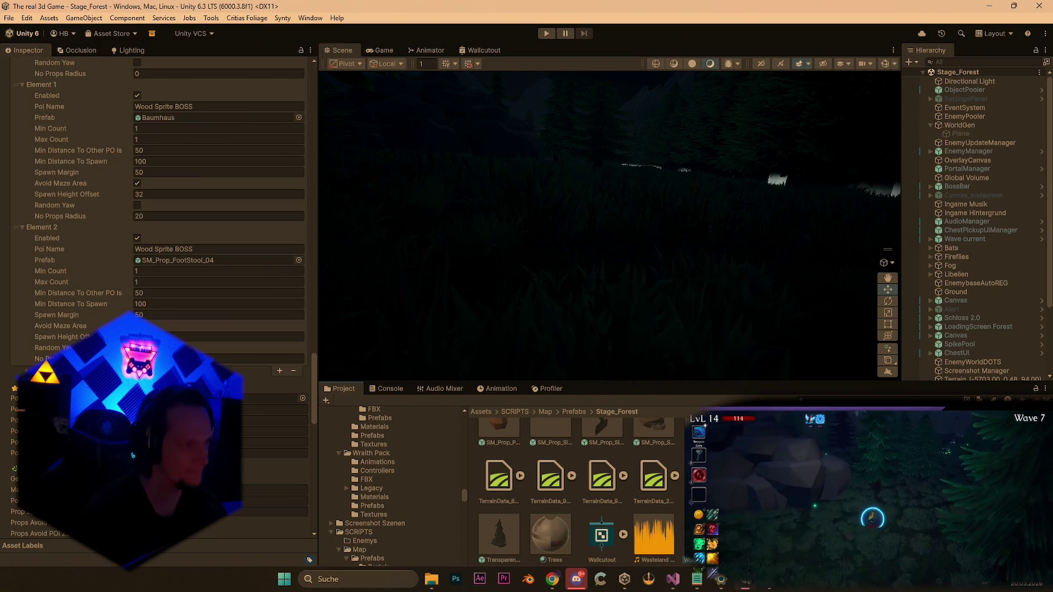
{"action": "scroll", "coordinate": [159, 190], "scroll_direction": "up", "scroll_amount": 15}
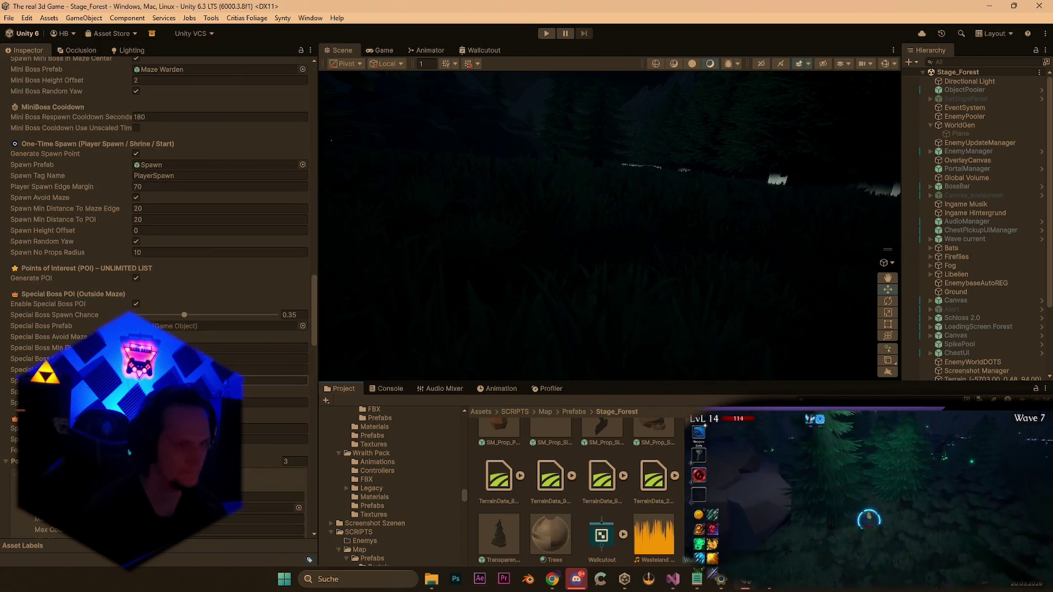
{"action": "scroll", "coordinate": [158, 253], "scroll_direction": "down", "scroll_amount": 12}
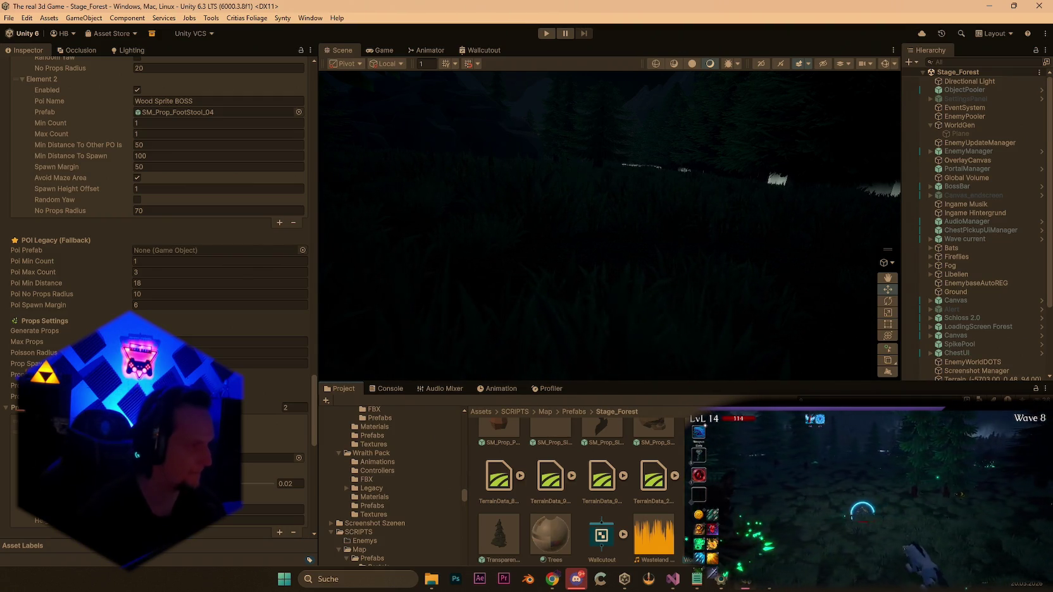
{"action": "scroll", "coordinate": [241, 403], "scroll_direction": "down", "scroll_amount": 10}
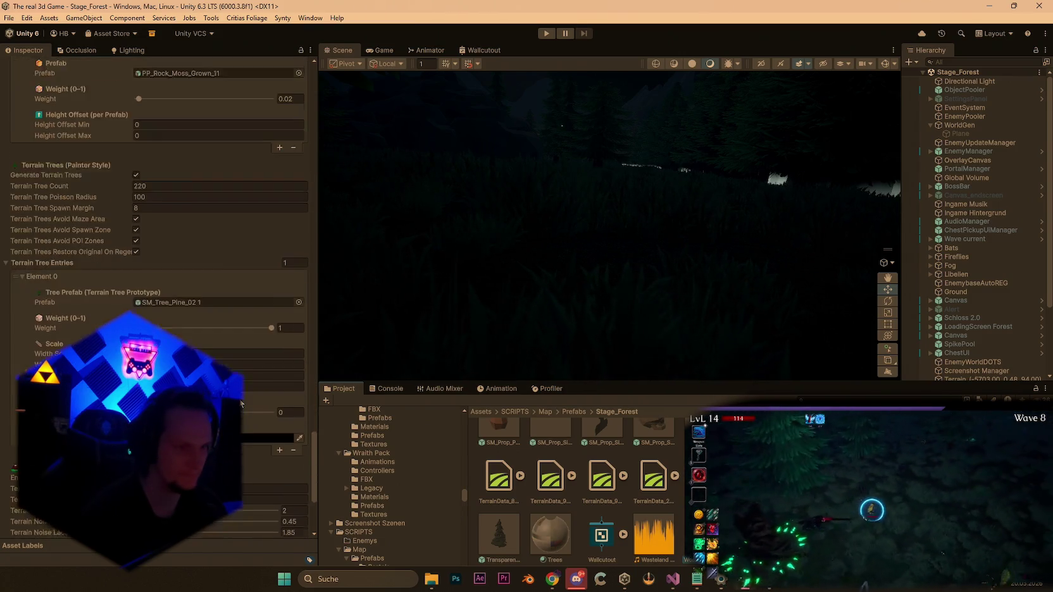
{"action": "scroll", "coordinate": [241, 403], "scroll_direction": "down", "scroll_amount": 5}
{"action": "scroll", "coordinate": [158, 297], "scroll_direction": "up", "scroll_amount": 4}
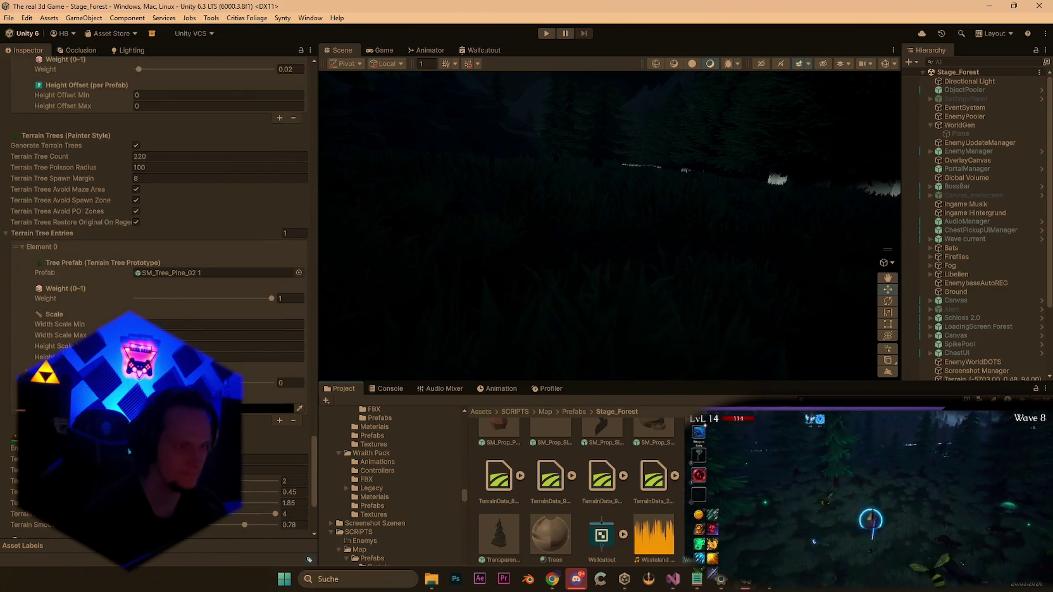
{"action": "scroll", "coordinate": [241, 443], "scroll_direction": "up", "scroll_amount": 10}
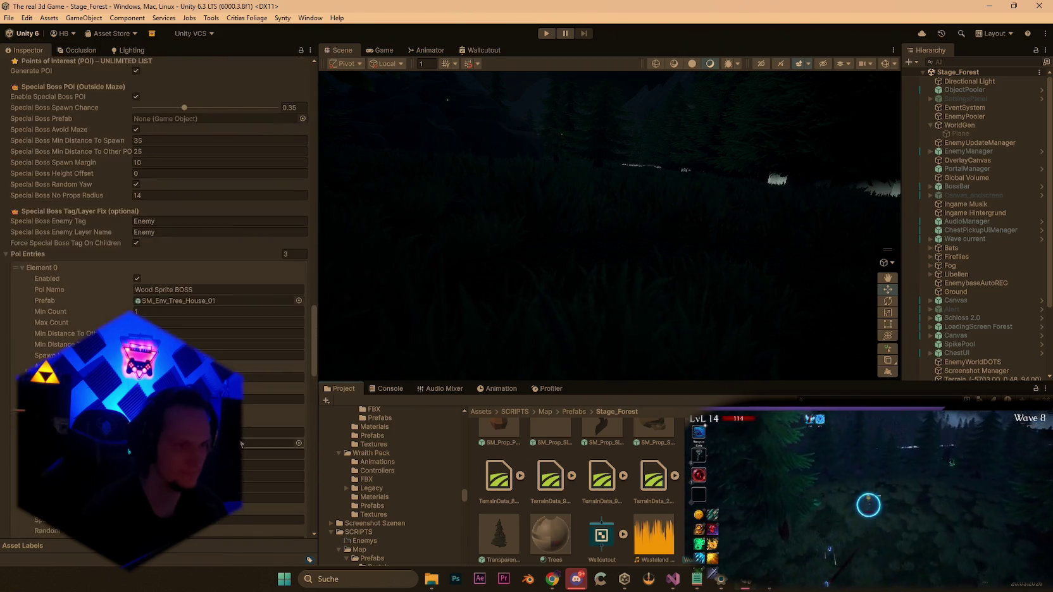
{"action": "scroll", "coordinate": [241, 443], "scroll_direction": "up", "scroll_amount": 7}
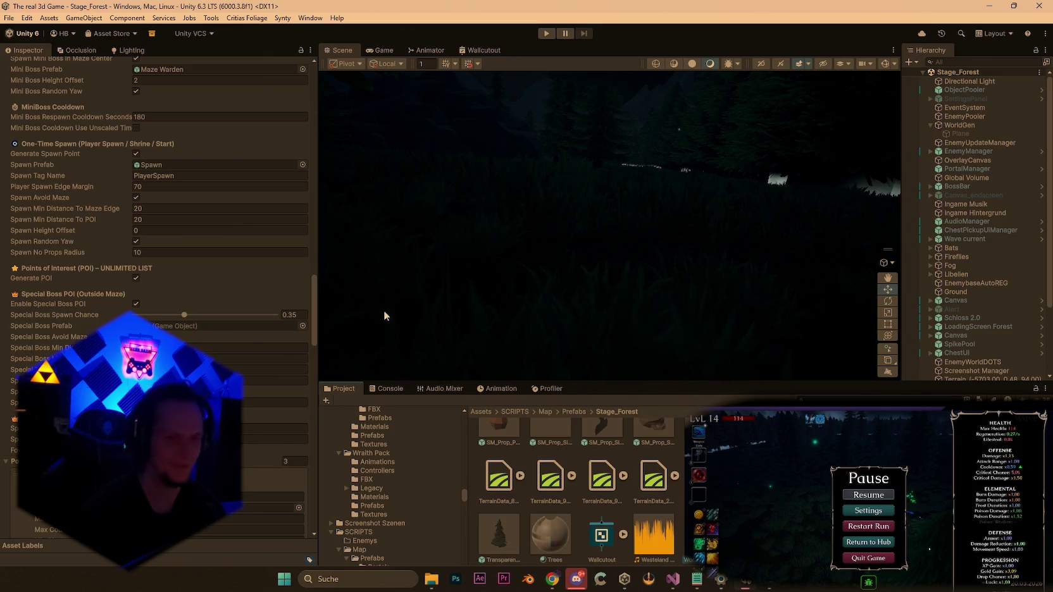
{"action": "key", "text": "Escape"}
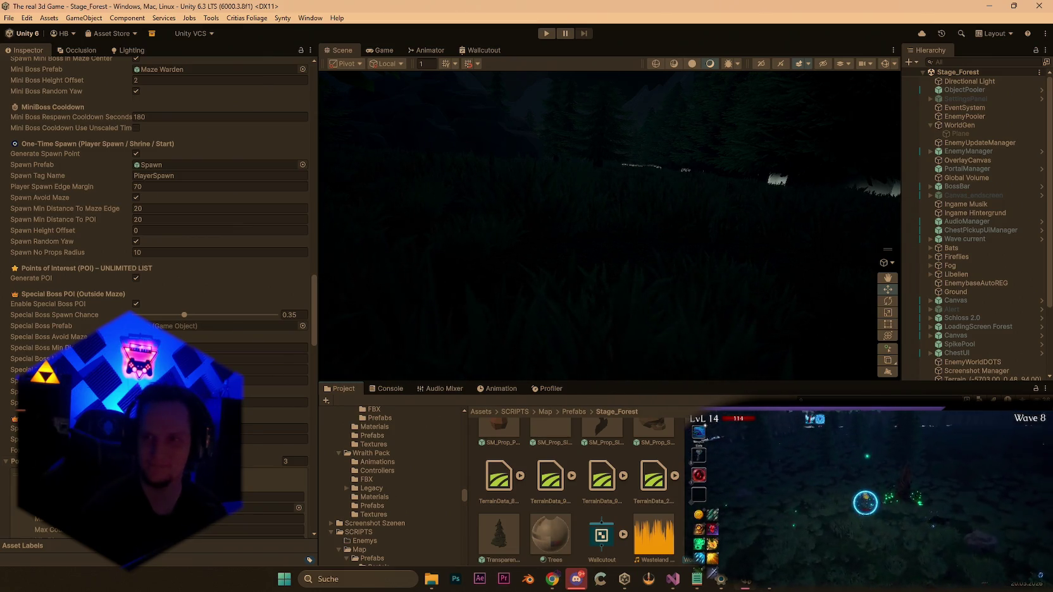
{"action": "left_click", "coordinate": [9, 18]}
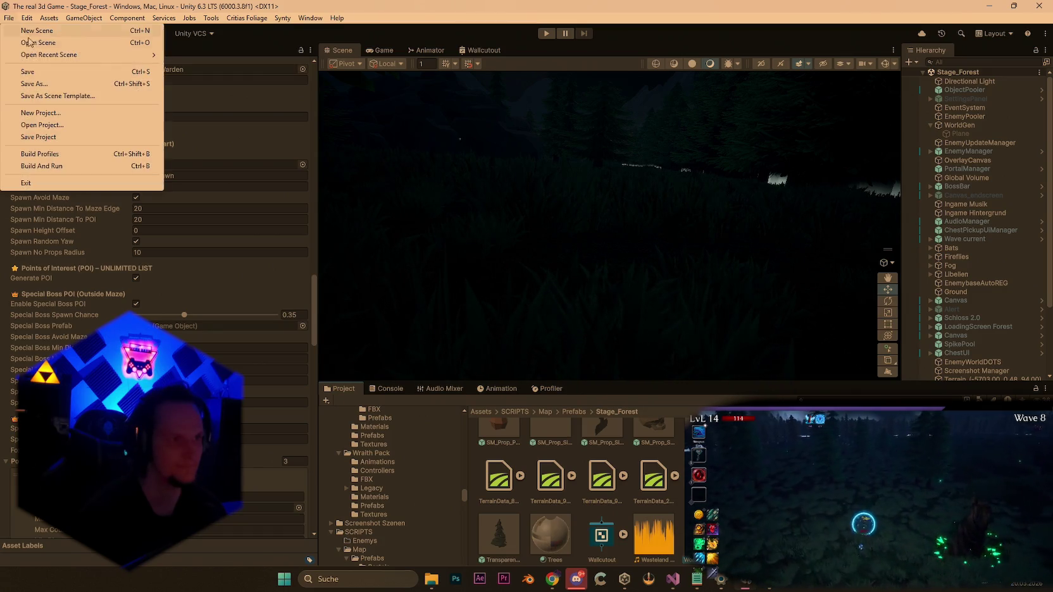
Reopen Stage_Hub, play, and maximize the Game view before resuming the hub session.
{"action": "mouse_move", "coordinate": [95, 55]}
{"action": "left_click", "coordinate": [245, 68]}
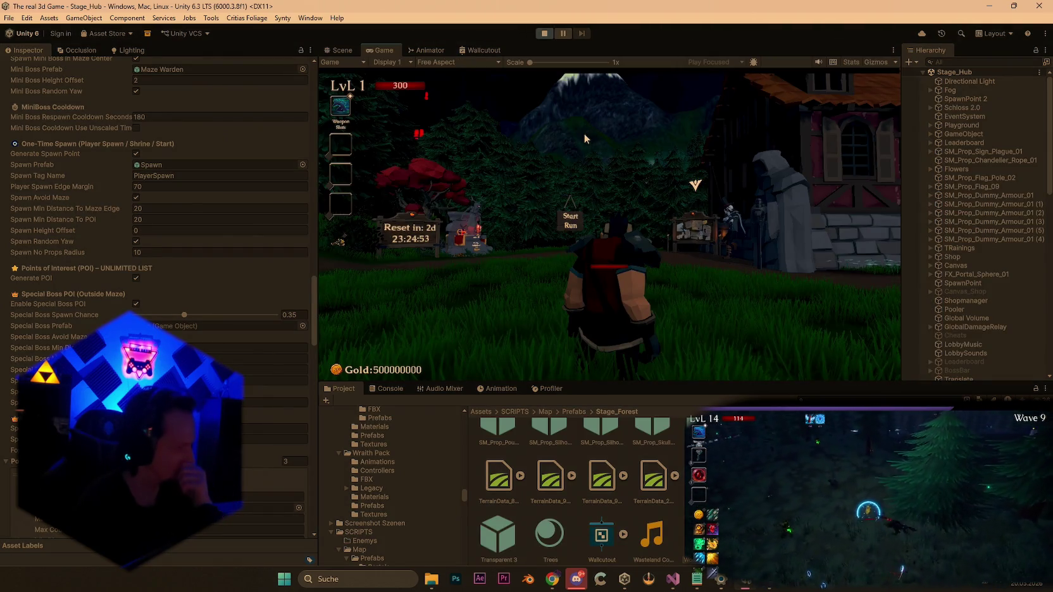
{"action": "key", "text": "w"}
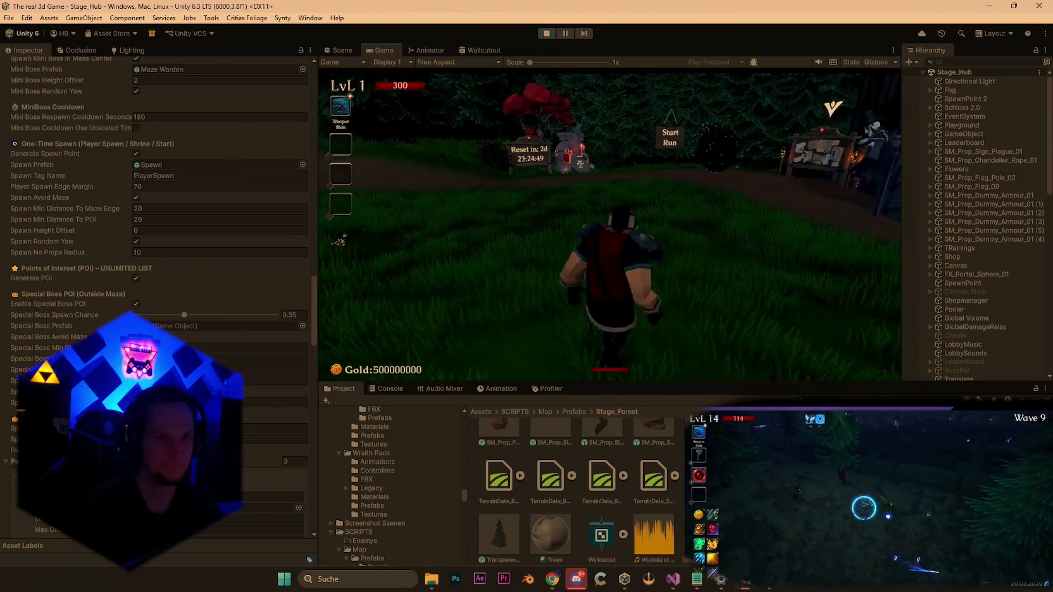
{"action": "key", "text": "Escape"}
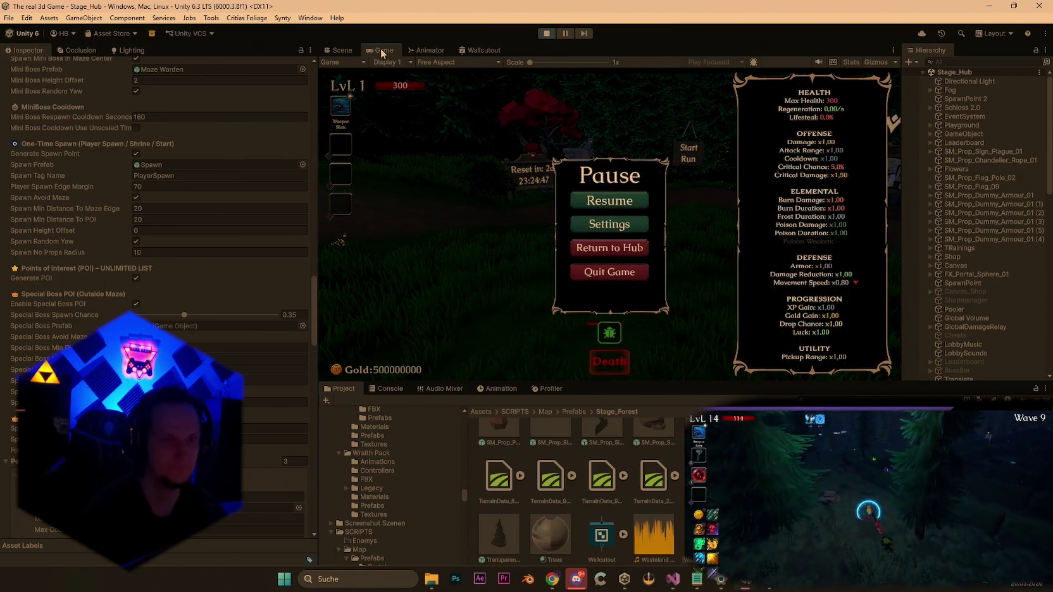
{"action": "double_click", "coordinate": [381, 54]}
{"action": "left_click", "coordinate": [568, 285]}
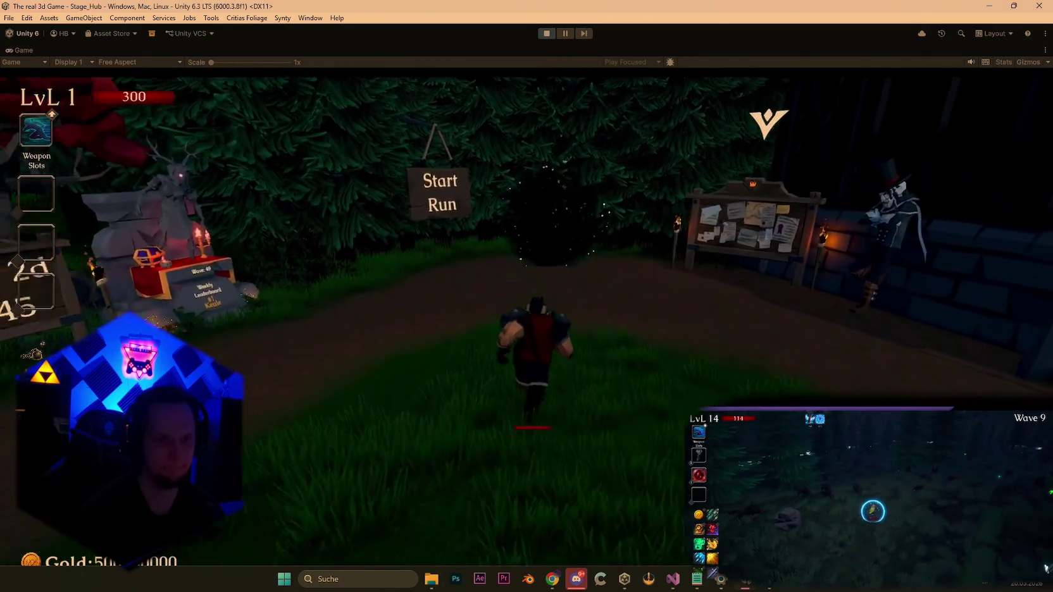
Enter the portal, reroll the upgrade cards, pick one, and move through the Cursed Forest.
{"action": "key", "text": "e"}
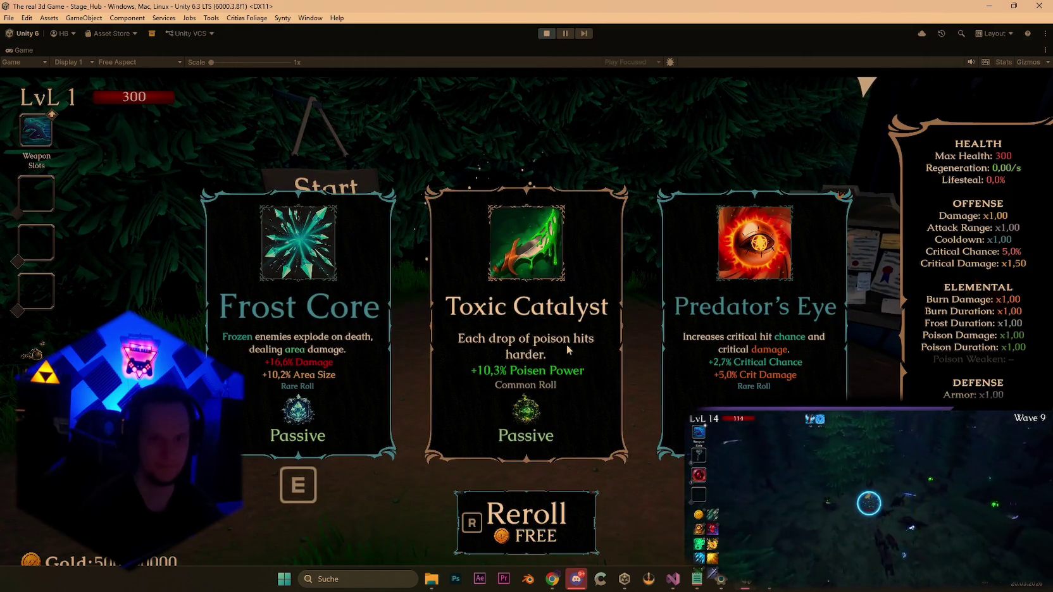
{"action": "key", "text": "r"}
{"action": "key", "text": "r"}
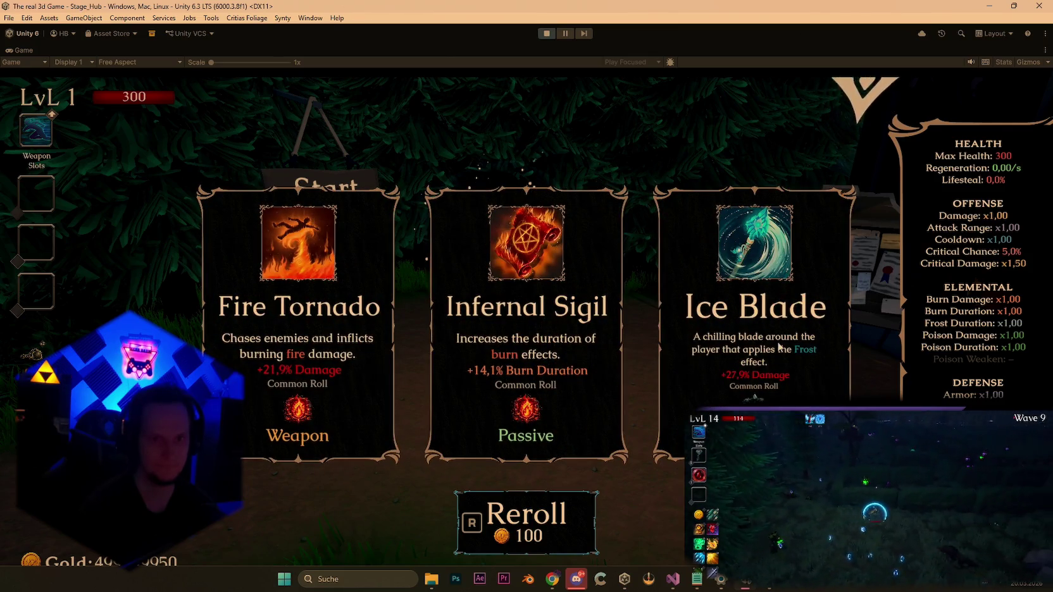
{"action": "left_click", "coordinate": [779, 347]}
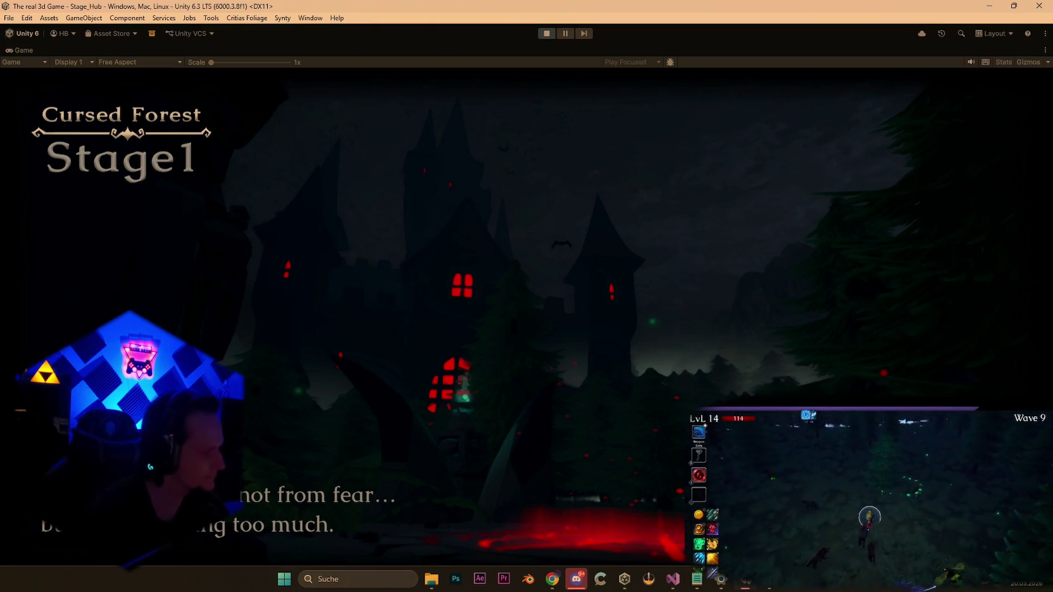
{"action": "key", "text": "w"}
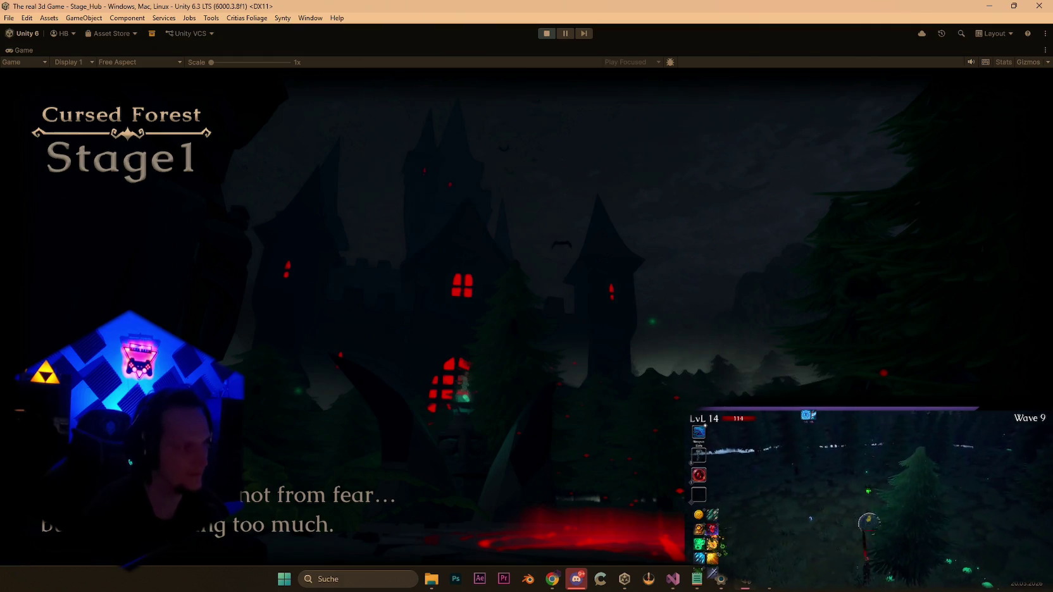
{"action": "key", "text": "s"}
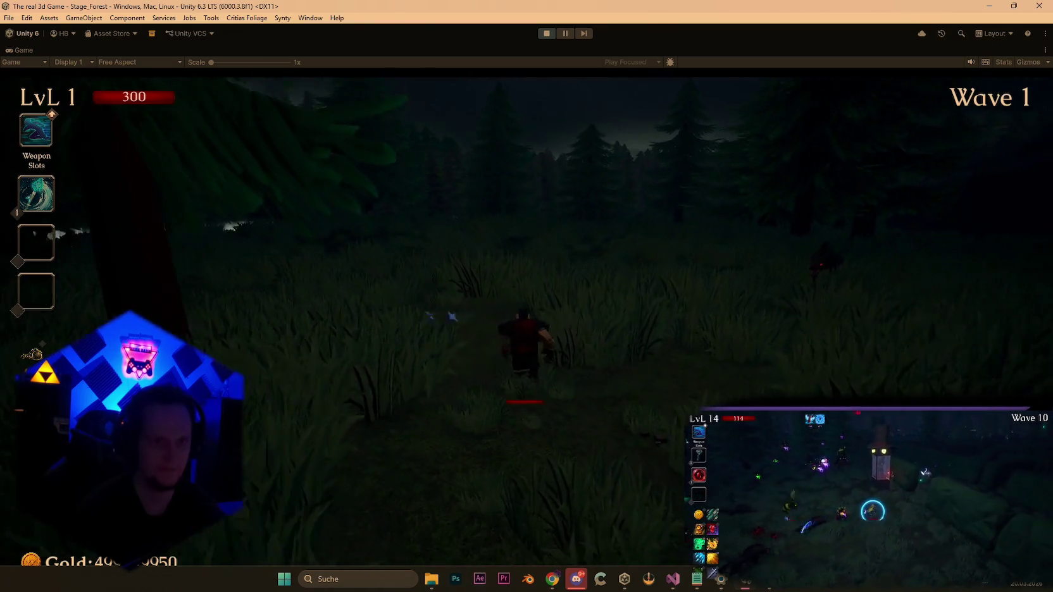
Run through the forest to the coin shrine and pay to activate its fortune.
{"action": "key", "text": "w"}
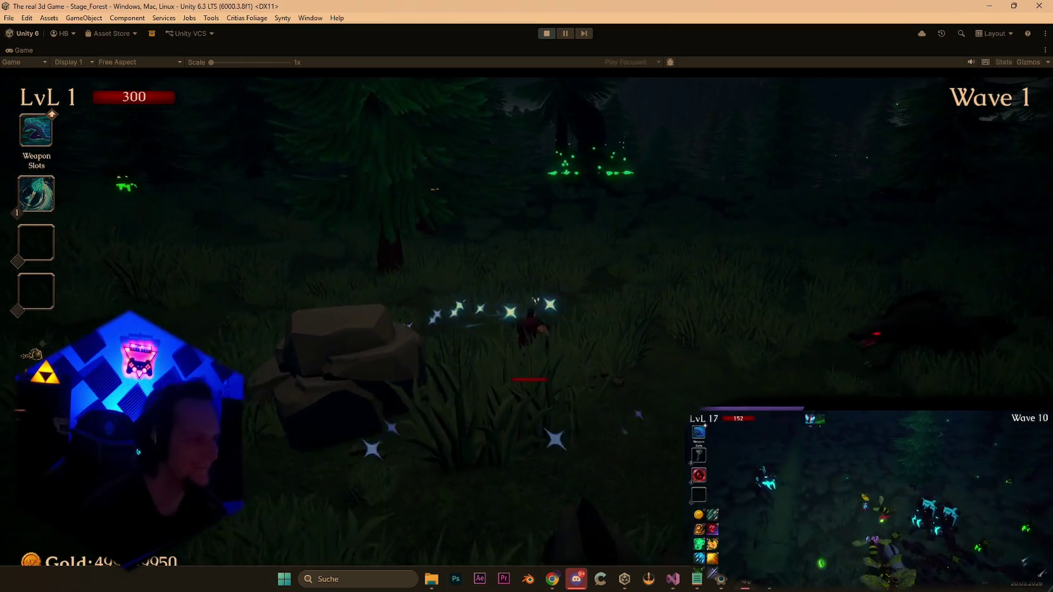
{"action": "key", "text": "d"}
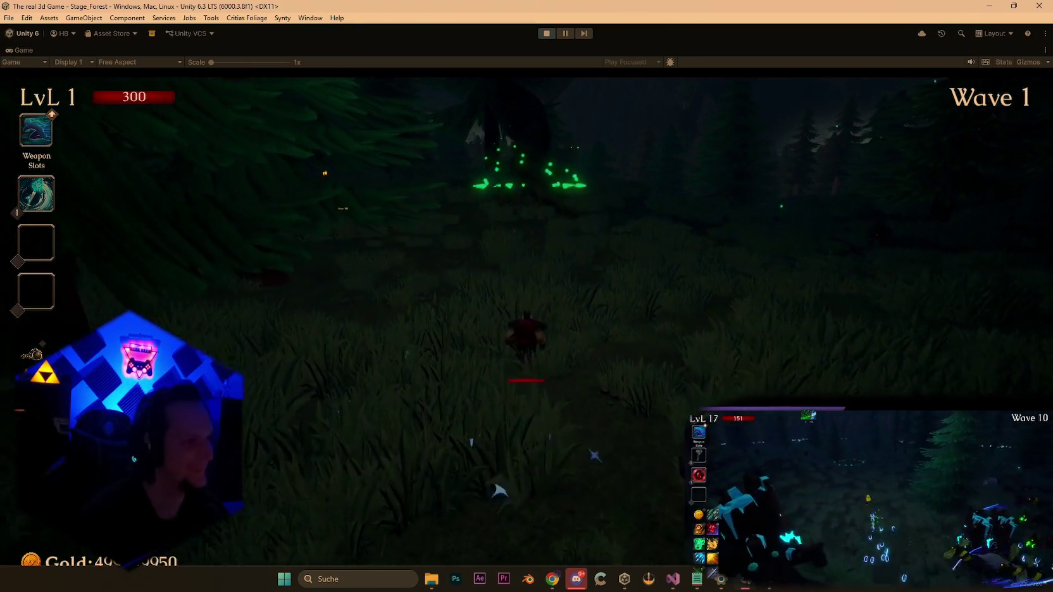
{"action": "key", "text": "w"}
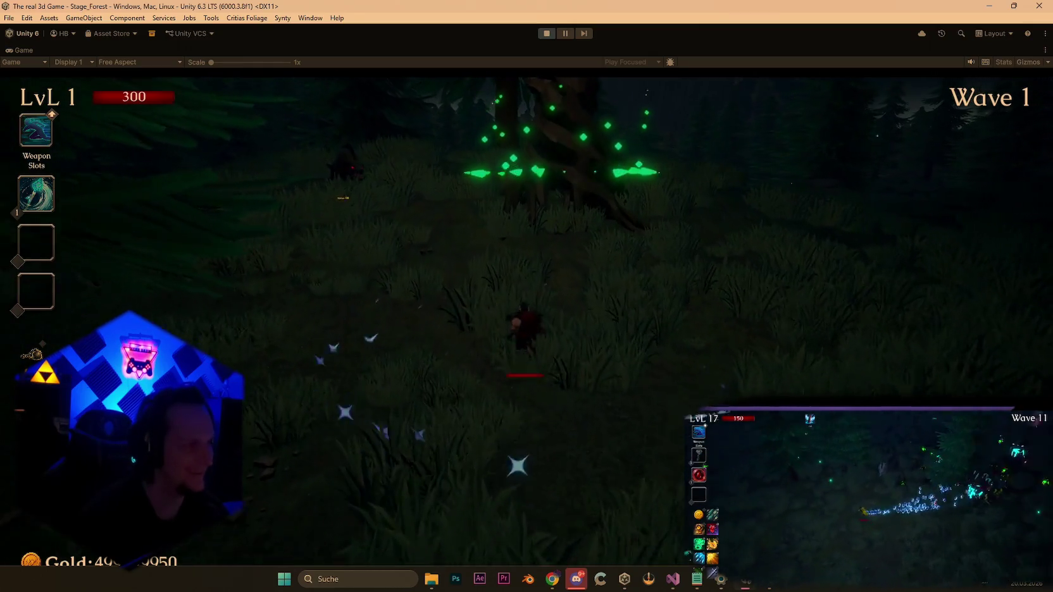
{"action": "key", "text": "w"}
{"action": "key", "text": "d"}
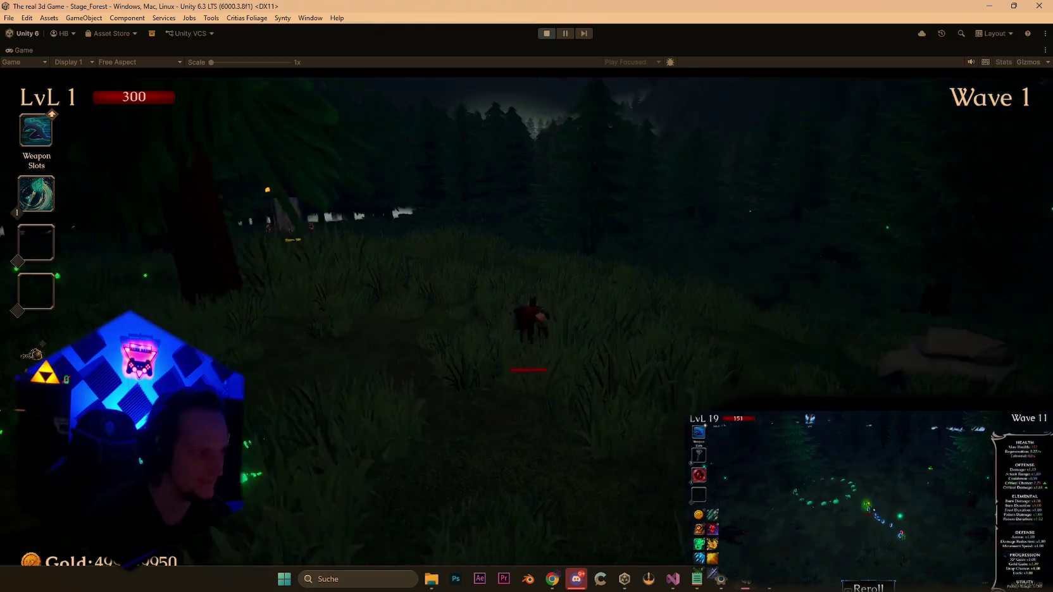
{"action": "key", "text": "a"}
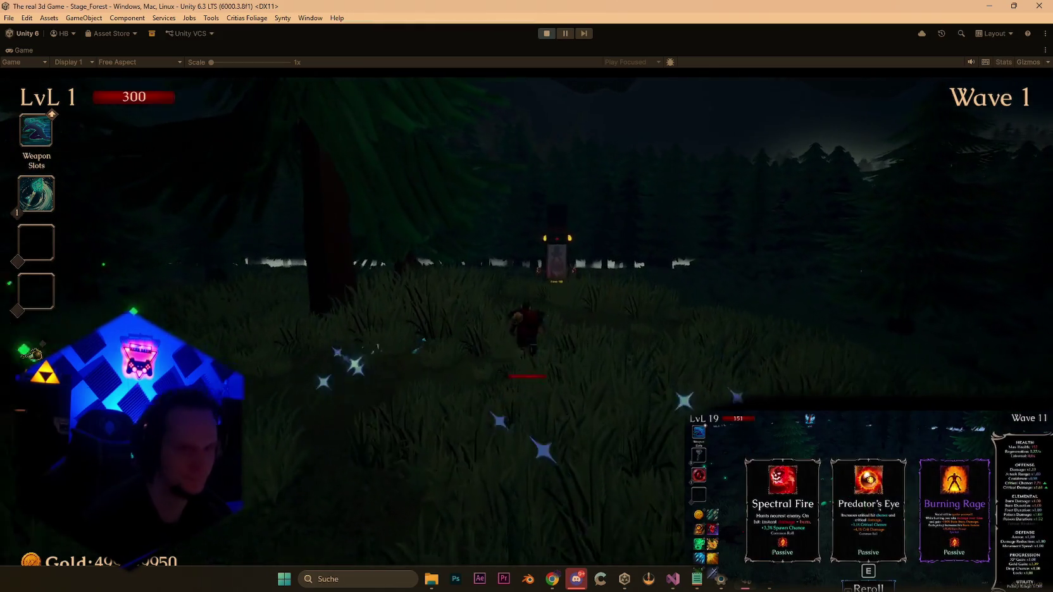
{"action": "key", "text": "w"}
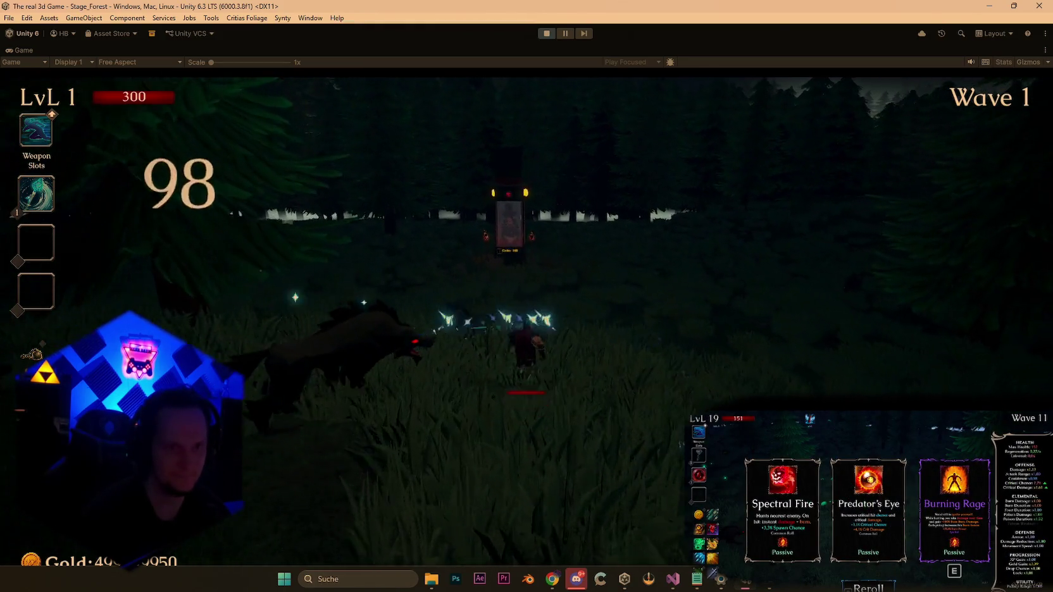
{"action": "key", "text": "w"}
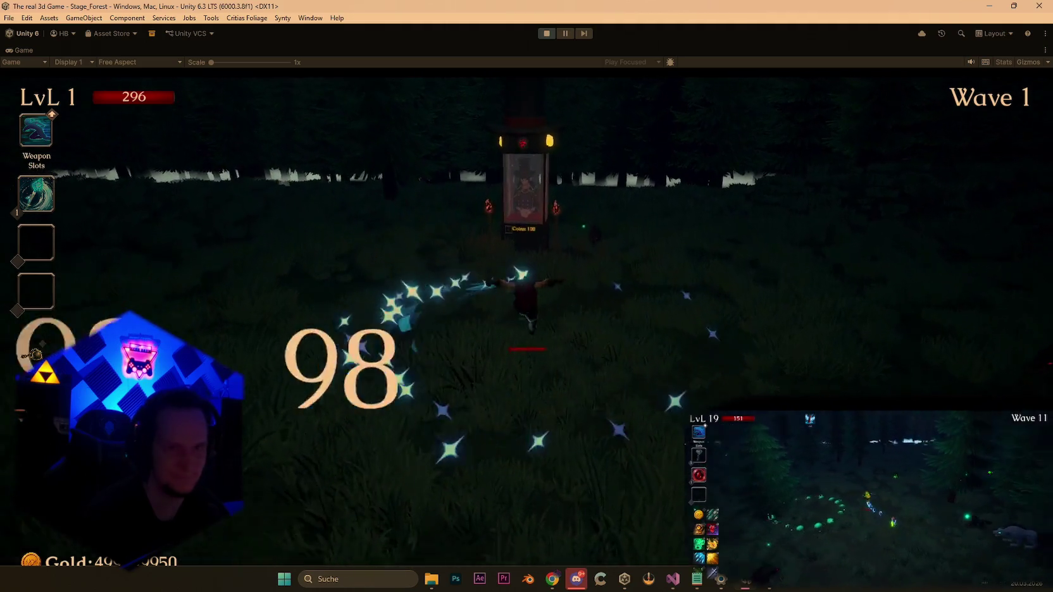
{"action": "key", "text": "w"}
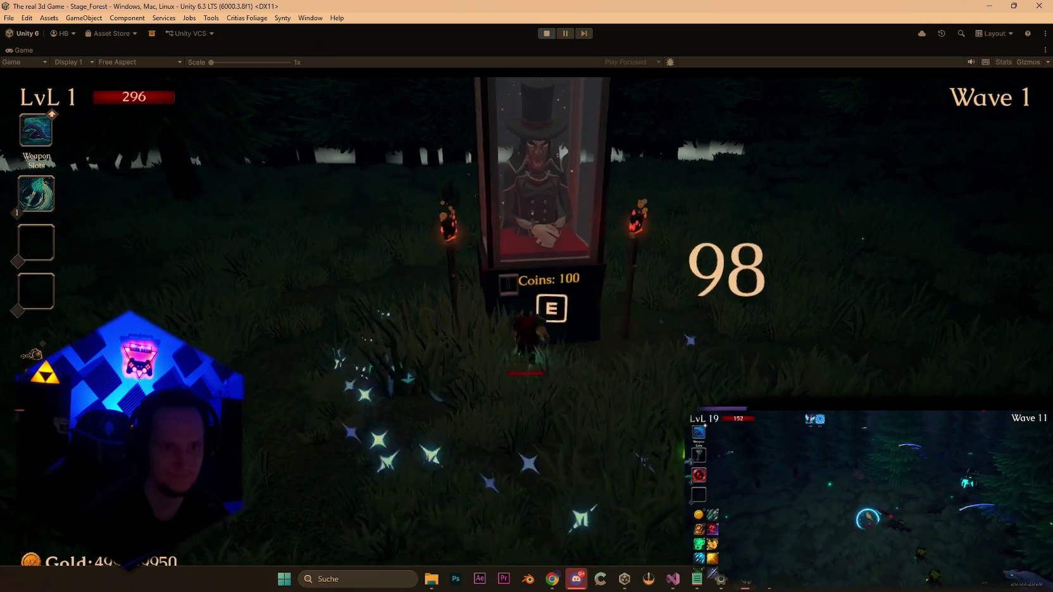
{"action": "key", "text": "e"}
{"action": "key", "text": "e"}
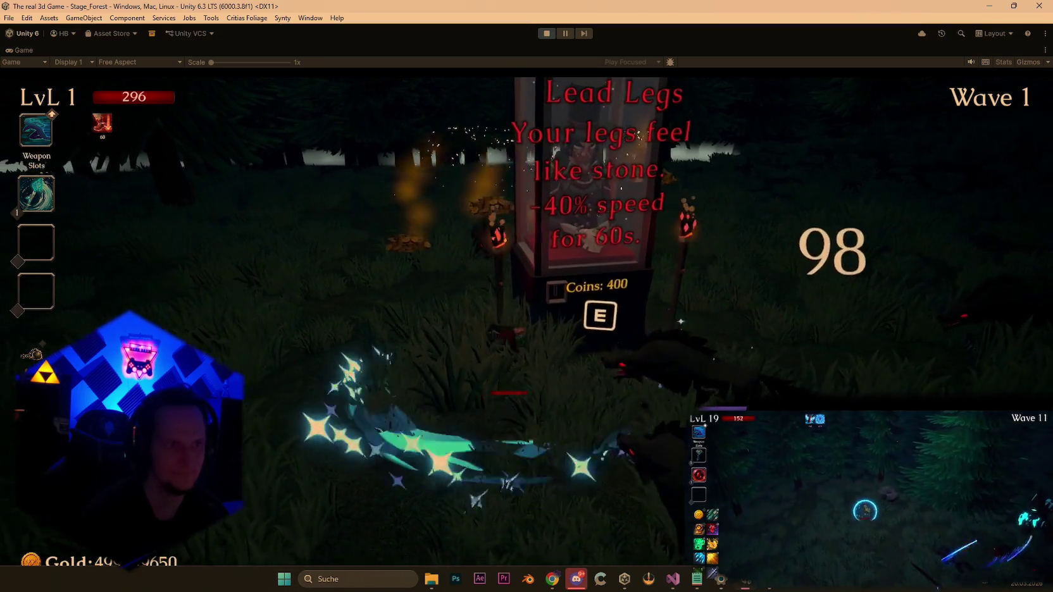
Turn to fight enemies into Wave 2, briefly pausing to check the stats.
{"action": "key", "text": "a"}
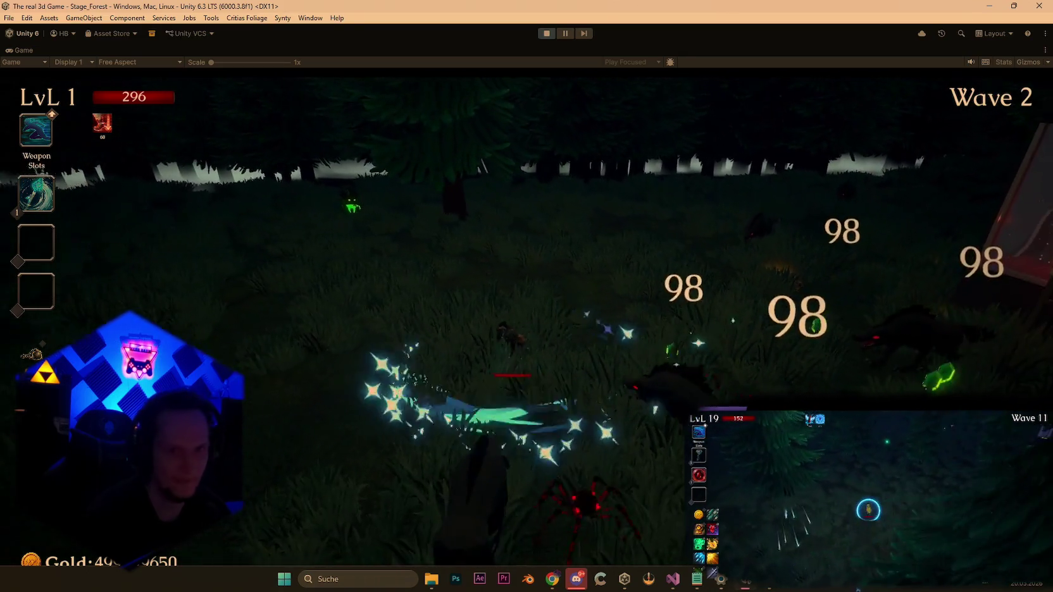
{"action": "key", "text": "Escape"}
{"action": "key", "text": "Escape"}
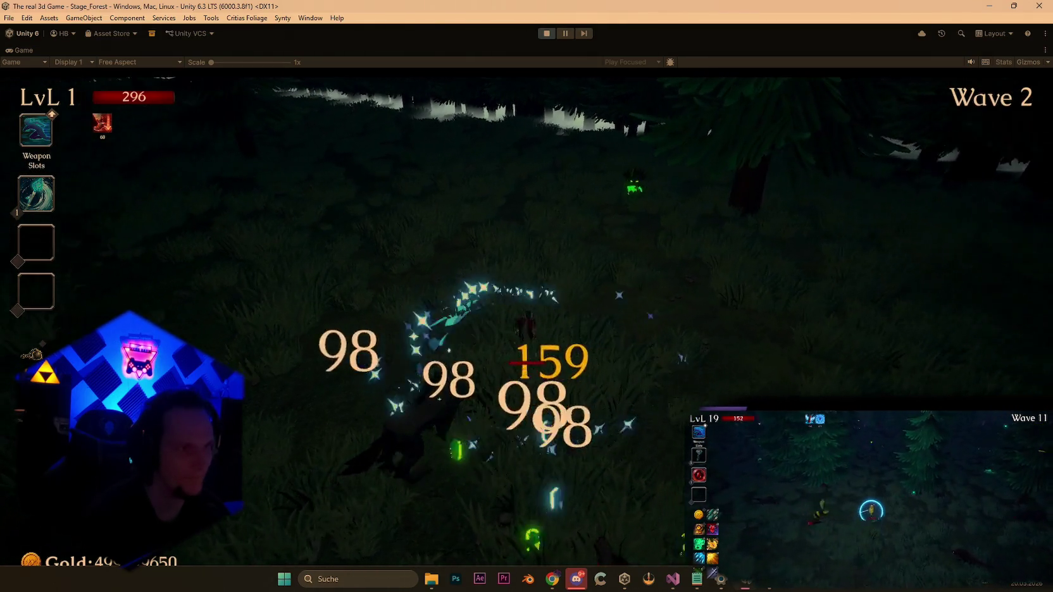
{"action": "key", "text": "Escape"}
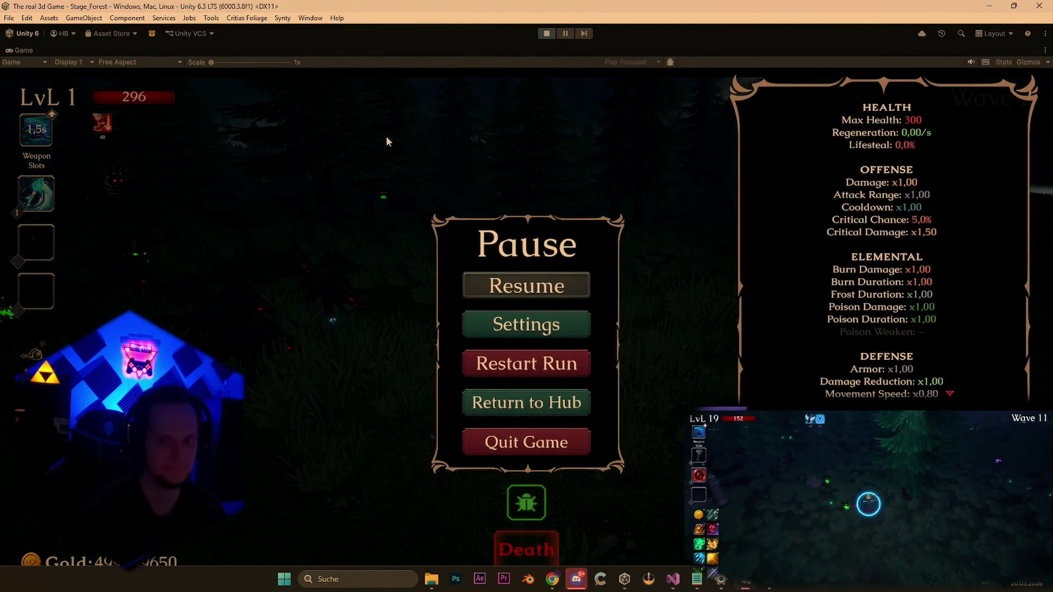
Start a screen snip, then bring Visual Studio forward showing PlayerHealth.cs.
{"action": "key", "text": "super+shift+s"}
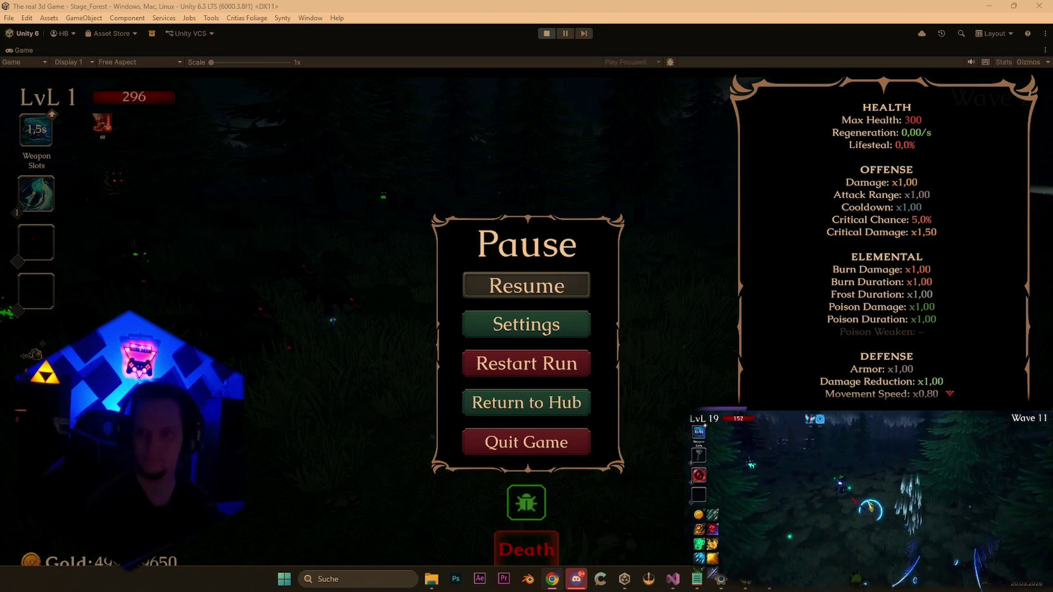
{"action": "left_click", "coordinate": [672, 580]}
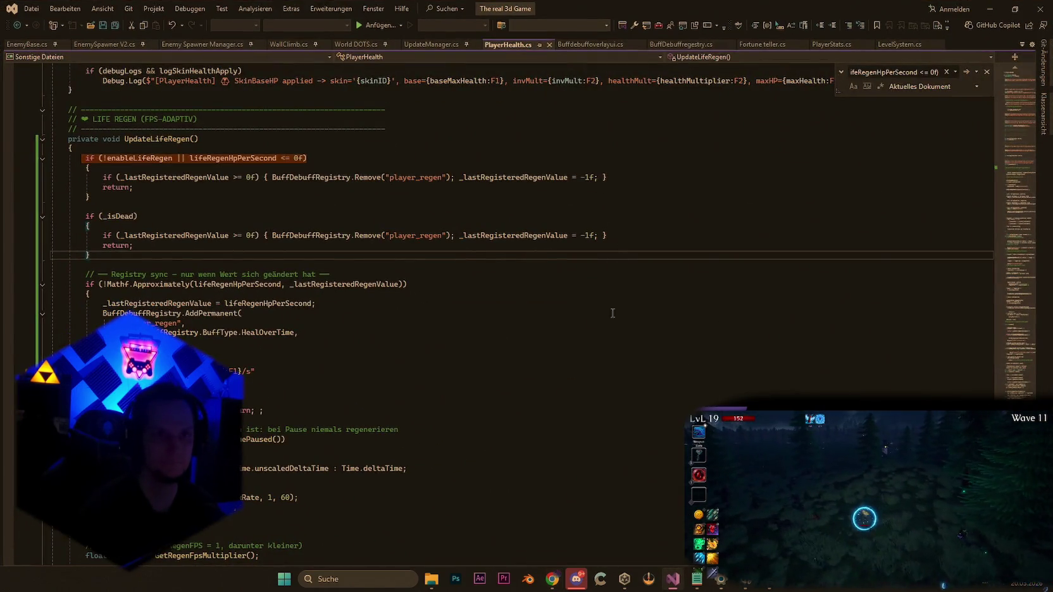
Review the Buffdebuffoverlayui, BuffDebuffregestry and Fortune teller scripts, then minimize Visual Studio.
{"action": "left_click", "coordinate": [590, 44]}
{"action": "scroll", "coordinate": [656, 342], "scroll_direction": "up", "scroll_amount": 10}
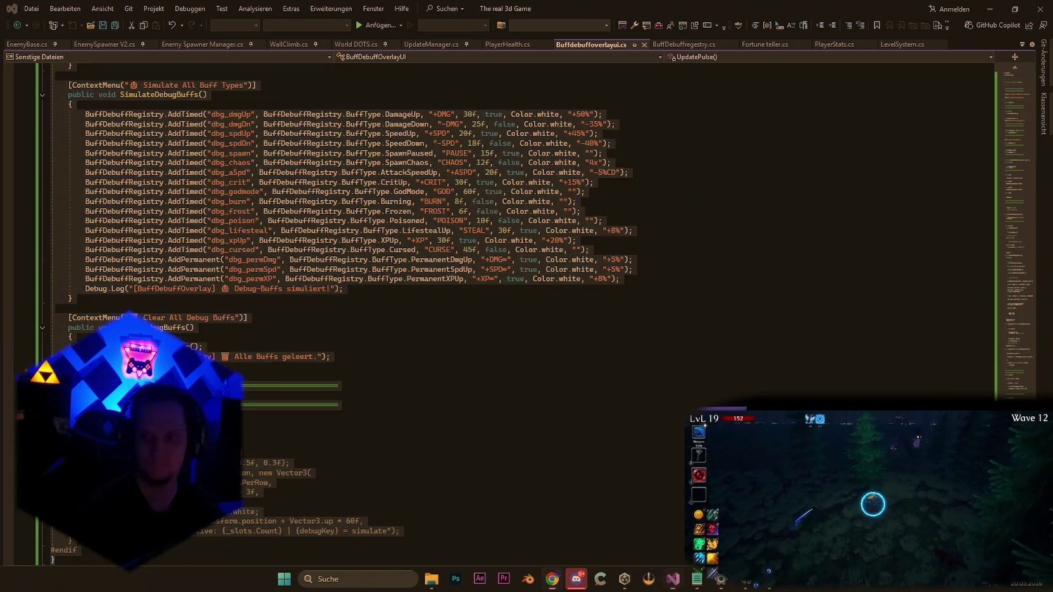
{"action": "left_click", "coordinate": [683, 44]}
{"action": "key", "text": "ctrl+a"}
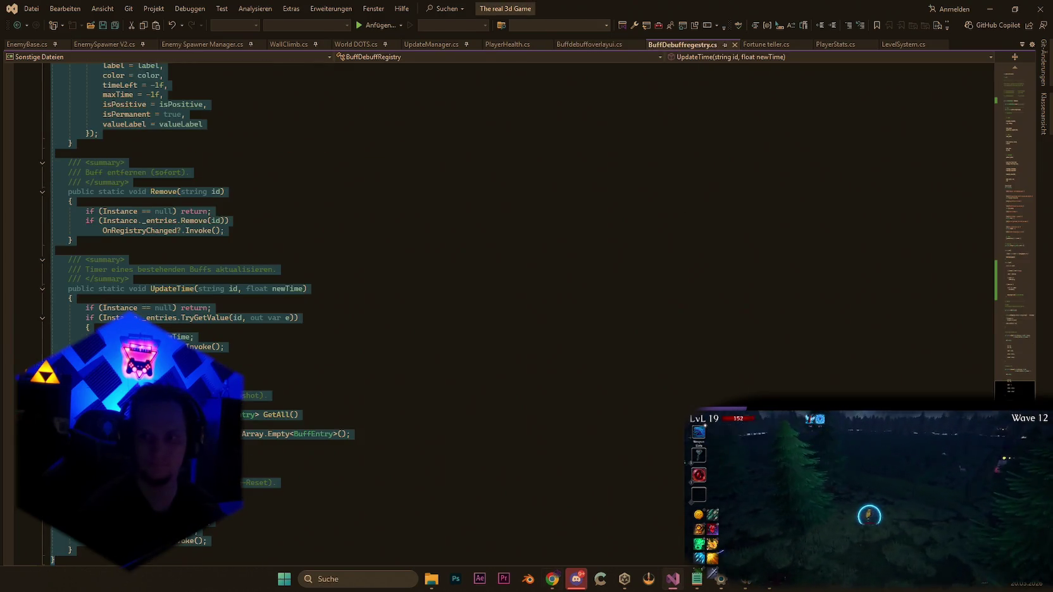
{"action": "key", "text": "alt+Tab"}
{"action": "left_click", "coordinate": [765, 44]}
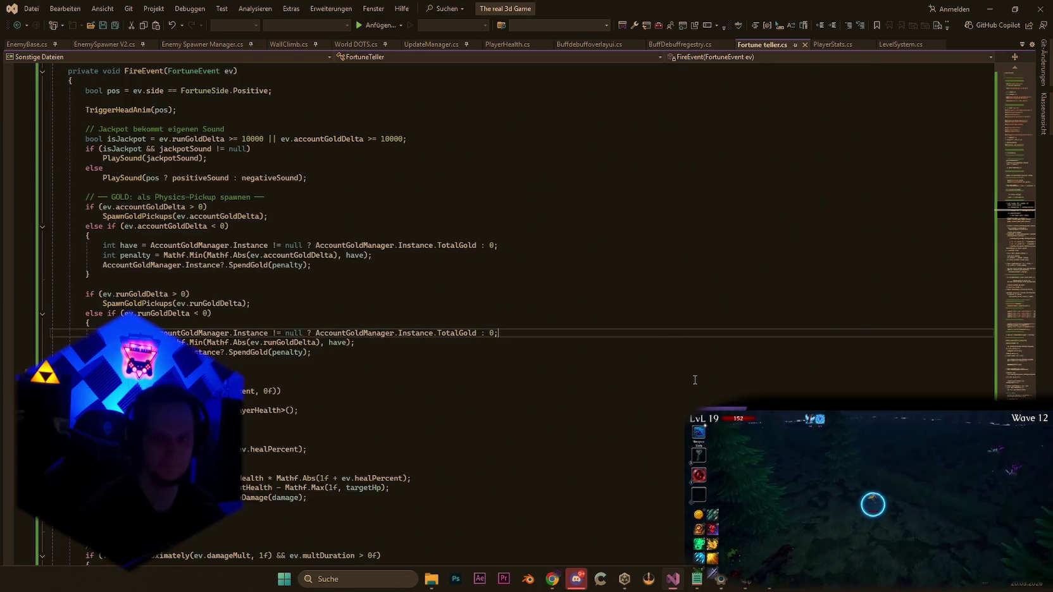
{"action": "key", "text": "ctrl+a"}
{"action": "key", "text": "alt+Tab"}
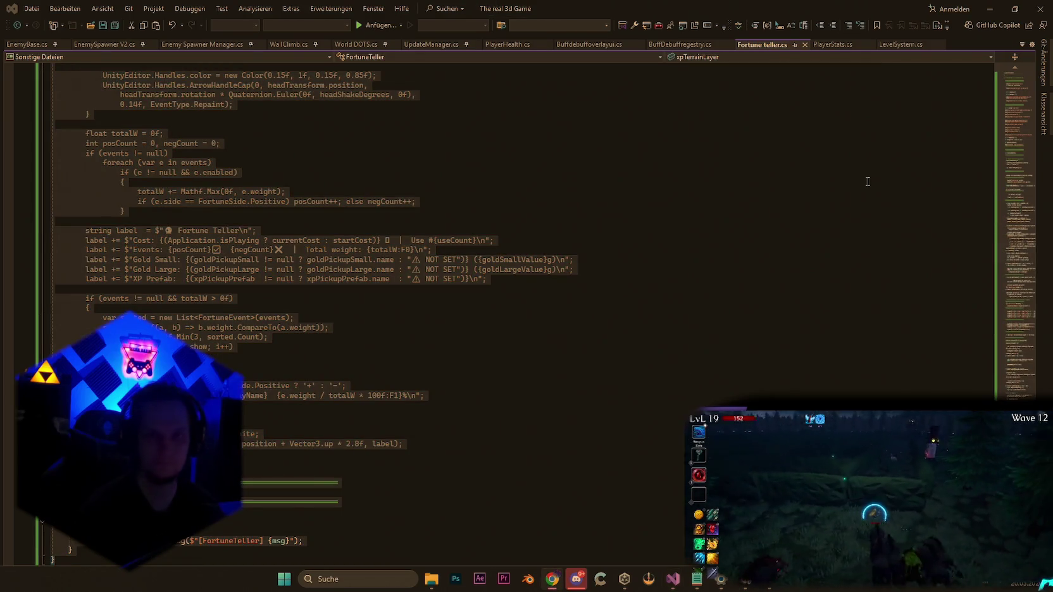
{"action": "left_click", "coordinate": [990, 12]}
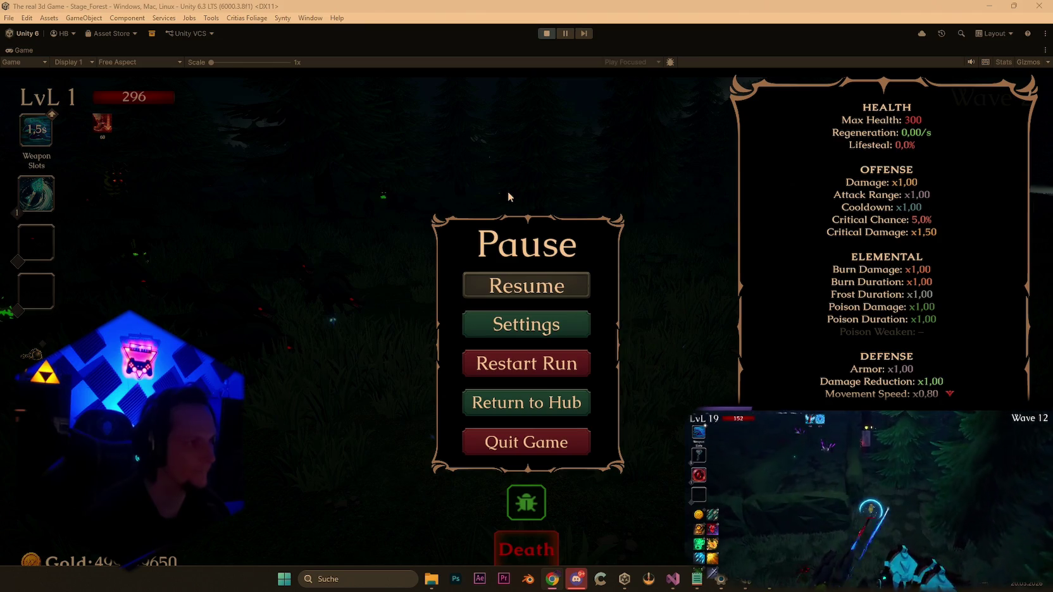
Exit Play mode in Unity and switch to the Discord direct-message chat.
{"action": "left_click", "coordinate": [546, 33]}
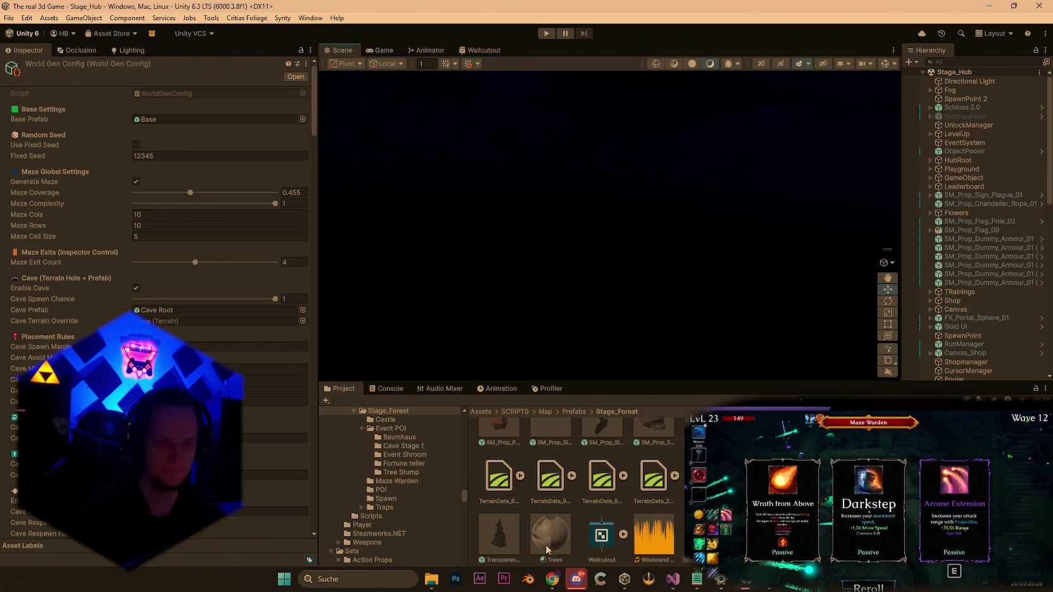
{"action": "left_click", "coordinate": [576, 579]}
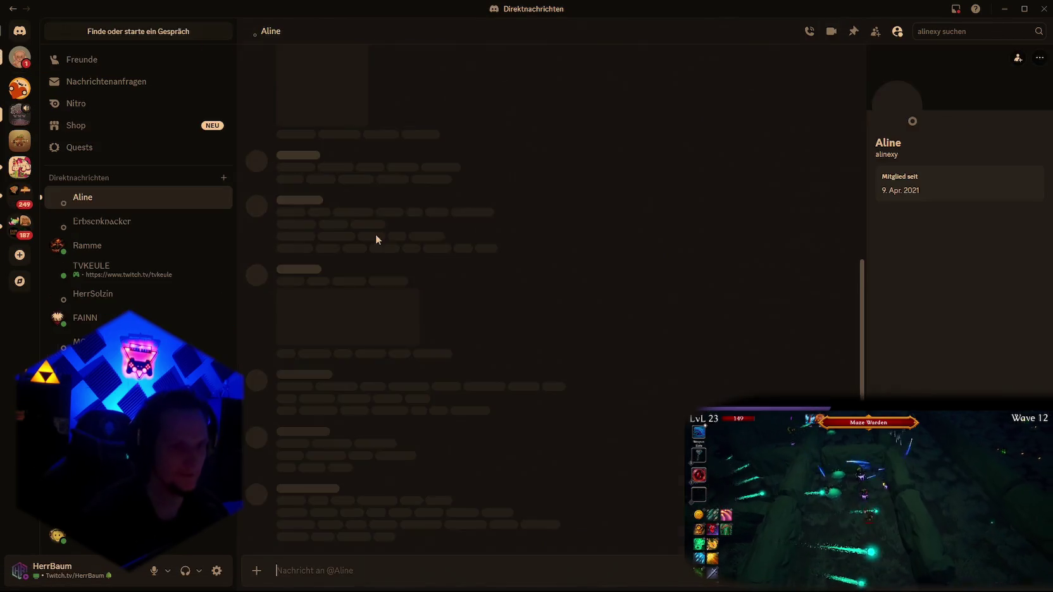
Start the shared YouTube clip, dismiss the leave-Discord prompt, and watch it fullscreen.
{"action": "left_click", "coordinate": [366, 467]}
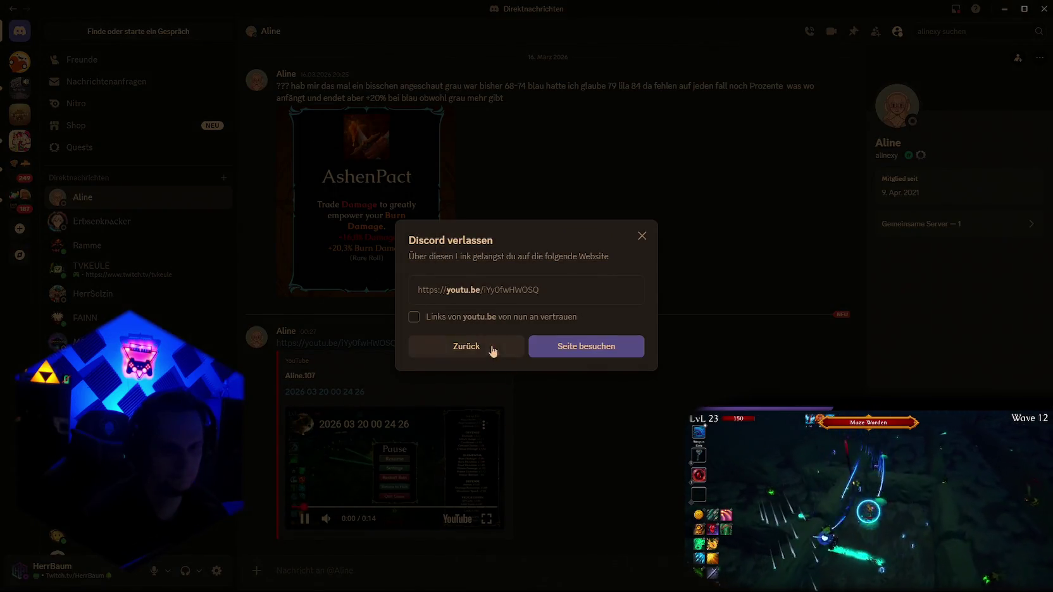
{"action": "left_click", "coordinate": [493, 352]}
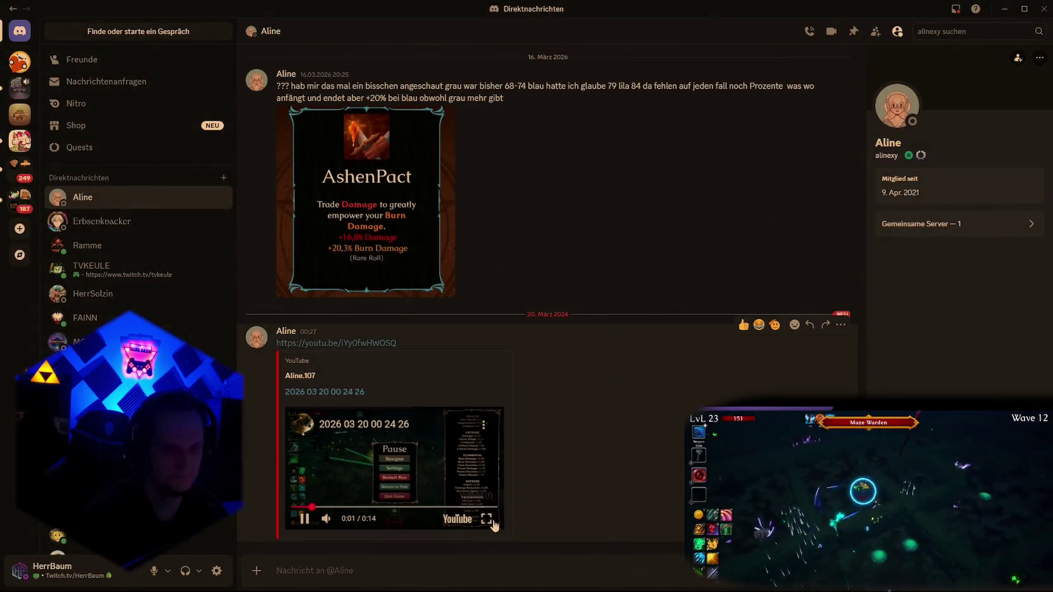
{"action": "double_click", "coordinate": [368, 480]}
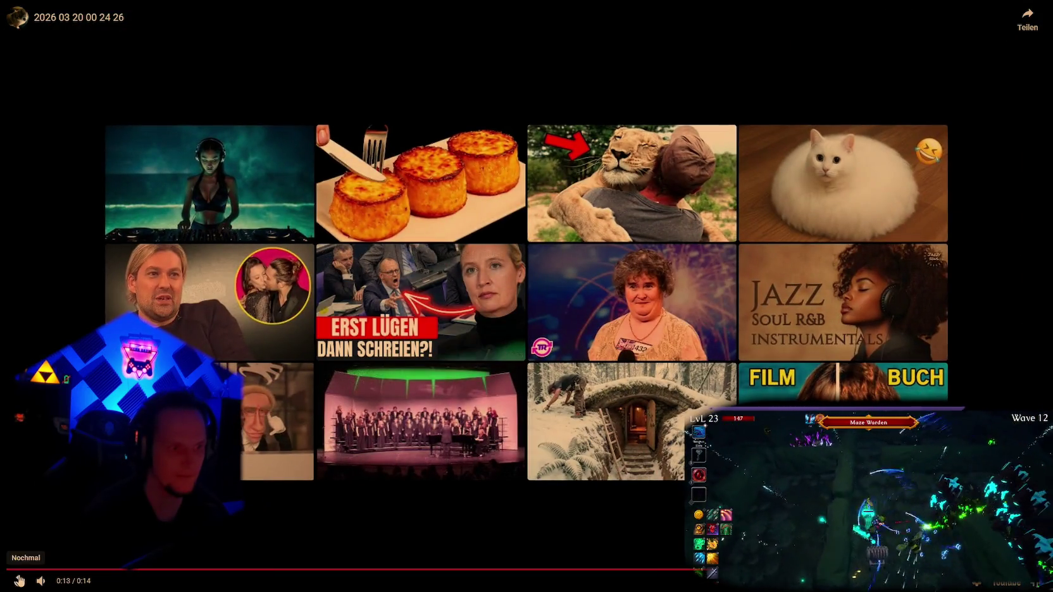
Replay the 13-second gameplay clip from the beginning and watch it to the end.
{"action": "left_click", "coordinate": [20, 579]}
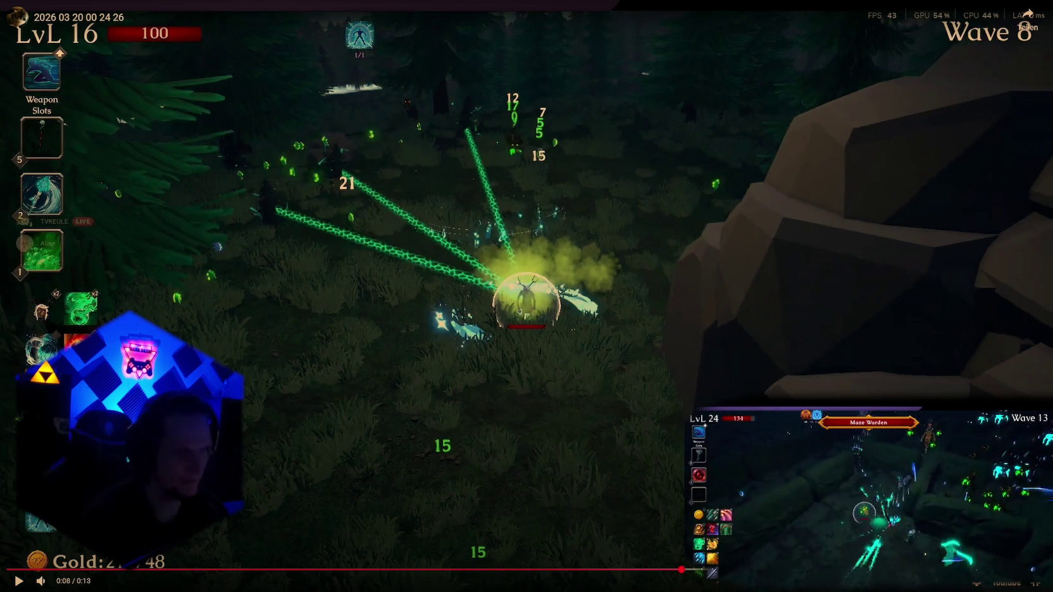
{"action": "left_click", "coordinate": [17, 585]}
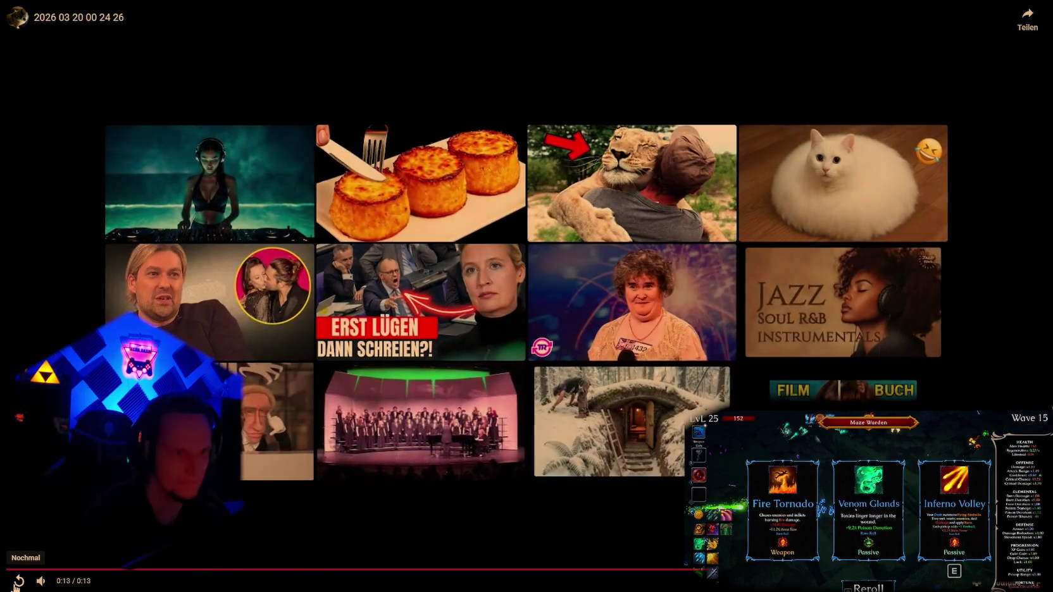
{"action": "left_click", "coordinate": [17, 581]}
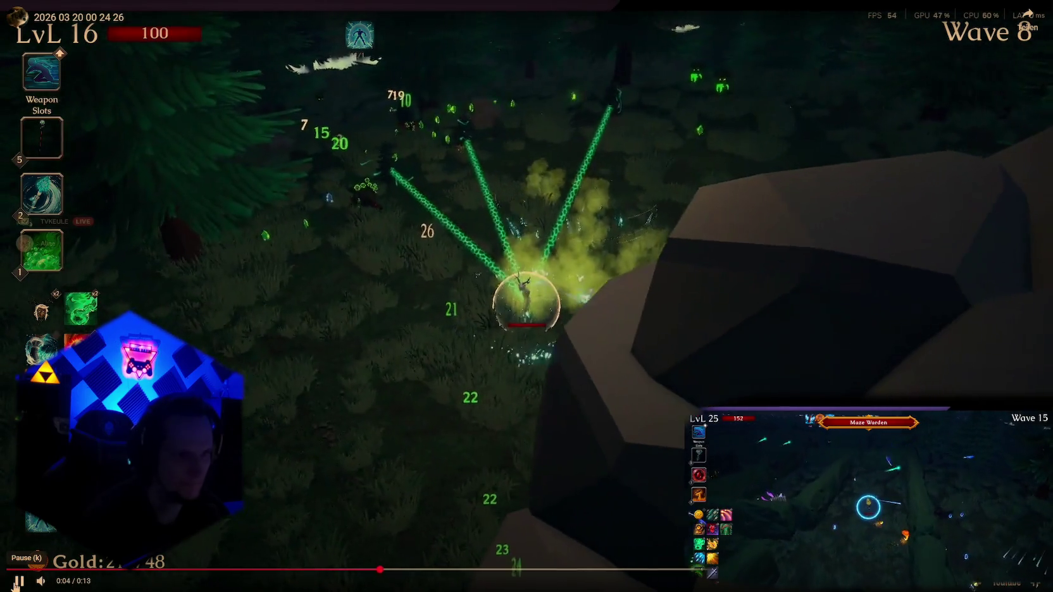
Rewind the clip to 0:04, play then pause on the fight, and exit fullscreen.
{"action": "left_click_drag", "start_coordinate": [412, 570], "coordinate": [287, 569]}
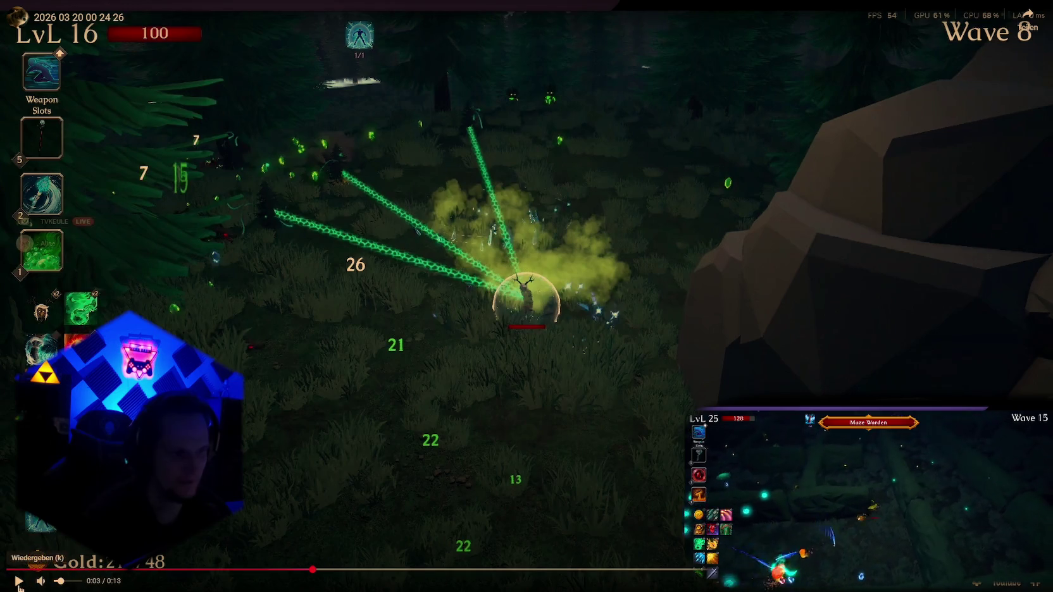
{"action": "left_click", "coordinate": [18, 585]}
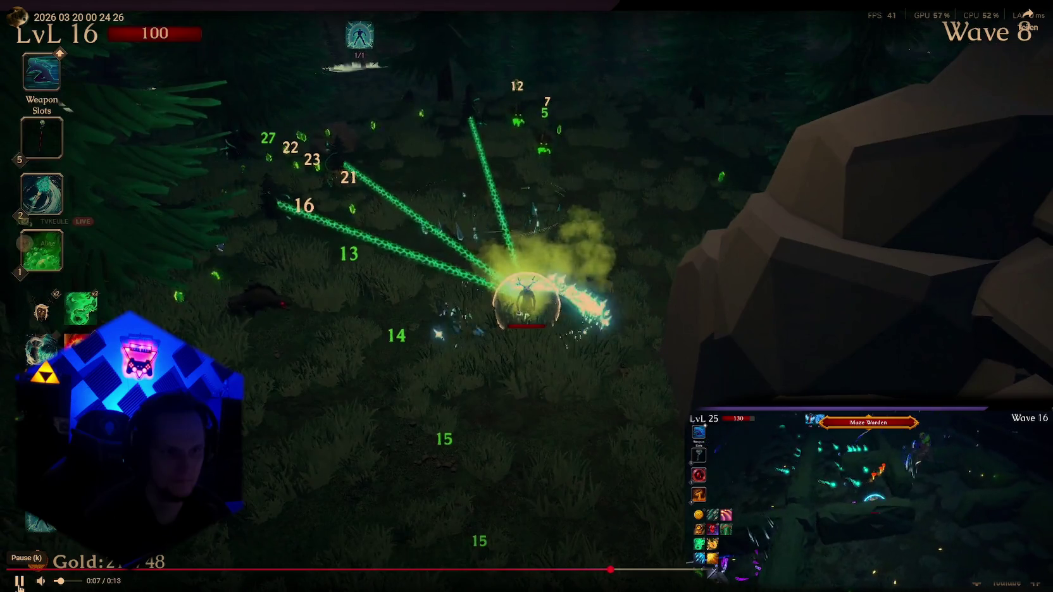
{"action": "left_click", "coordinate": [18, 584]}
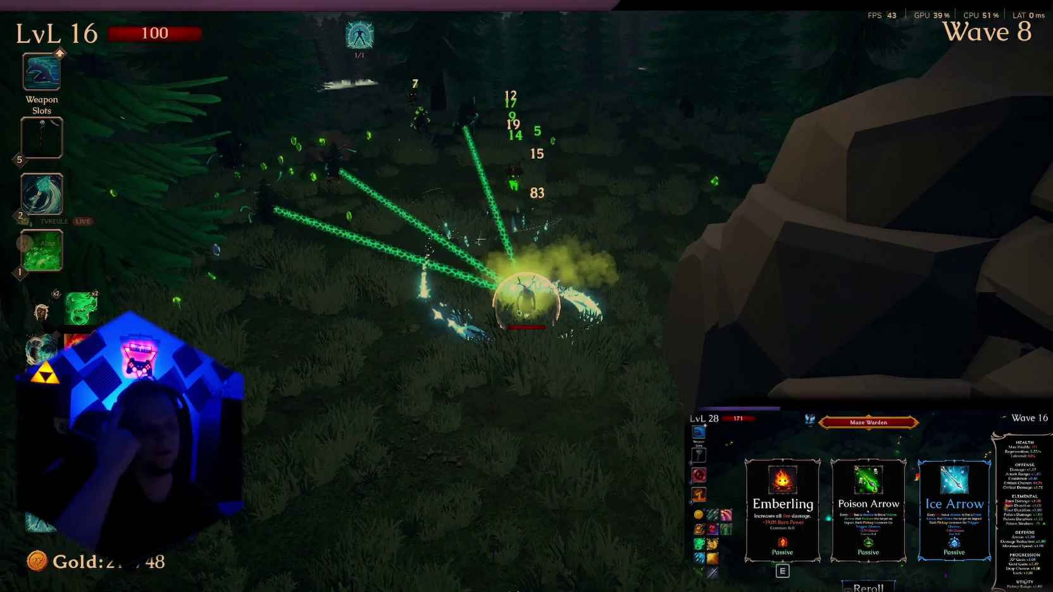
{"action": "key", "text": "Escape"}
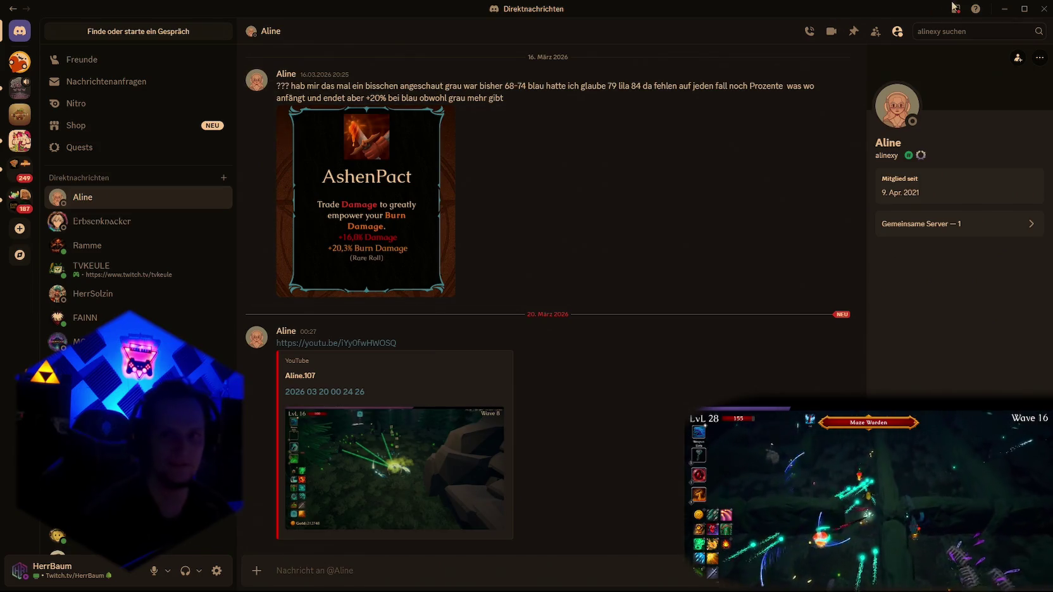
Append 'wegen racast' to the Notepad note about mobs falling through the floor.
{"action": "left_click", "coordinate": [1004, 9]}
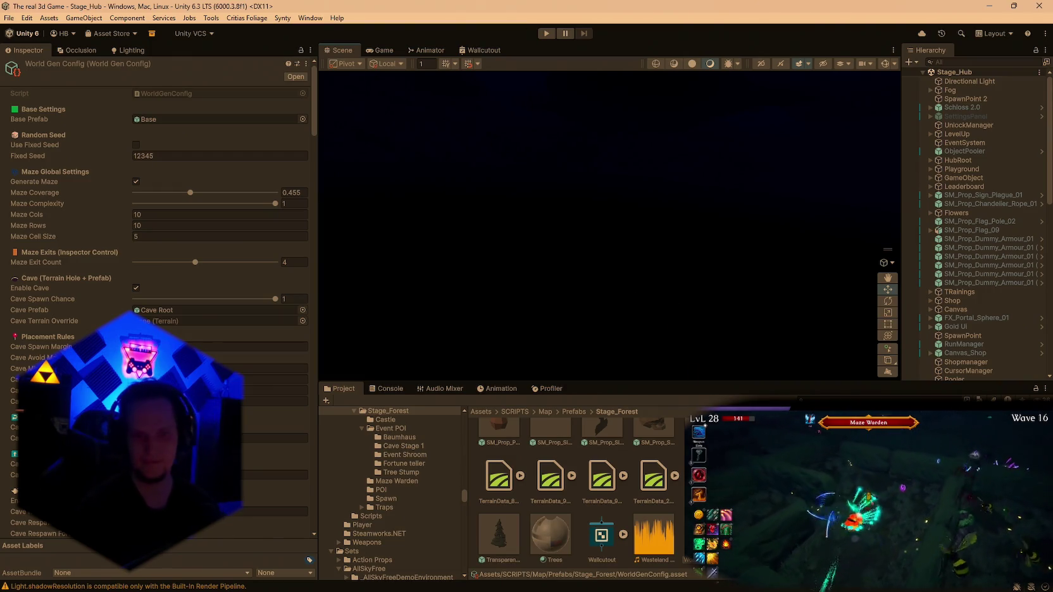
{"action": "left_click", "coordinate": [527, 583]}
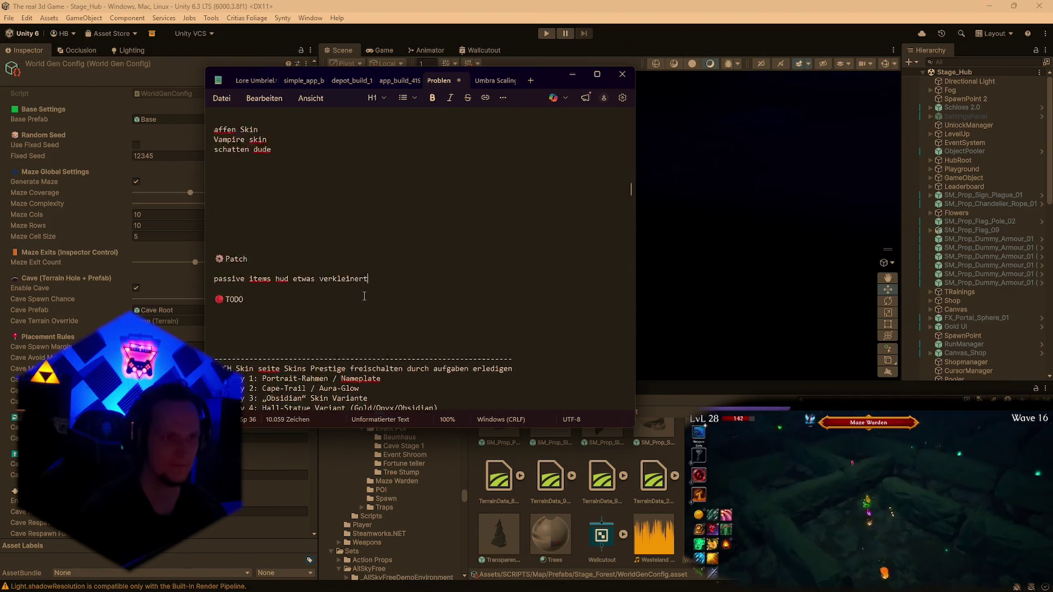
{"action": "scroll", "coordinate": [364, 296], "scroll_direction": "up", "scroll_amount": 20}
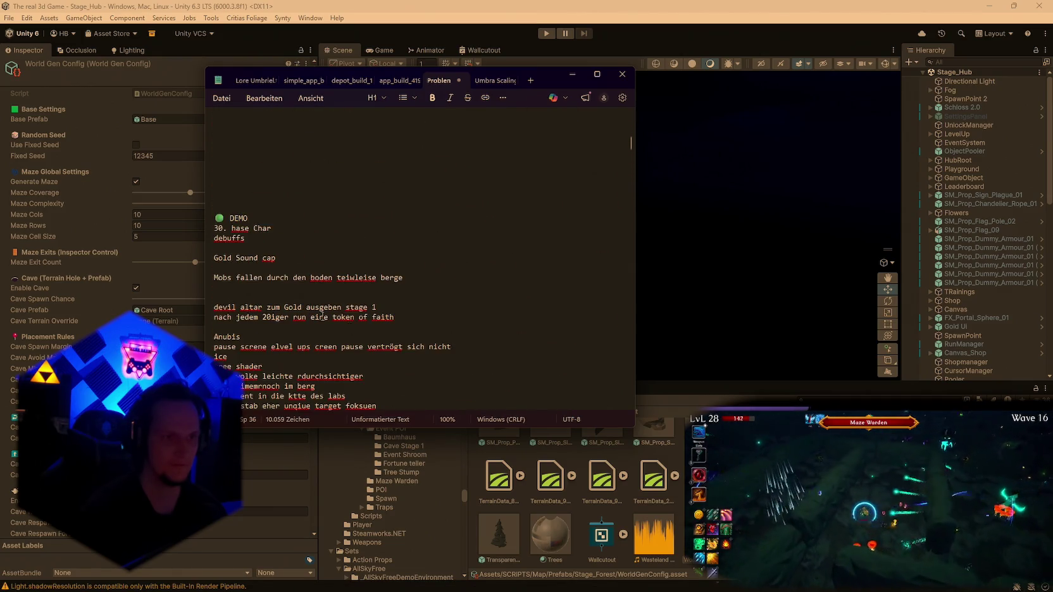
{"action": "left_click", "coordinate": [440, 280]}
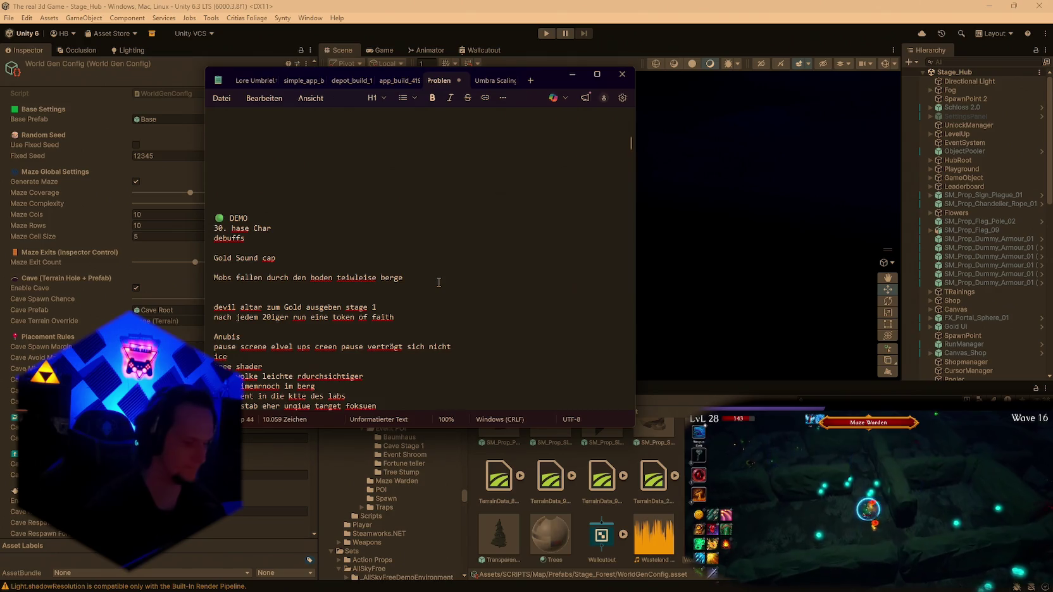
{"action": "type", "text": " wegen racast"}
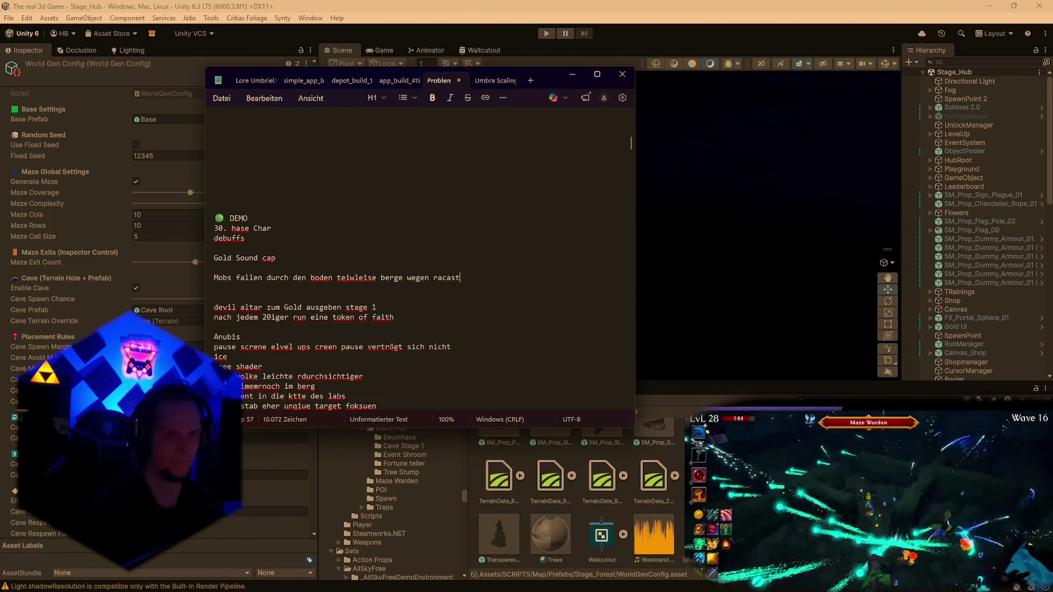
{"action": "left_click", "coordinate": [572, 74]}
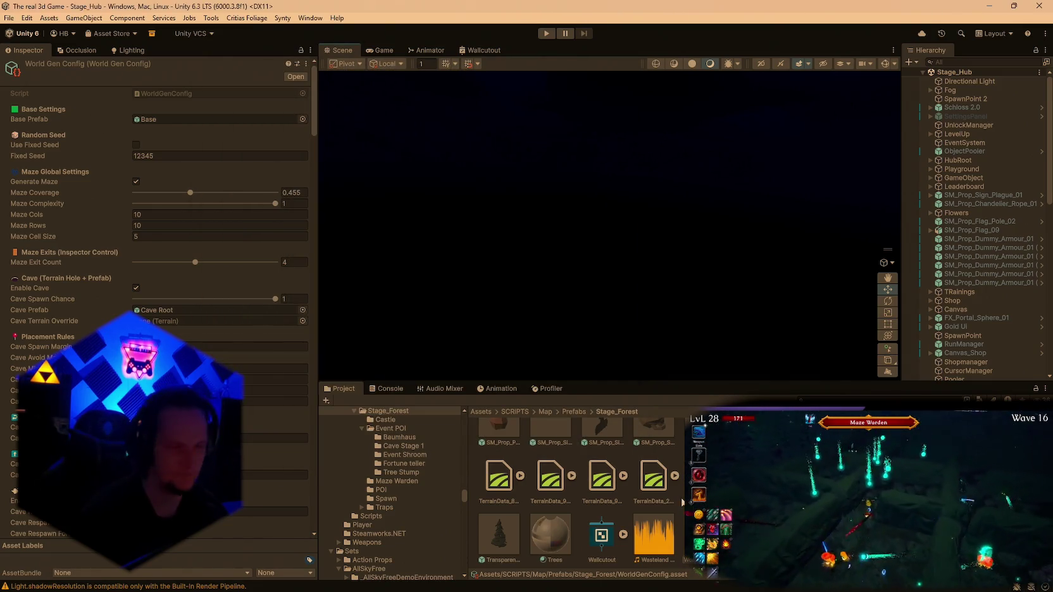
{"action": "left_click", "coordinate": [673, 580]}
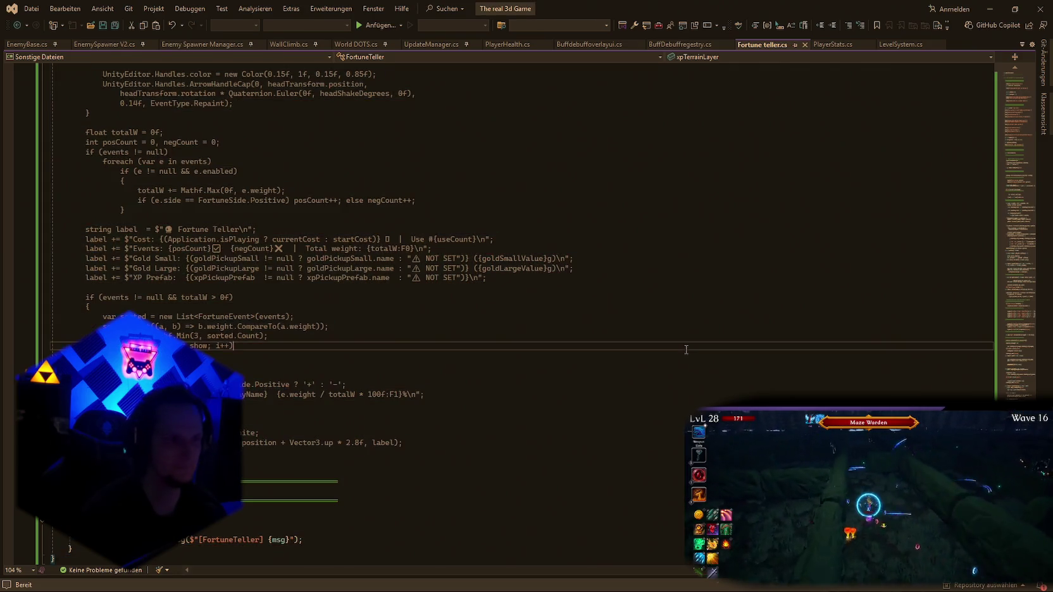
Paste a new UpdateTimers body into Buffdebuffoverlayui.cs, save it, and collect the Frozen Heart reward.
{"action": "left_click", "coordinate": [682, 44]}
{"action": "key", "text": "ctrl+f"}
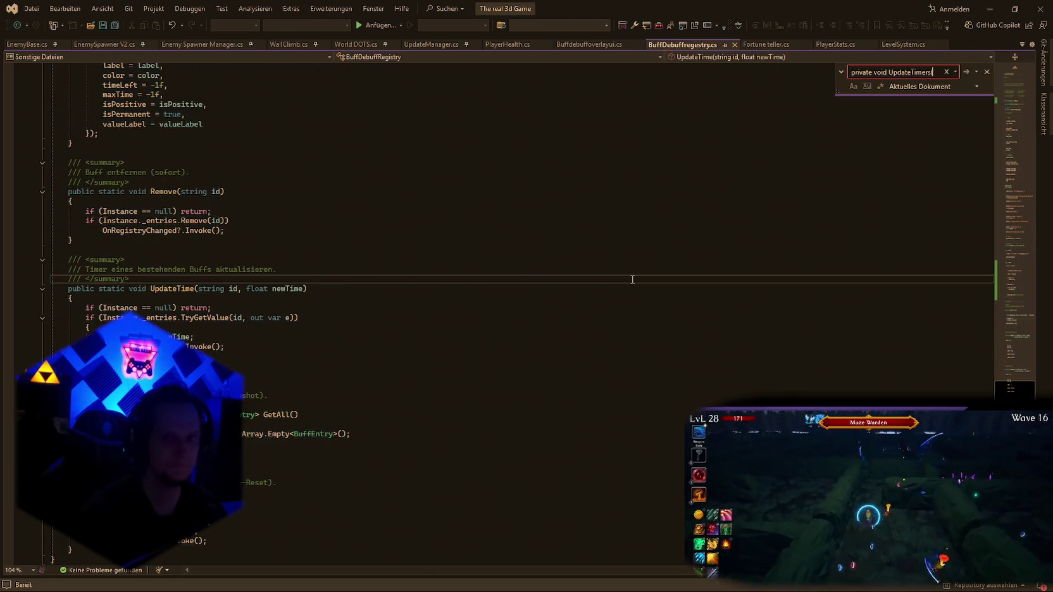
{"action": "left_click", "coordinate": [590, 44]}
{"action": "left_click", "coordinate": [634, 250]}
{"action": "left_click", "coordinate": [892, 71]}
{"action": "key", "text": "Return"}
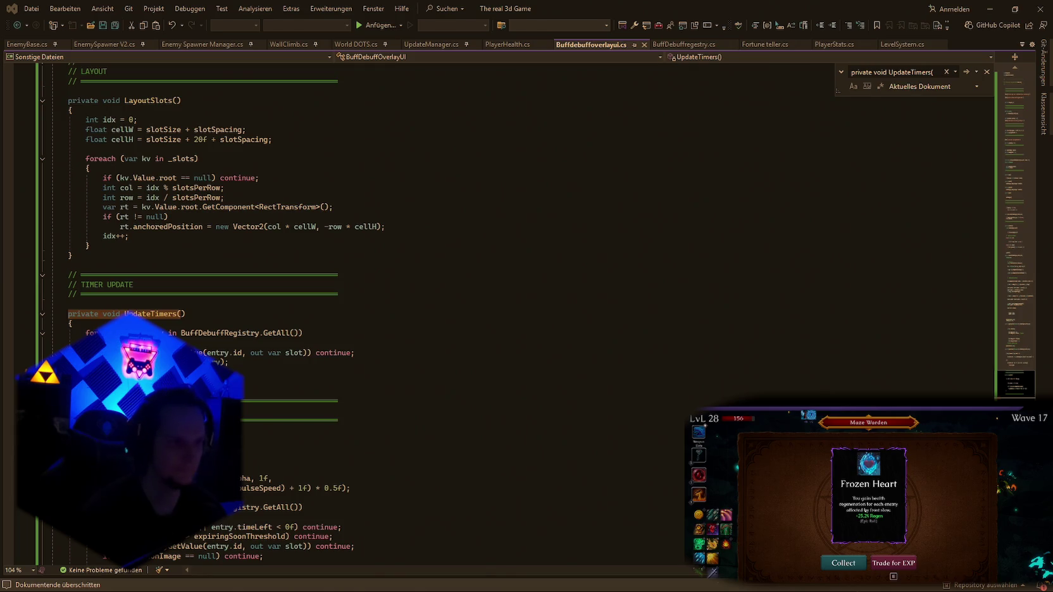
{"action": "key", "text": "ctrl+v"}
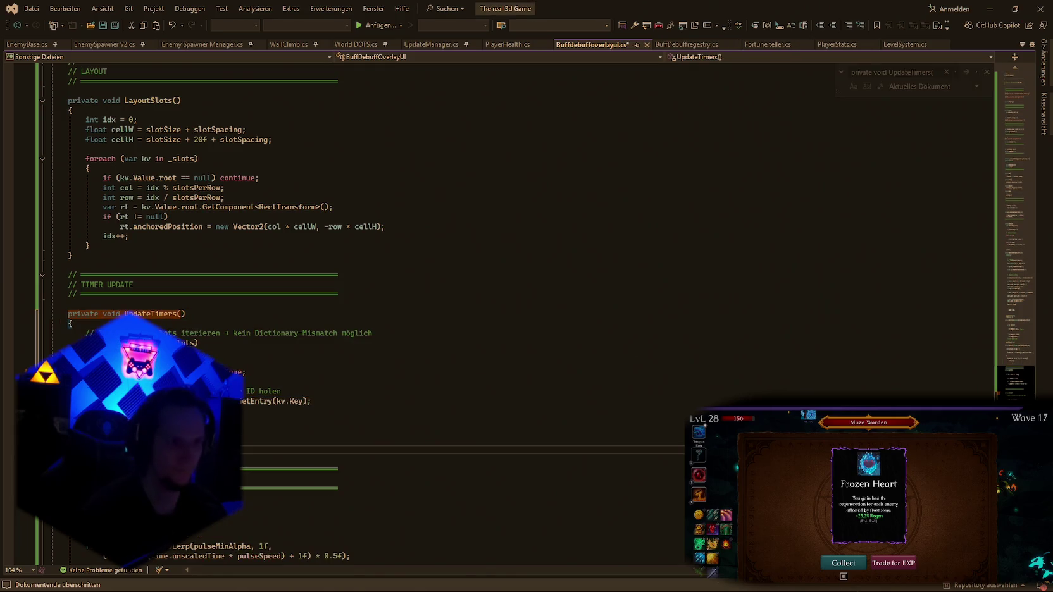
{"action": "key", "text": "ctrl+s"}
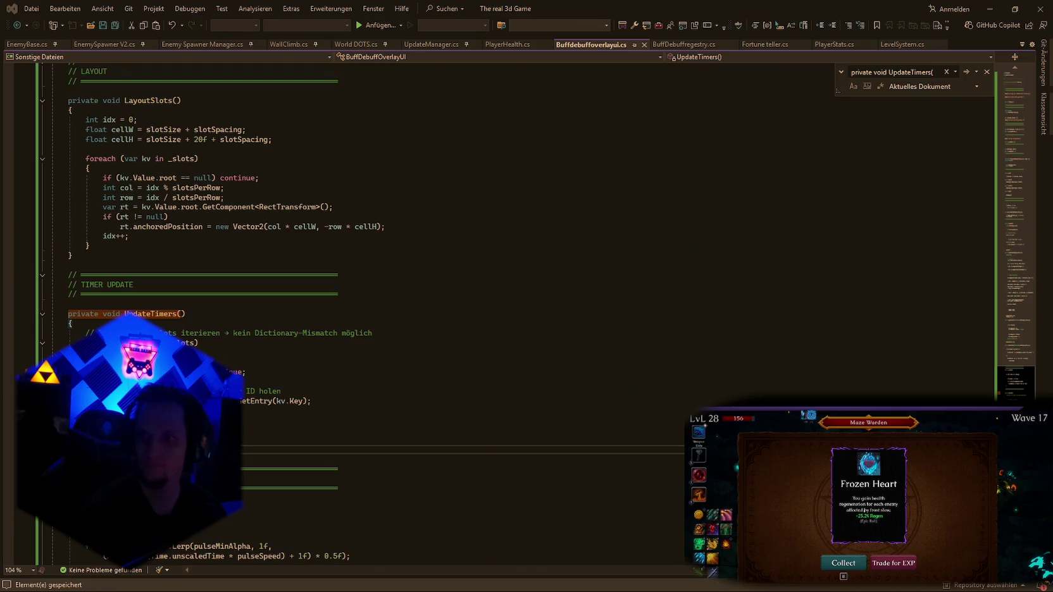
{"action": "key", "text": "e"}
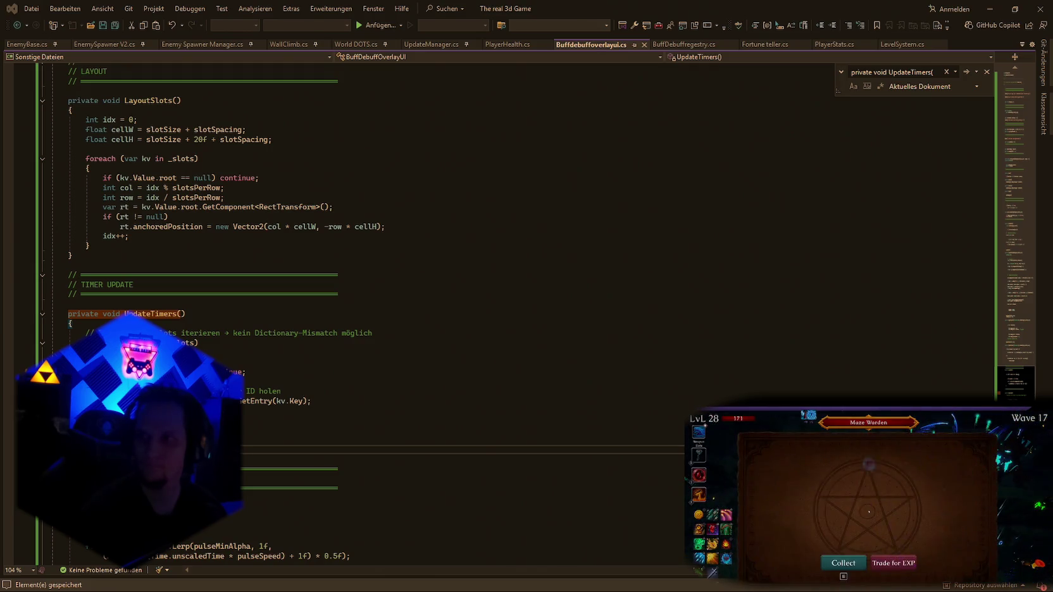
{"action": "key", "text": "e"}
Search the buff overlay script for GetAll( calls.
{"action": "left_click", "coordinate": [795, 163]}
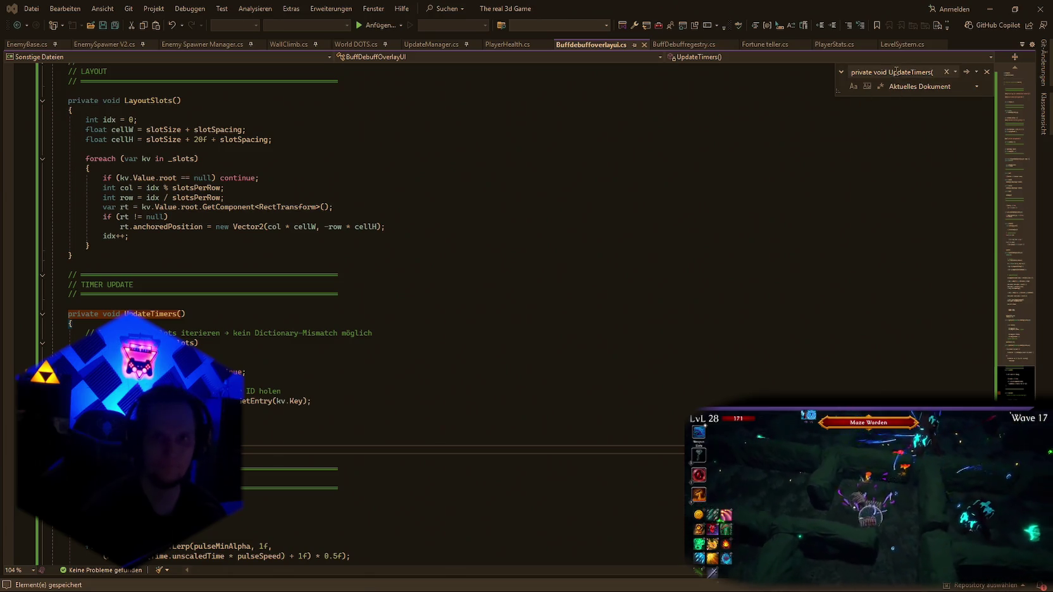
{"action": "key", "text": "ctrl+f"}
{"action": "type", "text": "GetAll("}
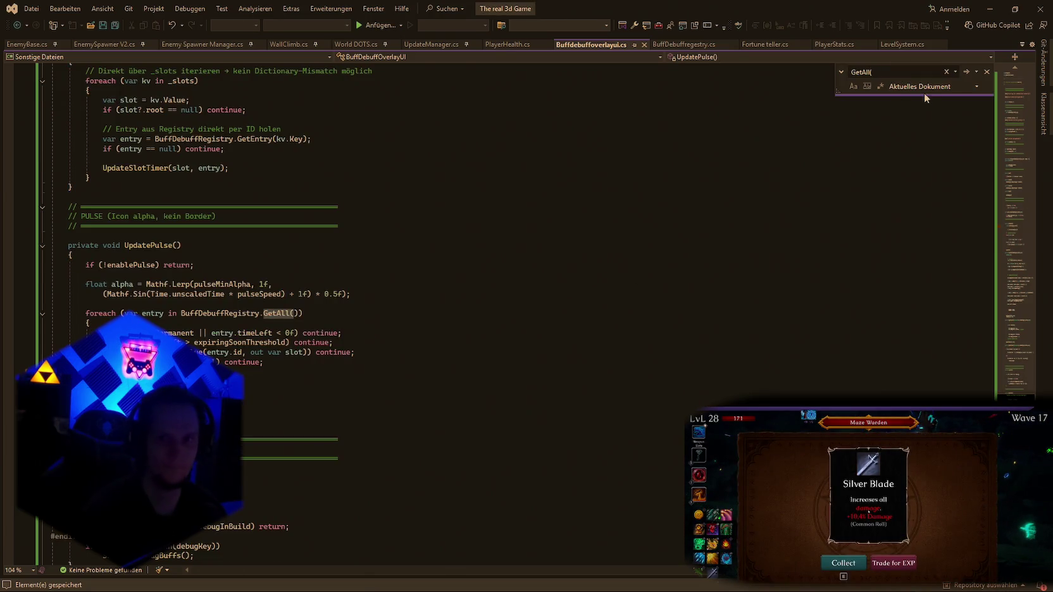
{"action": "left_click", "coordinate": [970, 72]}
{"action": "left_click", "coordinate": [970, 72]}
{"action": "left_click", "coordinate": [614, 337]}
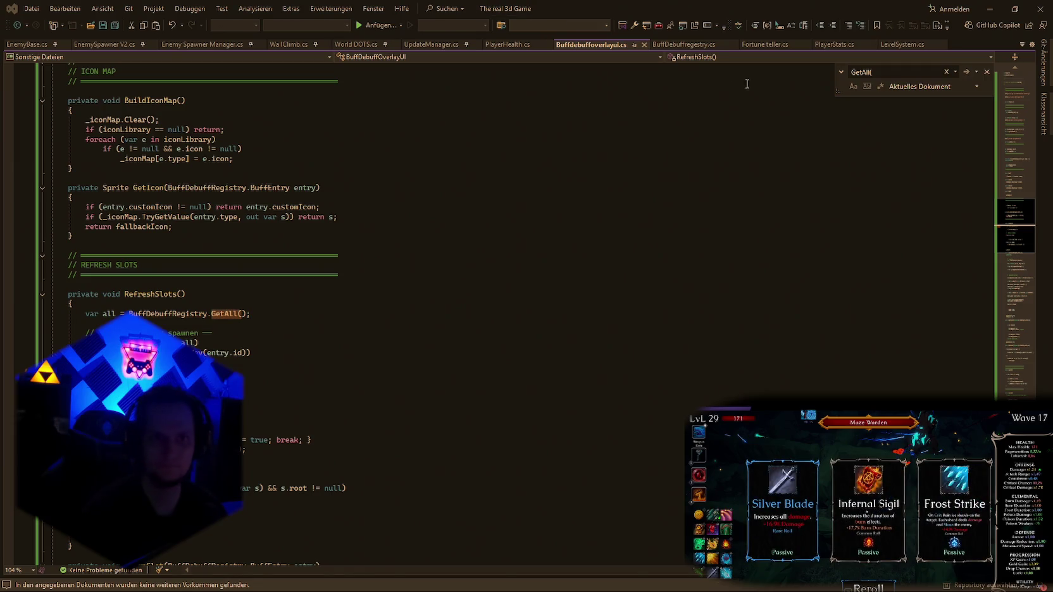
Add the GetEntry method below GetAll in BuffDebuffregestry.cs and save it.
{"action": "left_click", "coordinate": [684, 45]}
{"action": "left_click", "coordinate": [880, 105]}
{"action": "key", "text": "ctrl+f"}
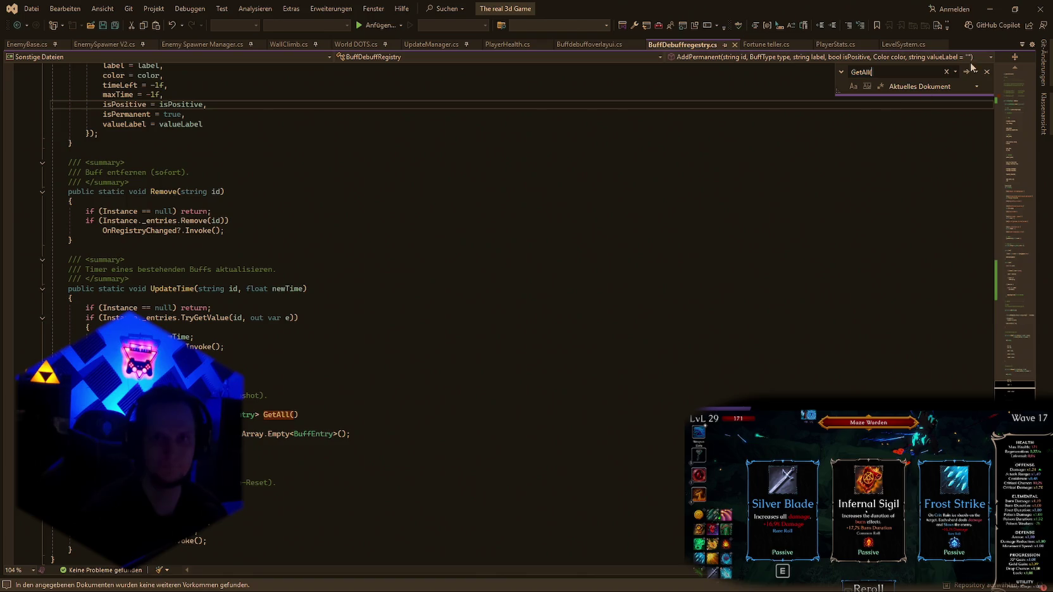
{"action": "key", "text": "Return"}
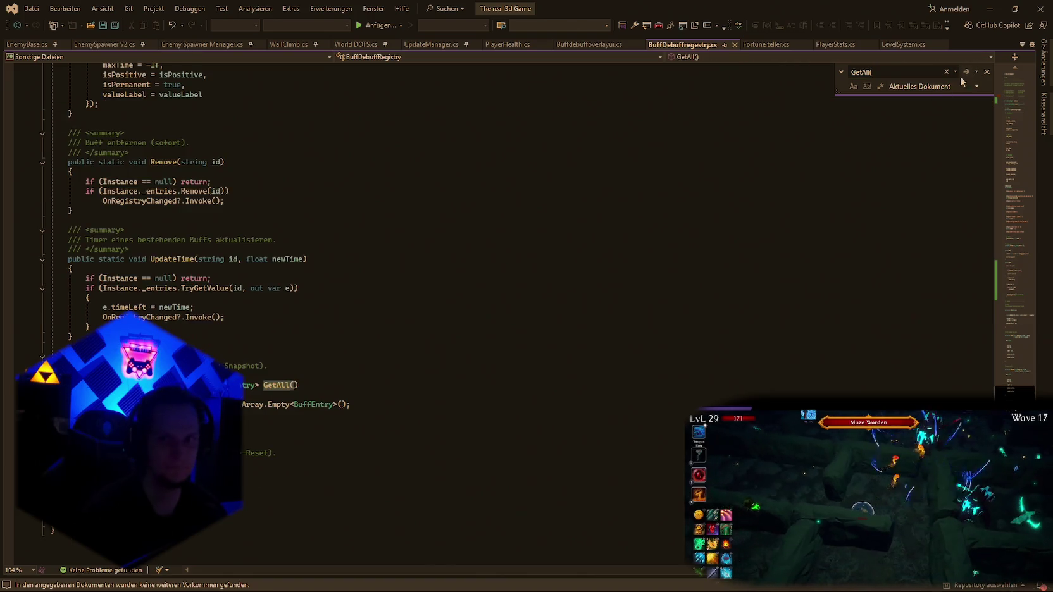
{"action": "left_click", "coordinate": [964, 73]}
{"action": "left_click", "coordinate": [965, 72]}
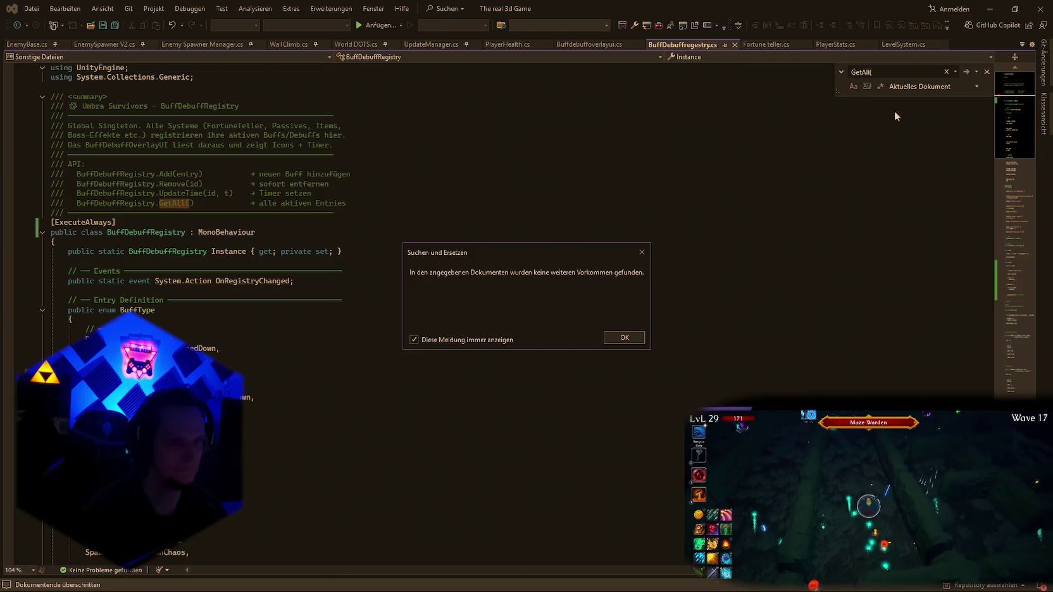
{"action": "key", "text": "Return"}
{"action": "key", "text": "Return"}
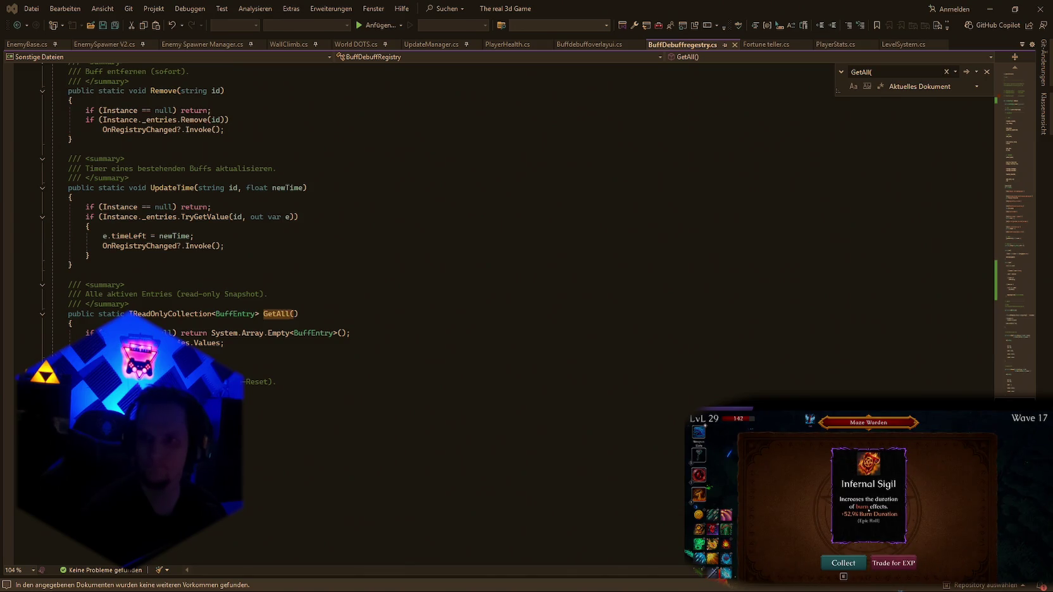
{"action": "key", "text": "ctrl+v"}
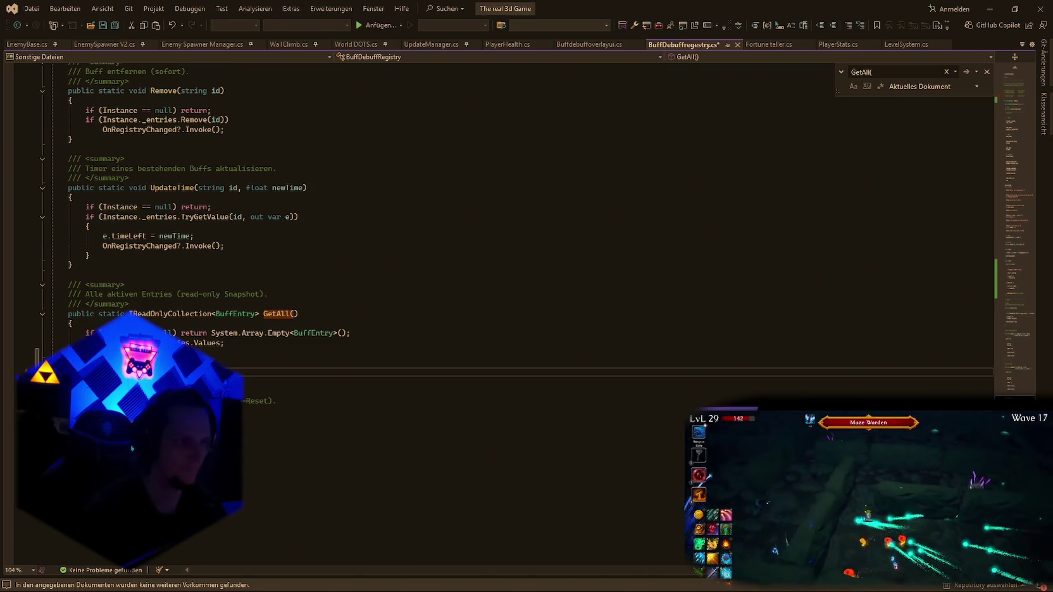
{"action": "key", "text": "ctrl+s"}
{"action": "left_click", "coordinate": [990, 9]}
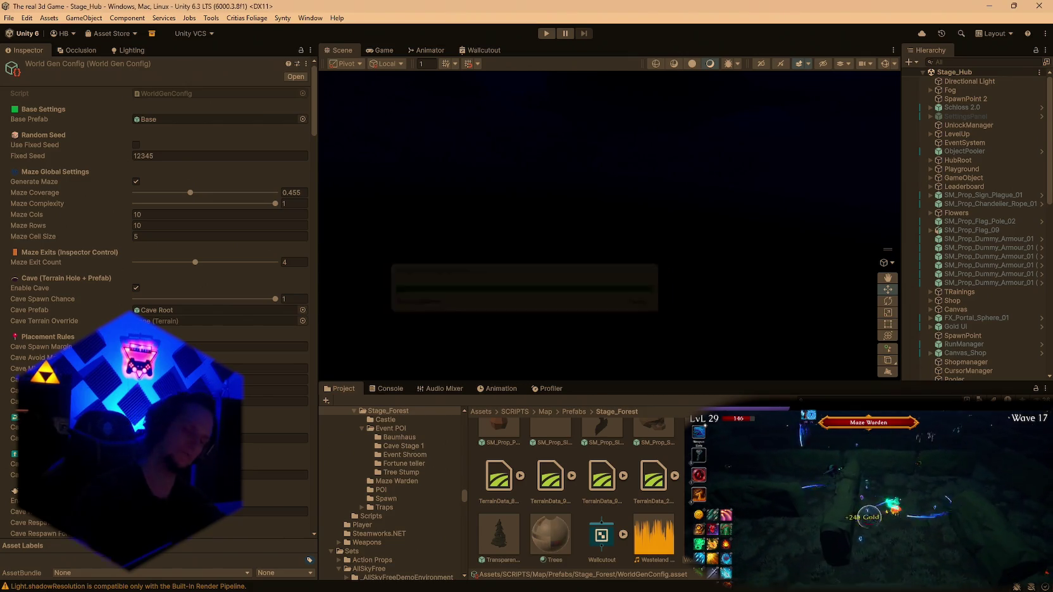
Start Play mode, collect the Frost Strike and Ice Arrow cards, then open EnemyBase.cs.
{"action": "left_click", "coordinate": [546, 33]}
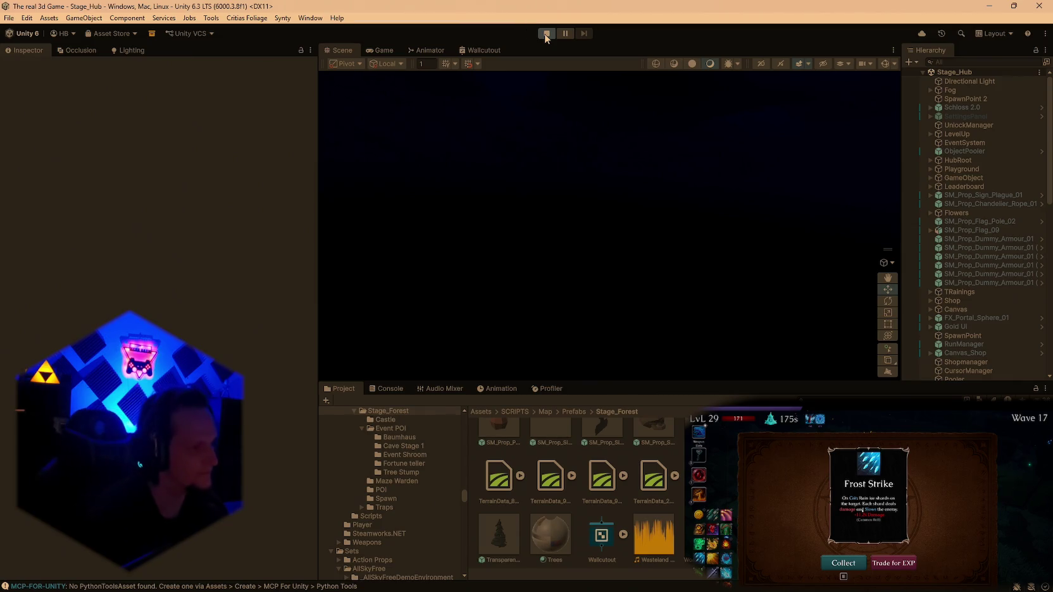
{"action": "key", "text": "e"}
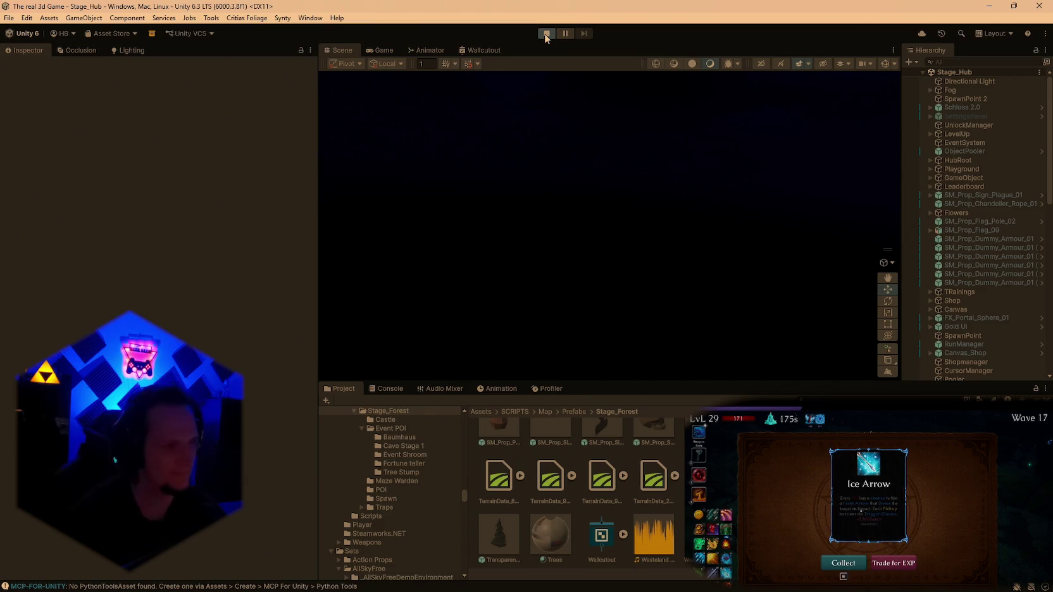
{"action": "key", "text": "e"}
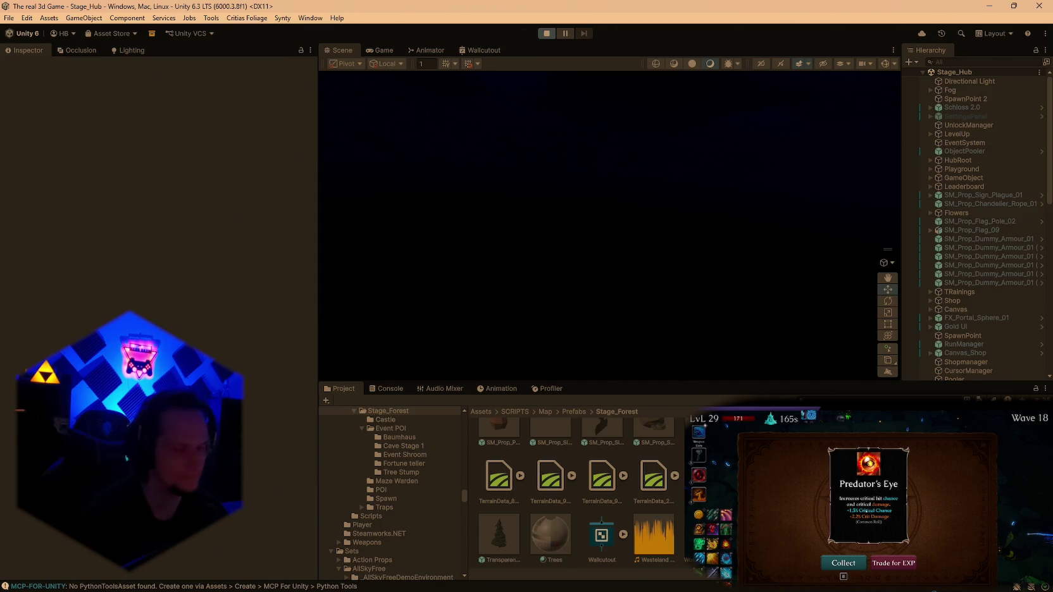
{"action": "left_click", "coordinate": [673, 580]}
{"action": "left_click", "coordinate": [26, 45]}
Select all EnemyBase.cs code, then collect three in-game rewards during Wave 18.
{"action": "key", "text": "ctrl+a"}
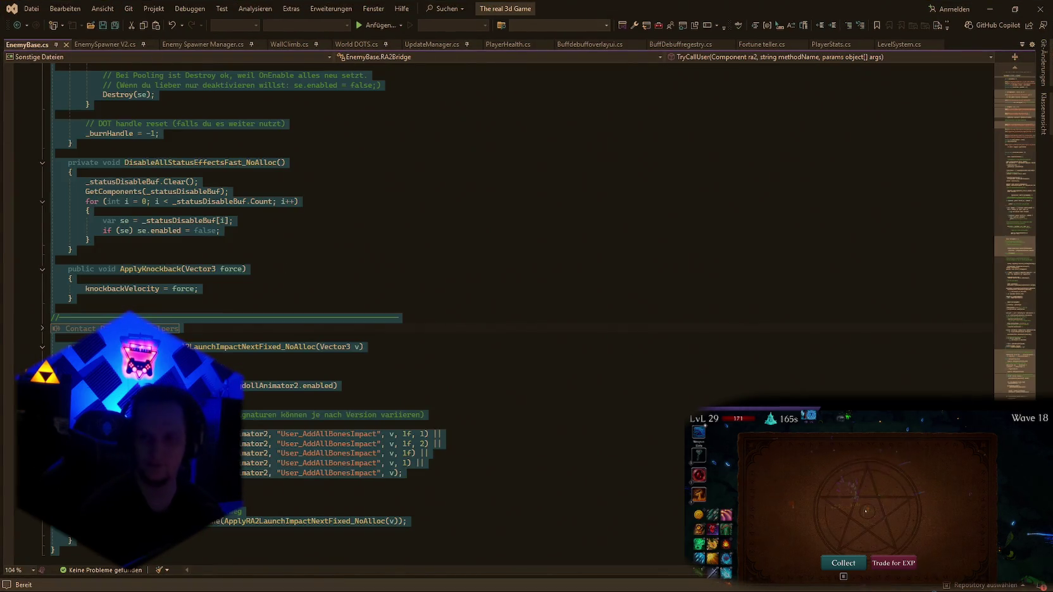
{"action": "key", "text": "alt+Tab"}
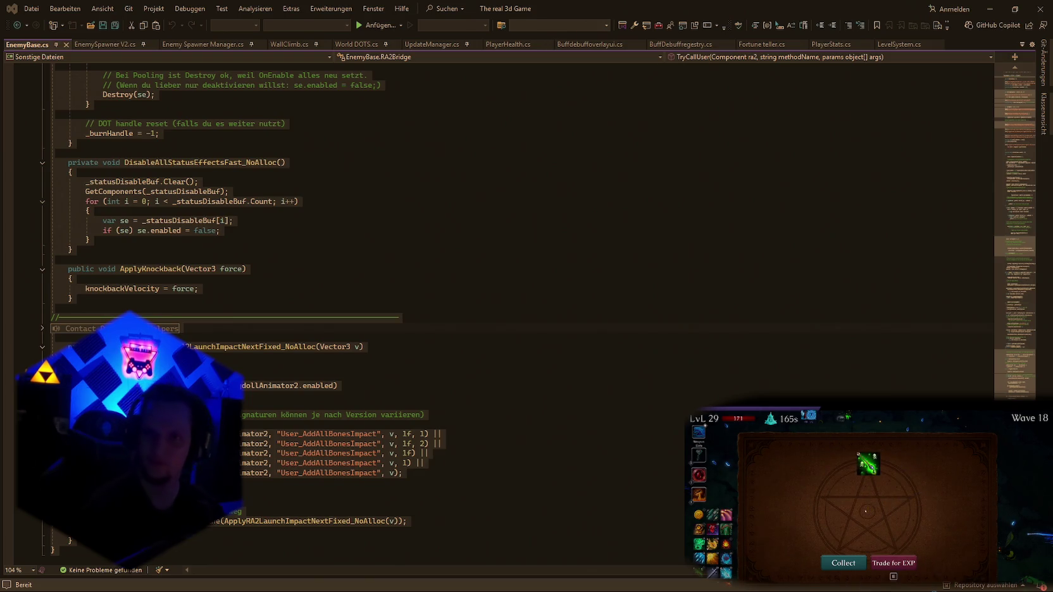
{"action": "key", "text": "e"}
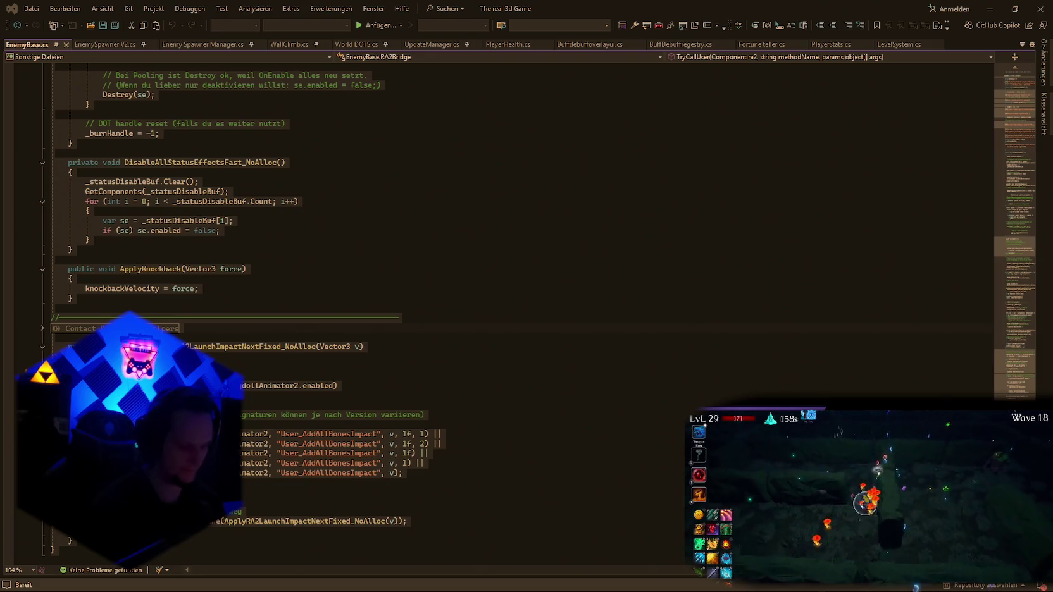
{"action": "key", "text": "e"}
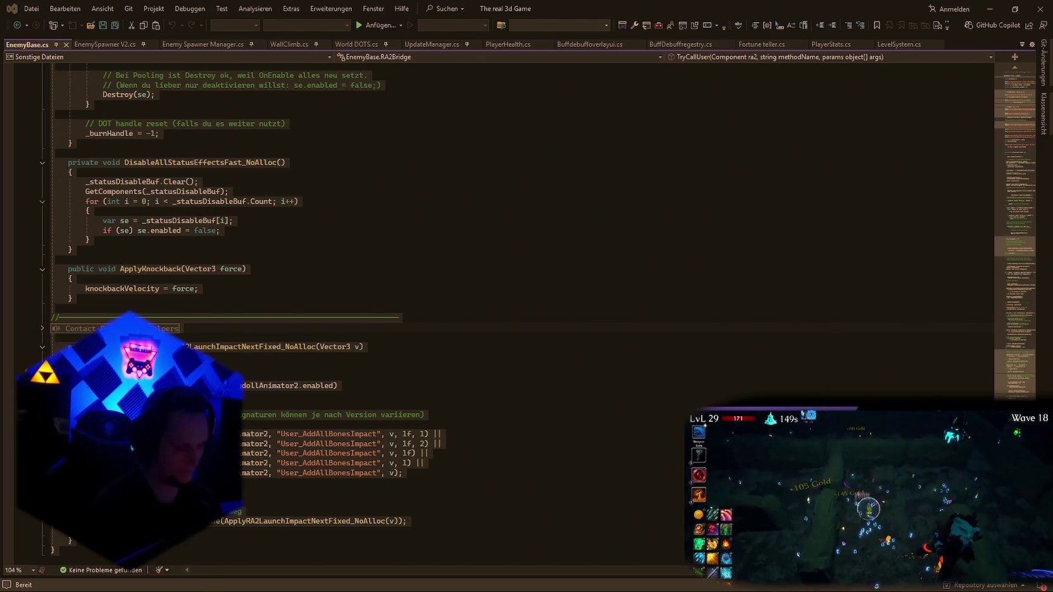
{"action": "key", "text": "e"}
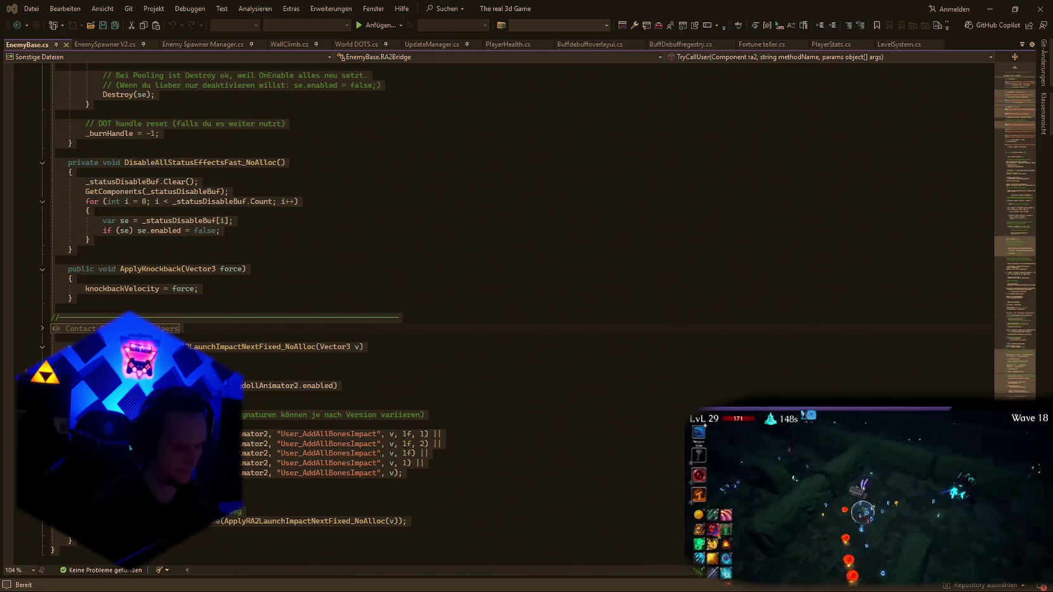
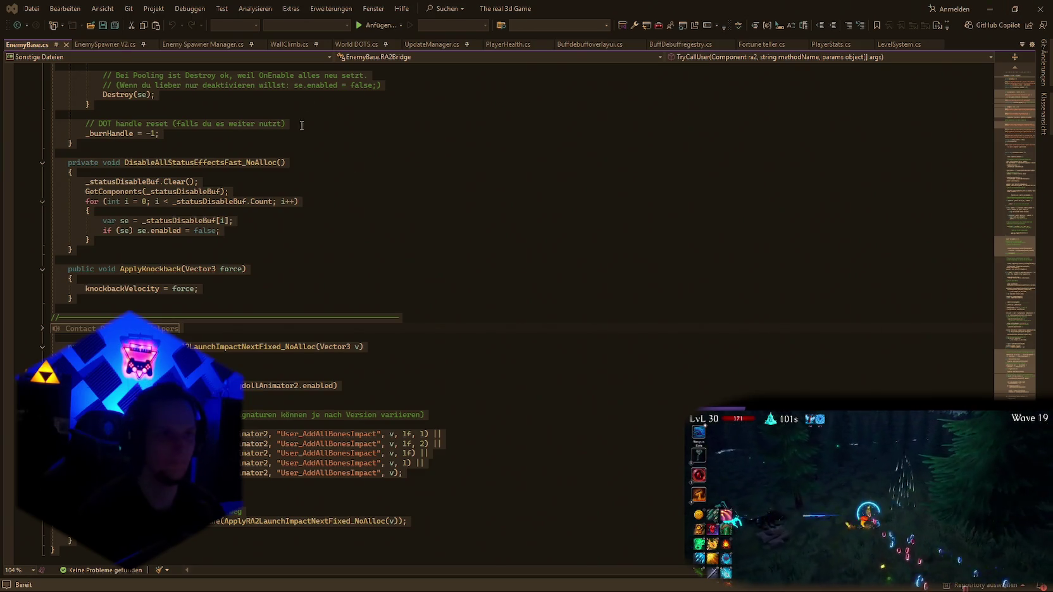
Select all of World DOTS.cs in Visual Studio, then walk the character to the upgrade pickup in Unity.
{"action": "left_click", "coordinate": [356, 44]}
{"action": "key", "text": "ctrl+a"}
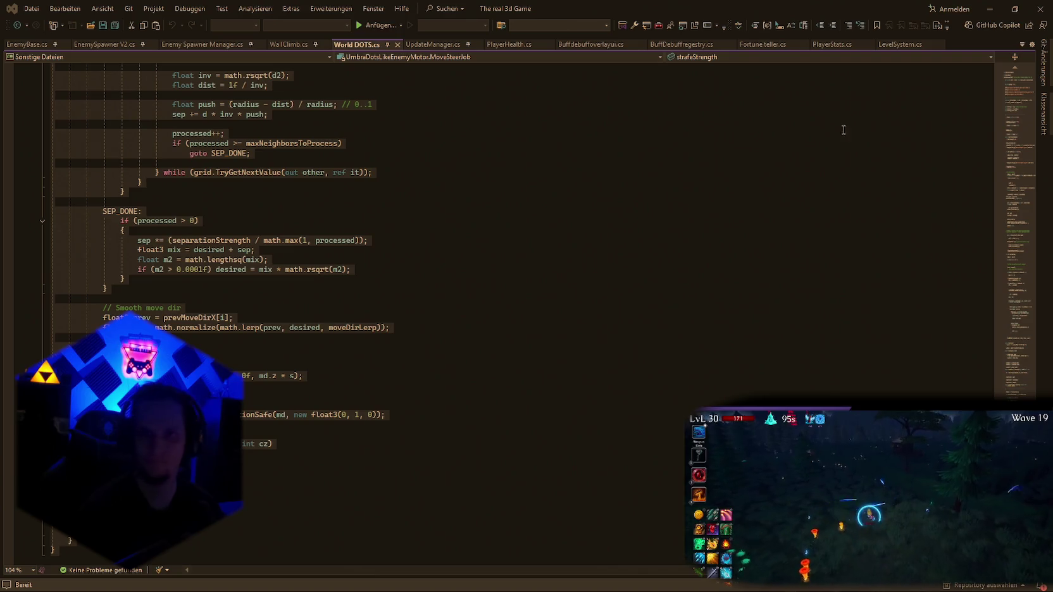
{"action": "key", "text": "alt+Tab"}
{"action": "key", "text": "w"}
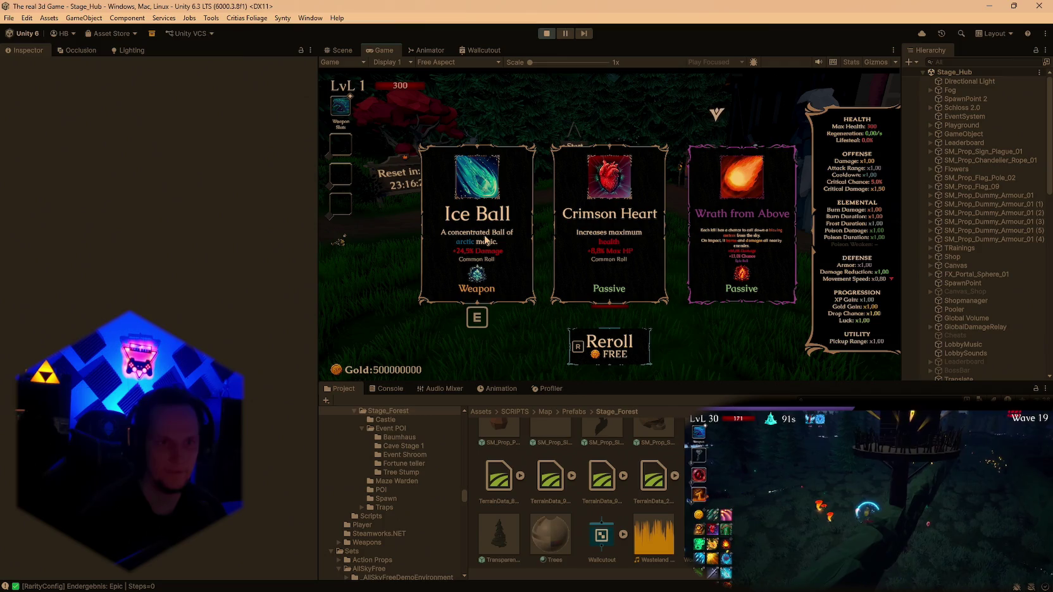
Take the Ice Ball upgrade and enter the Start Run portal to load Cursed Forest Stage 1.
{"action": "left_click", "coordinate": [491, 229]}
{"action": "key", "text": "w"}
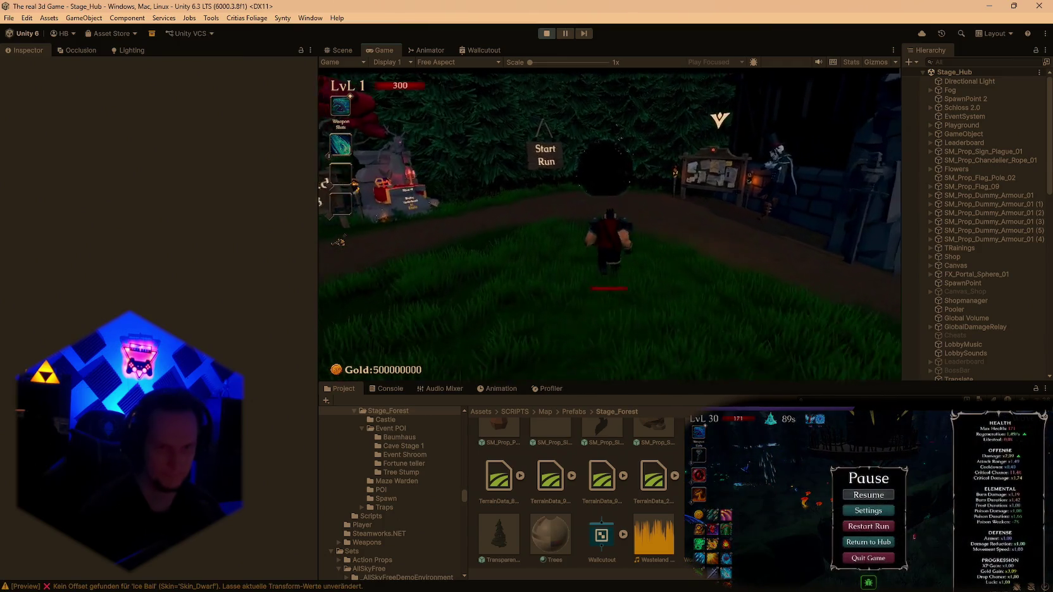
{"action": "key", "text": "e"}
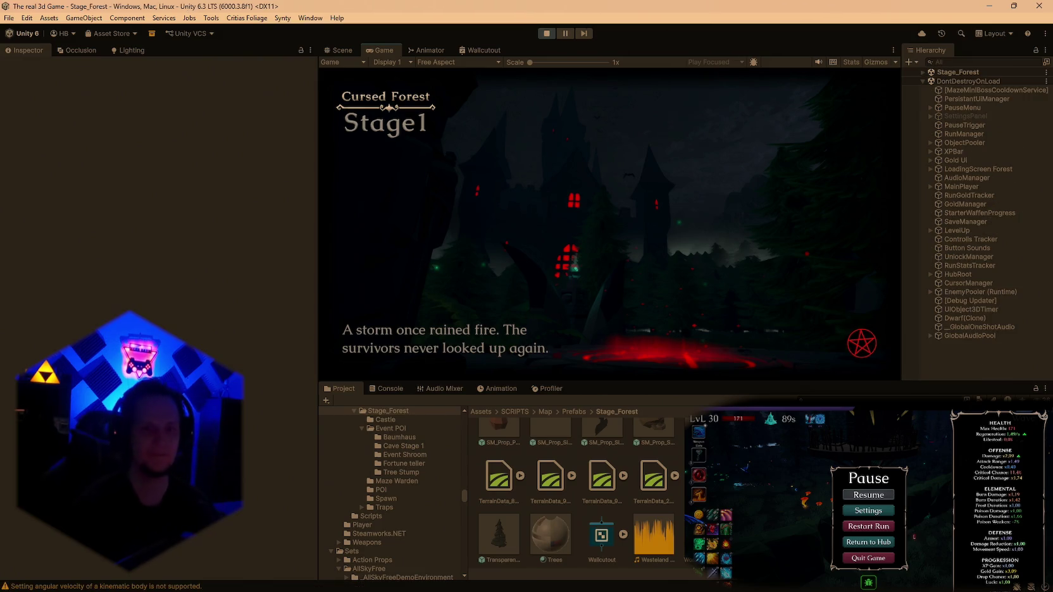
Dismiss the loading screen, step off the pentagram and maximize the Game view.
{"action": "key", "text": "space"}
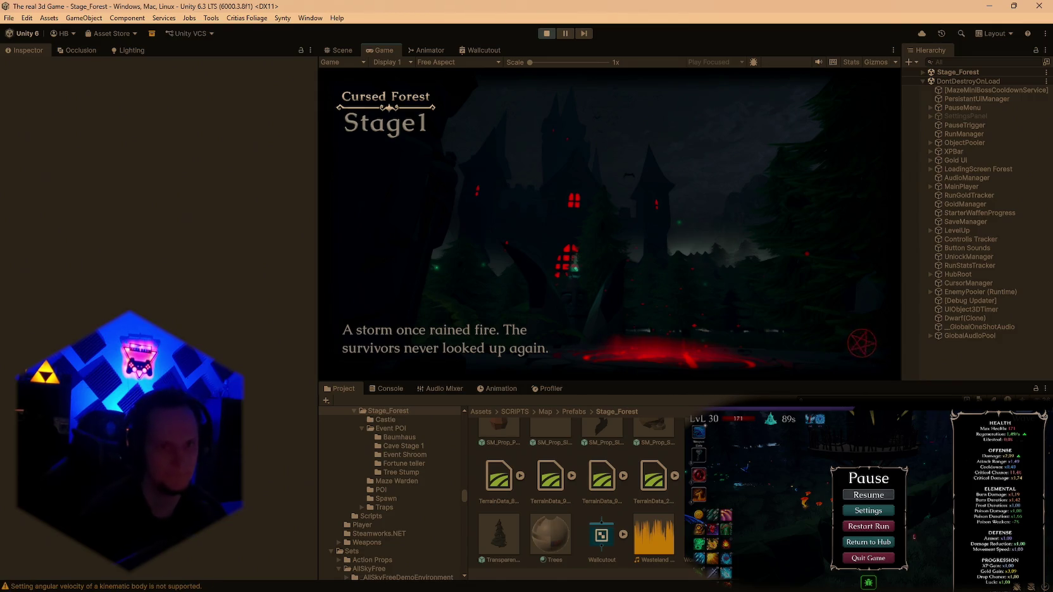
{"action": "key", "text": "w"}
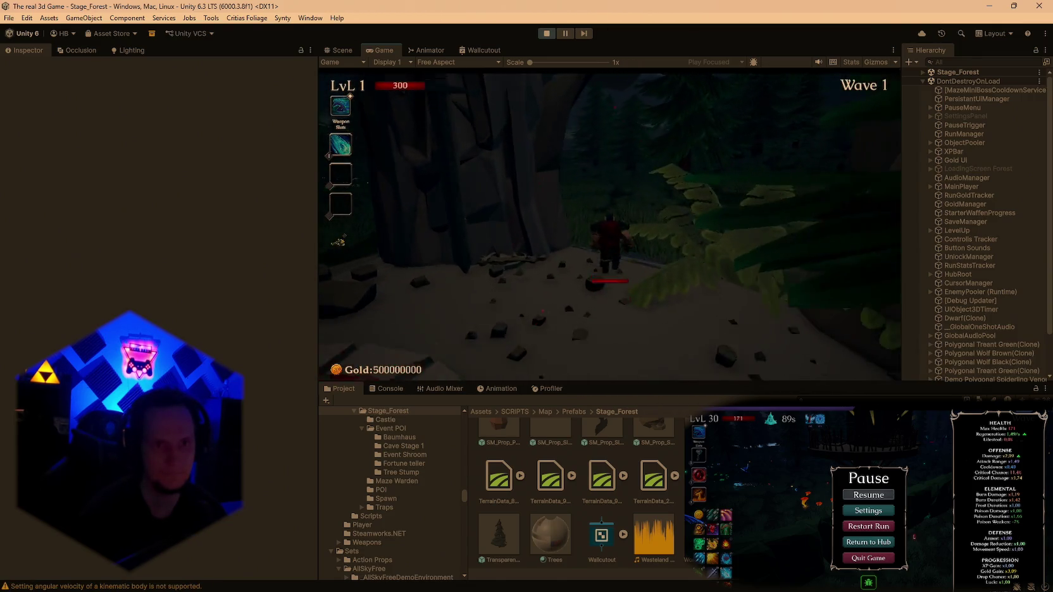
{"action": "key", "text": "Escape"}
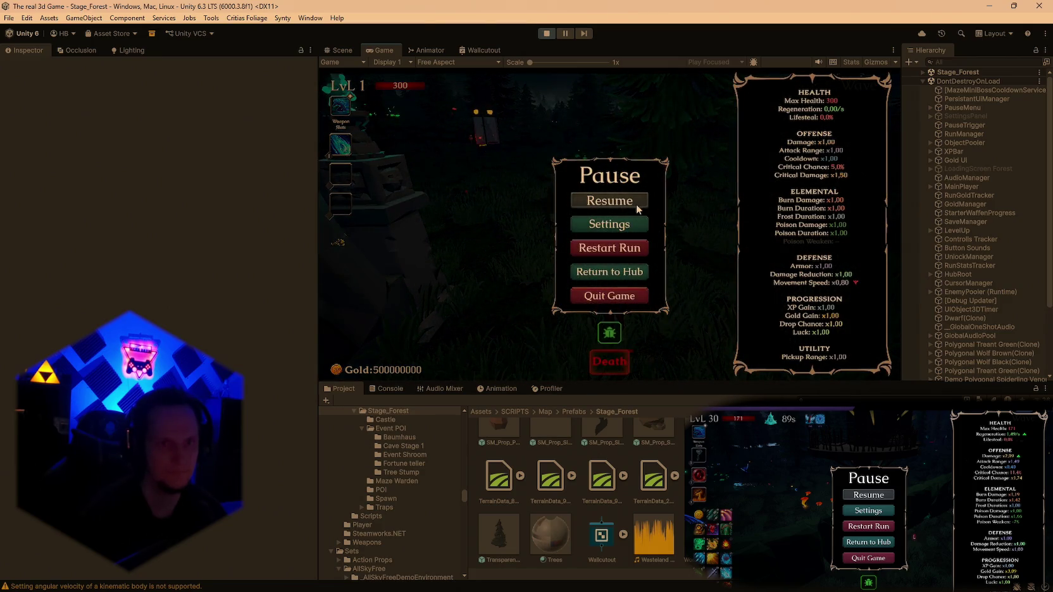
{"action": "left_click", "coordinate": [633, 201]}
{"action": "key", "text": "Escape"}
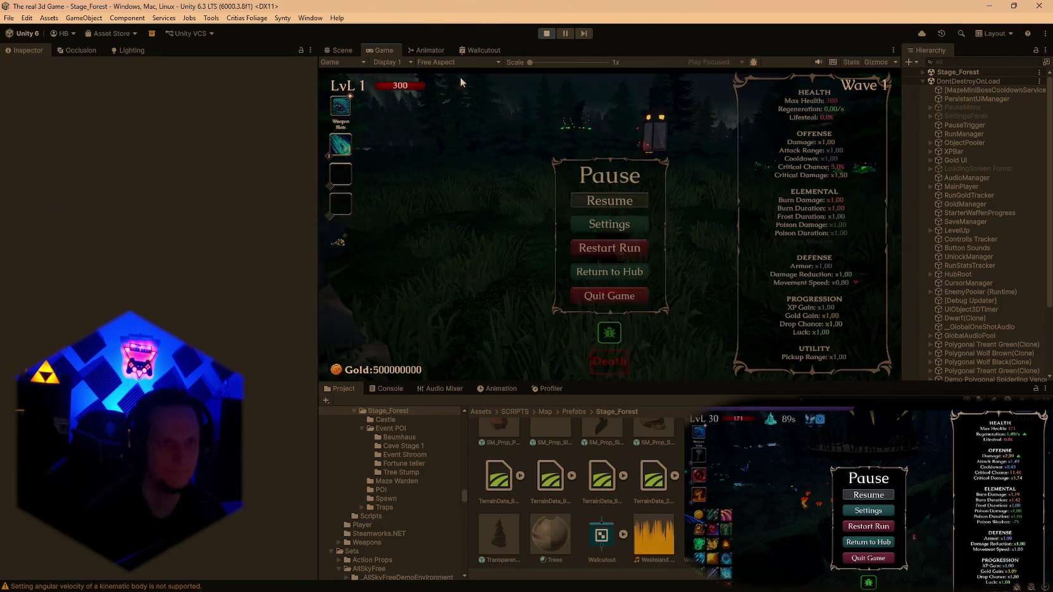
{"action": "double_click", "coordinate": [390, 50]}
{"action": "key", "text": "Escape"}
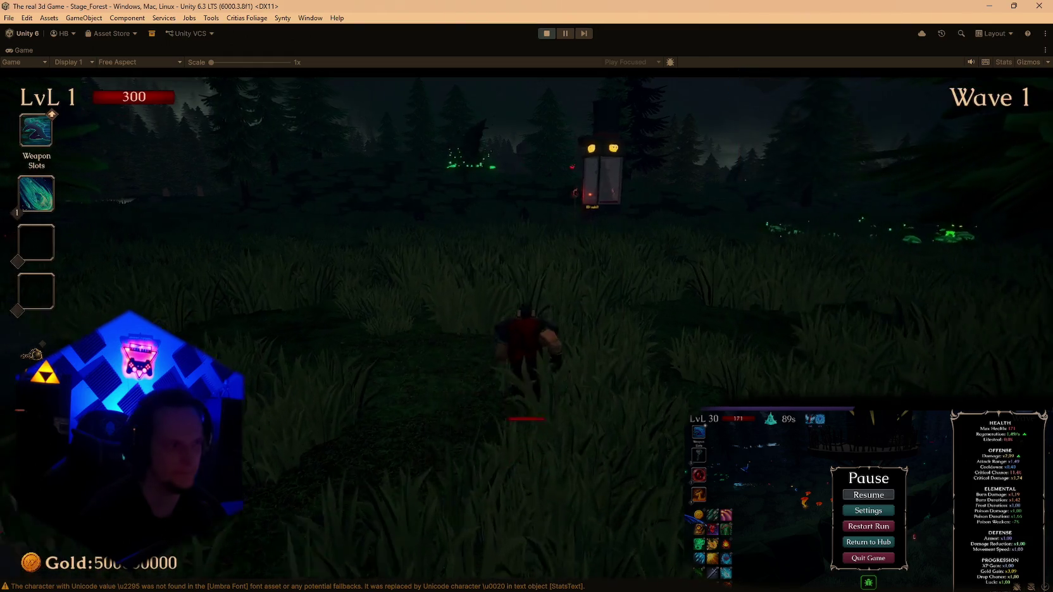
Run through the grass to the shrine and activate it for the Cursed Blade curse.
{"action": "key", "text": "w"}
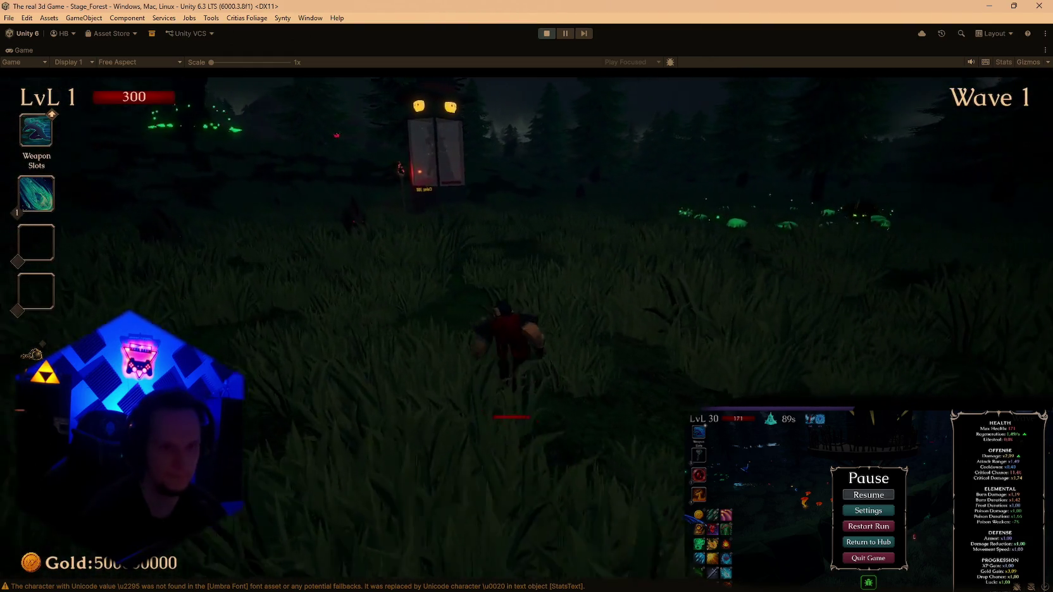
{"action": "key", "text": "a"}
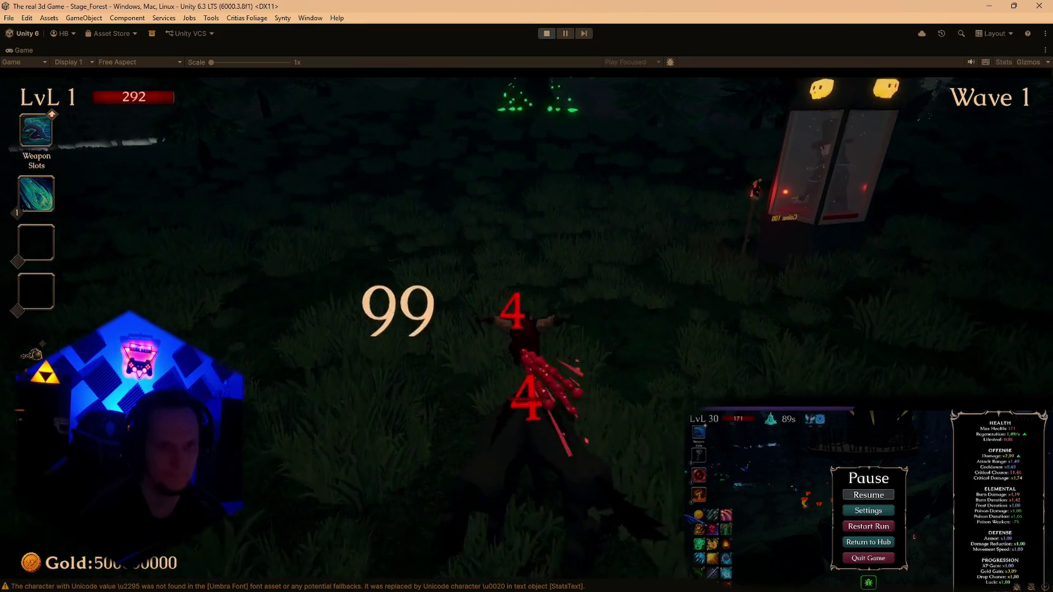
{"action": "key", "text": "d"}
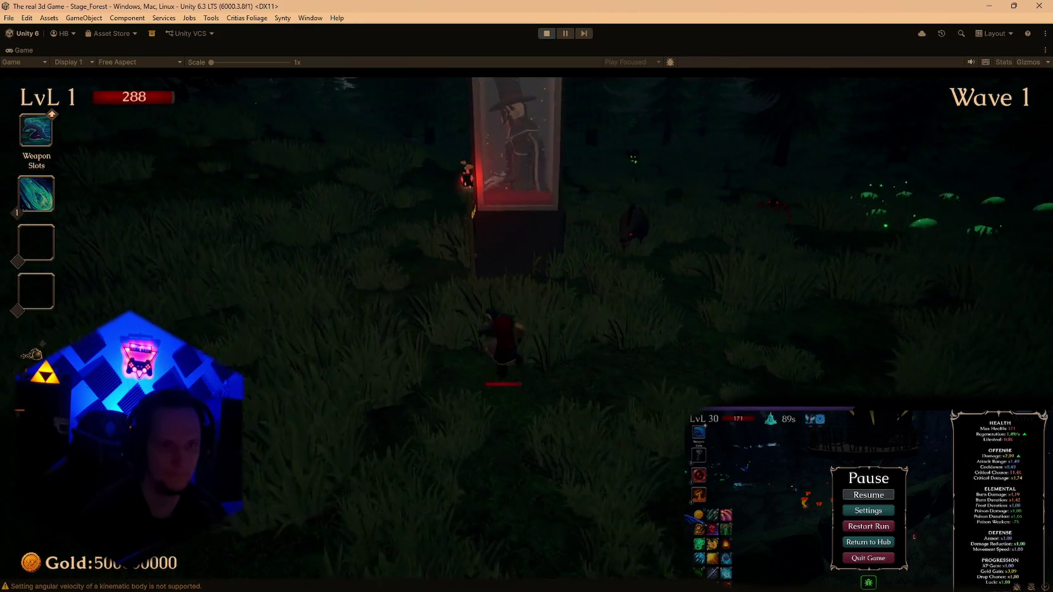
{"action": "key", "text": "e"}
{"action": "key", "text": "a"}
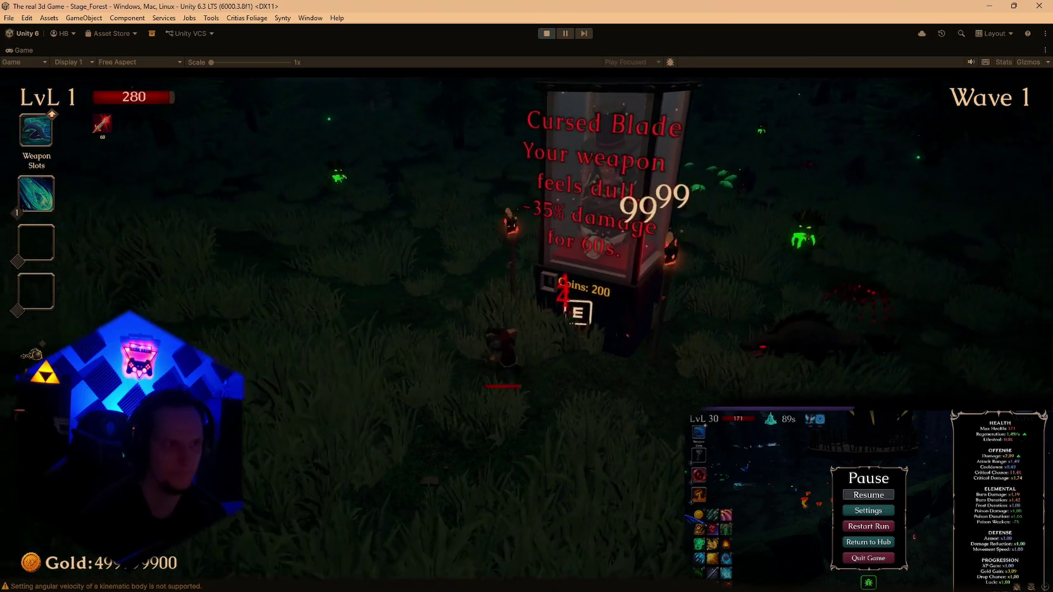
Keep moving through the forest past the Coins: 200 shrine while evading enemies, then pause and stop play.
{"action": "key", "text": "d"}
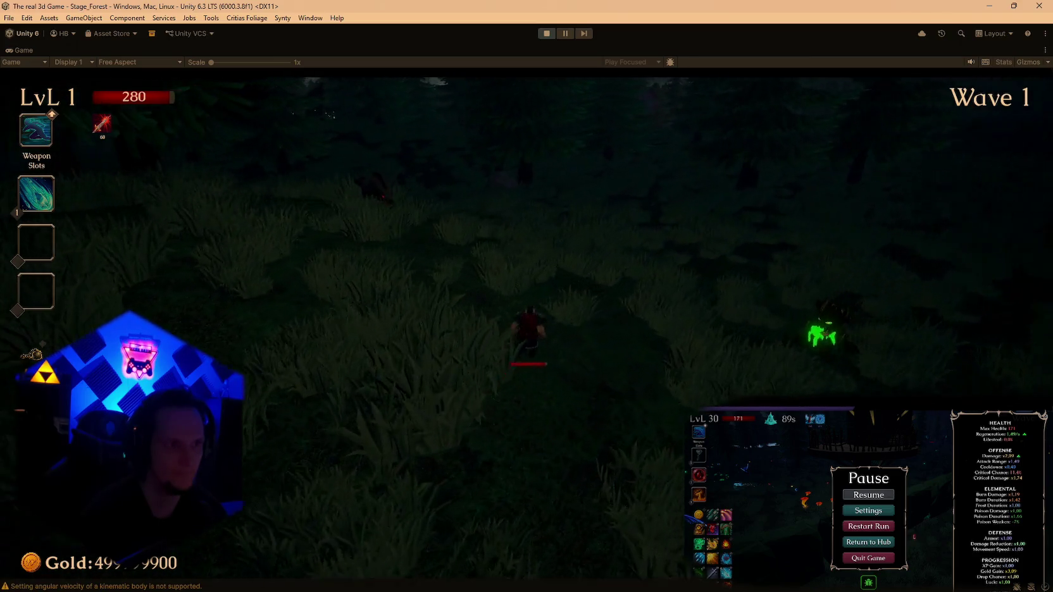
{"action": "key", "text": "w"}
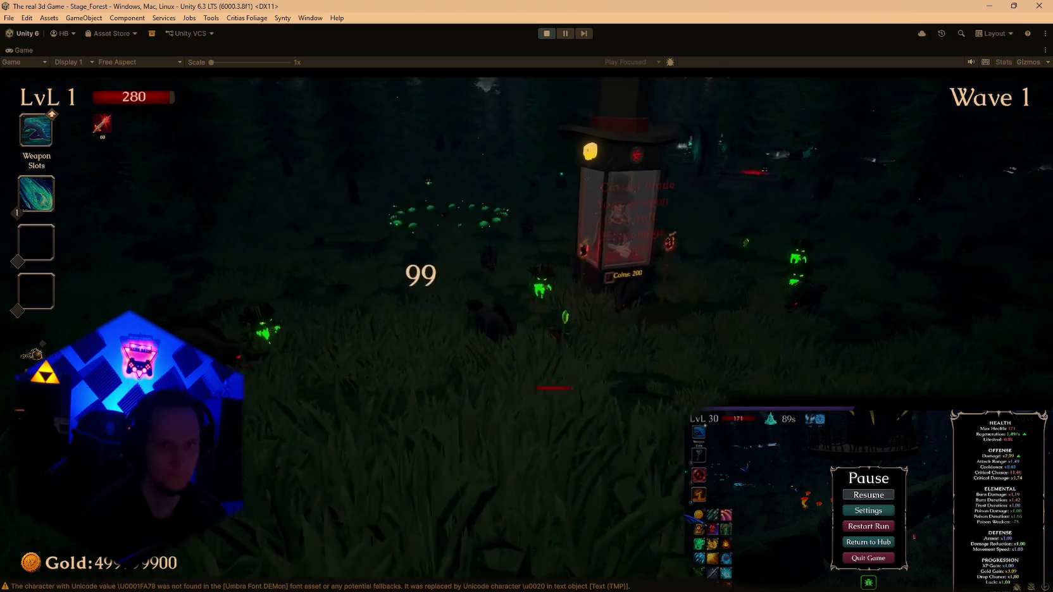
{"action": "key", "text": "d"}
{"action": "key", "text": "Escape"}
{"action": "key", "text": "Escape"}
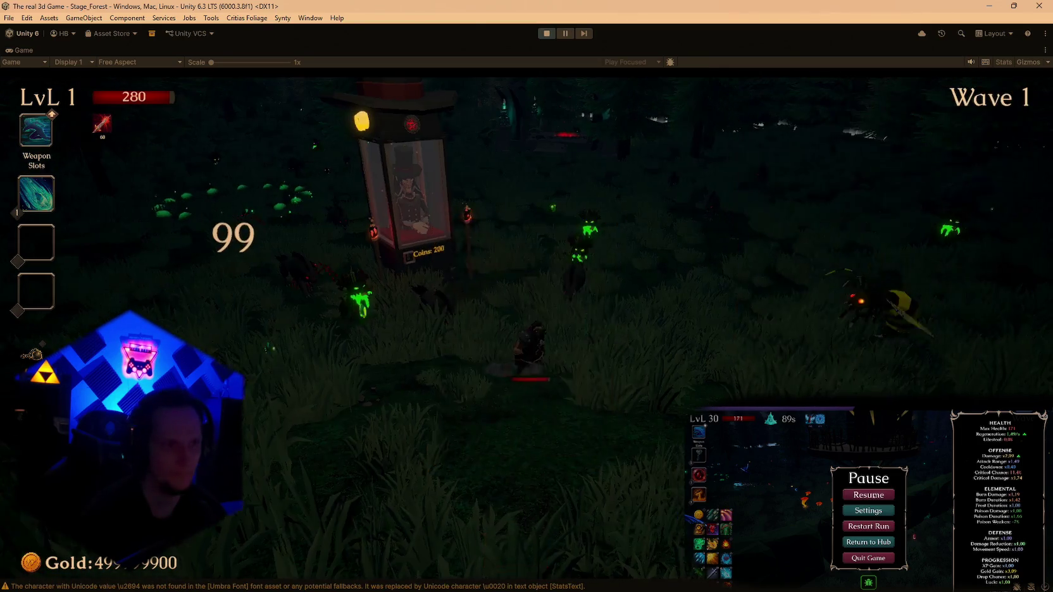
{"action": "key", "text": "a"}
{"action": "key", "text": "s"}
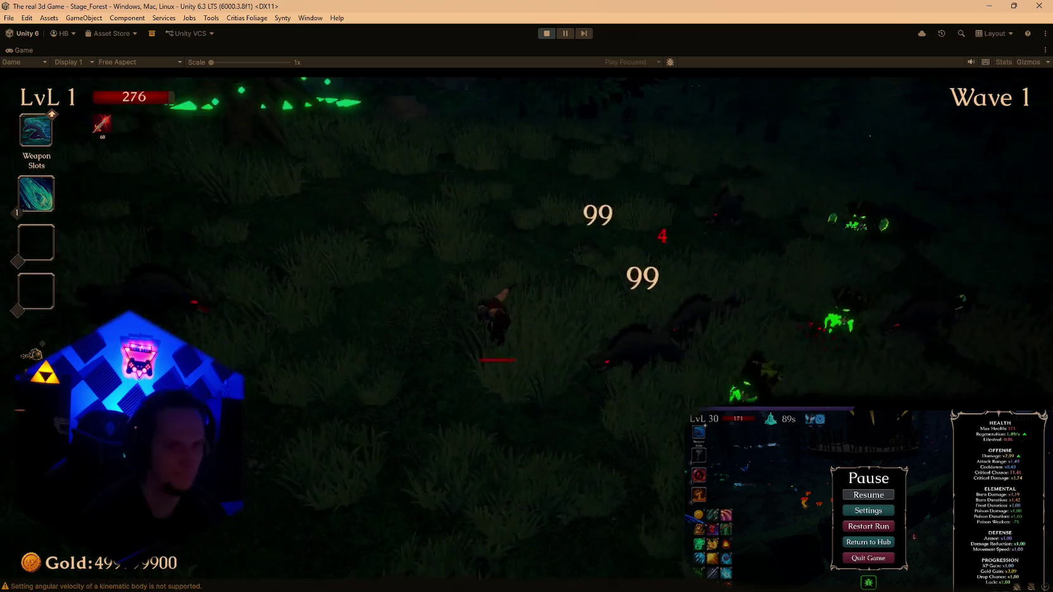
{"action": "key", "text": "a"}
{"action": "key", "text": "s"}
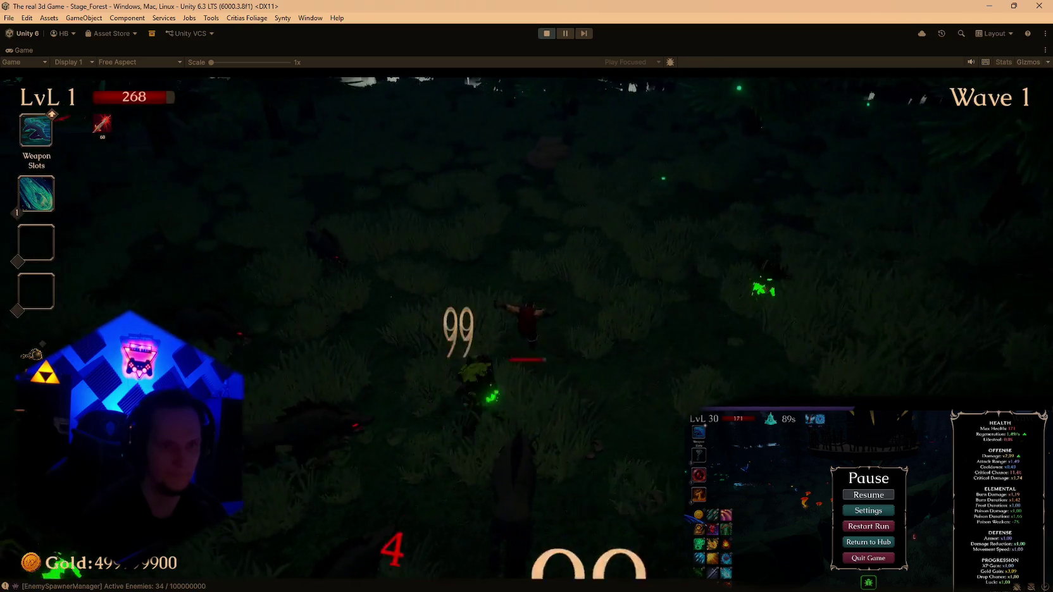
{"action": "key", "text": "Escape"}
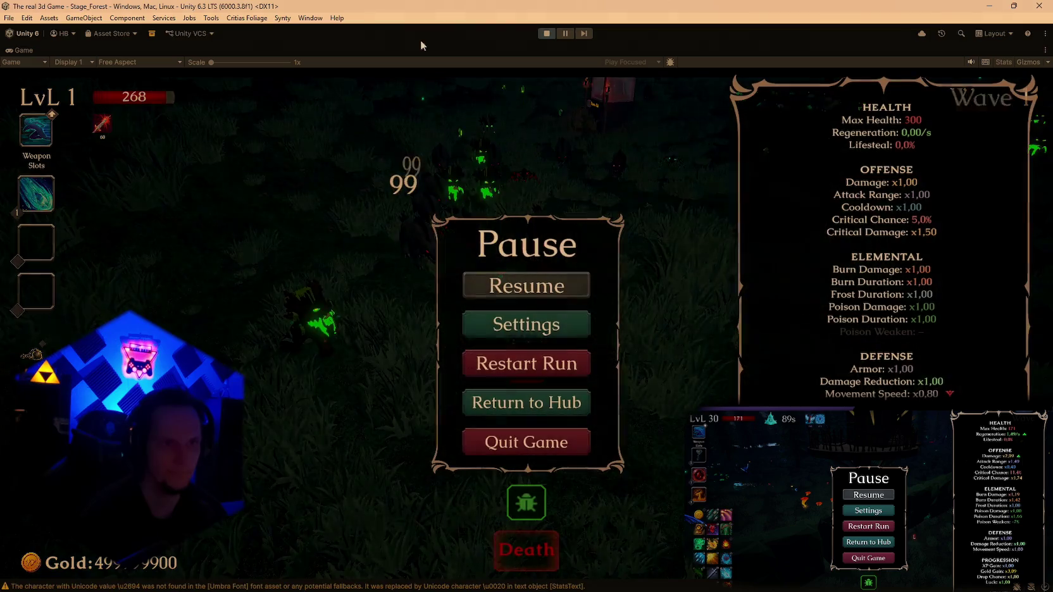
{"action": "left_click", "coordinate": [547, 33]}
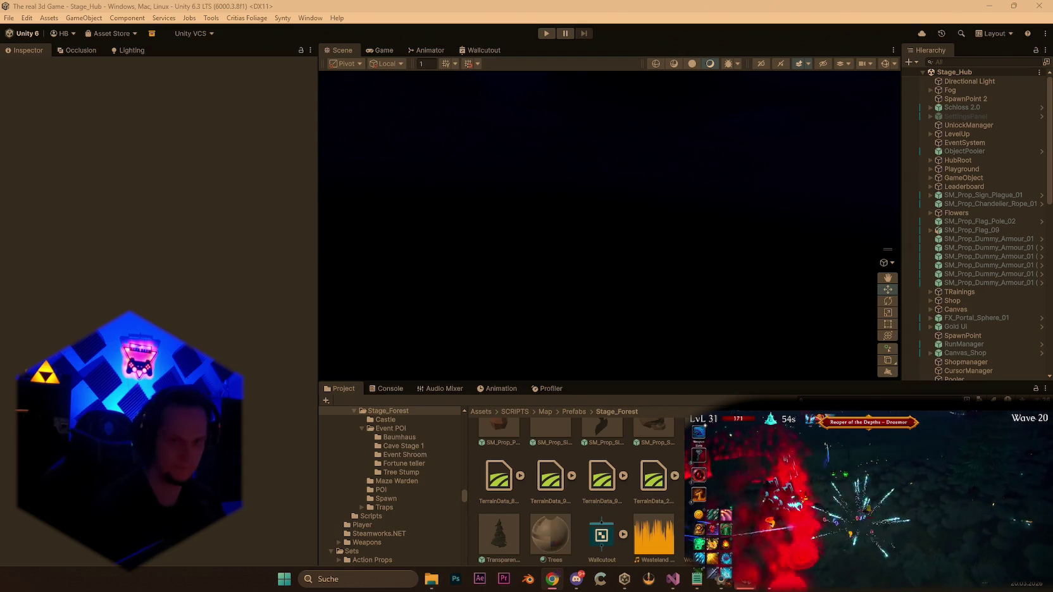
Search the Project panel for 'buff' and open the Buffs Debuffs folder.
{"action": "scroll", "coordinate": [576, 487], "scroll_direction": "up", "scroll_amount": 5}
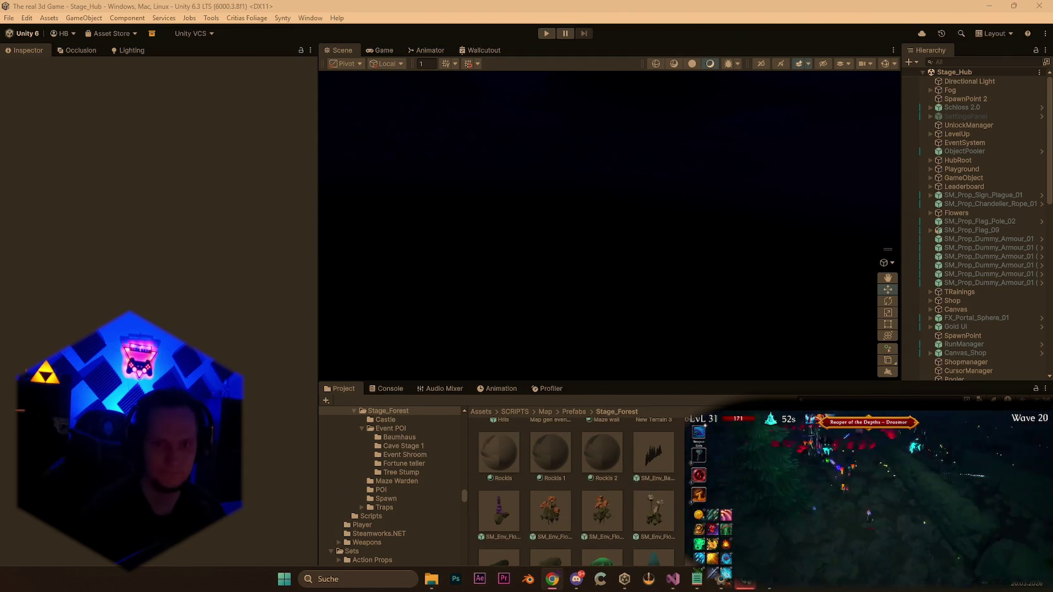
{"action": "type", "text": "buff"}
{"action": "scroll", "coordinate": [645, 493], "scroll_direction": "up", "scroll_amount": 5}
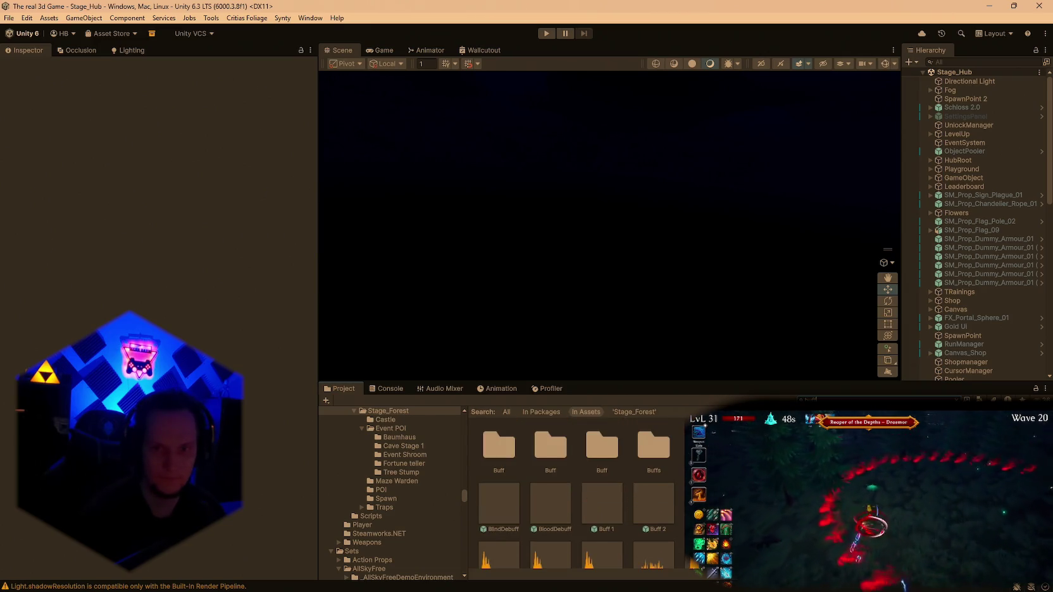
{"action": "double_click", "coordinate": [562, 454]}
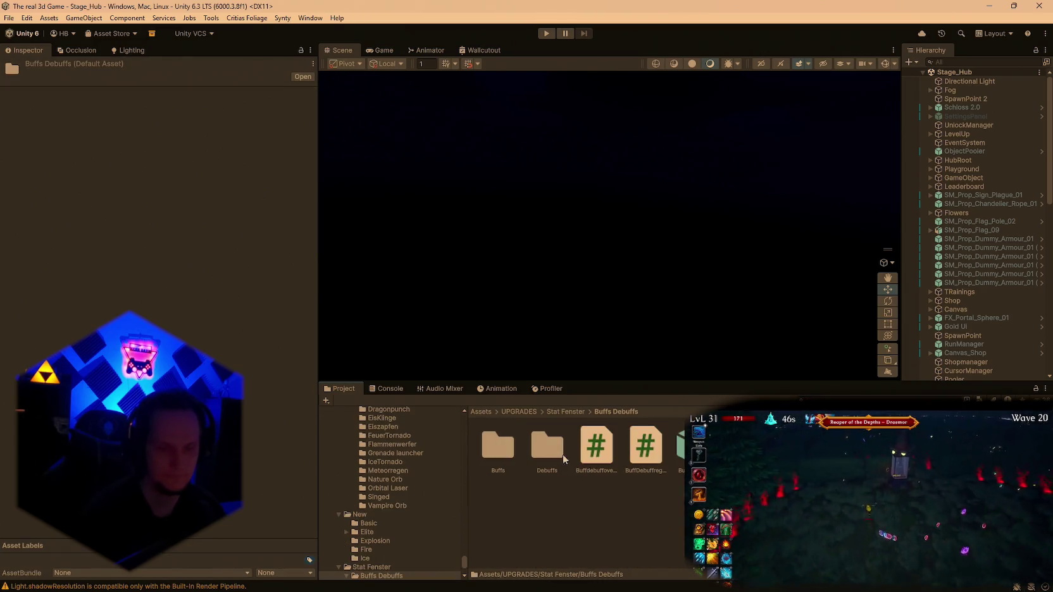
Preview the Buffslot Root prefab, then open BuffDebuffregistry.cs in Visual Studio.
{"action": "left_click", "coordinate": [597, 446]}
{"action": "left_click", "coordinate": [646, 446]}
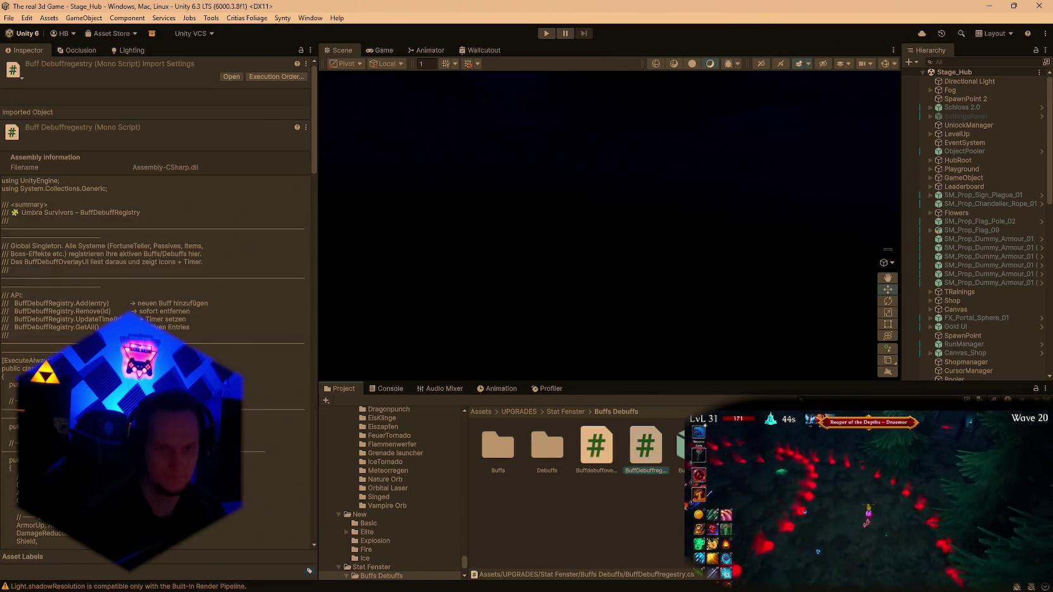
{"action": "left_click", "coordinate": [682, 446]}
{"action": "double_click", "coordinate": [682, 446]}
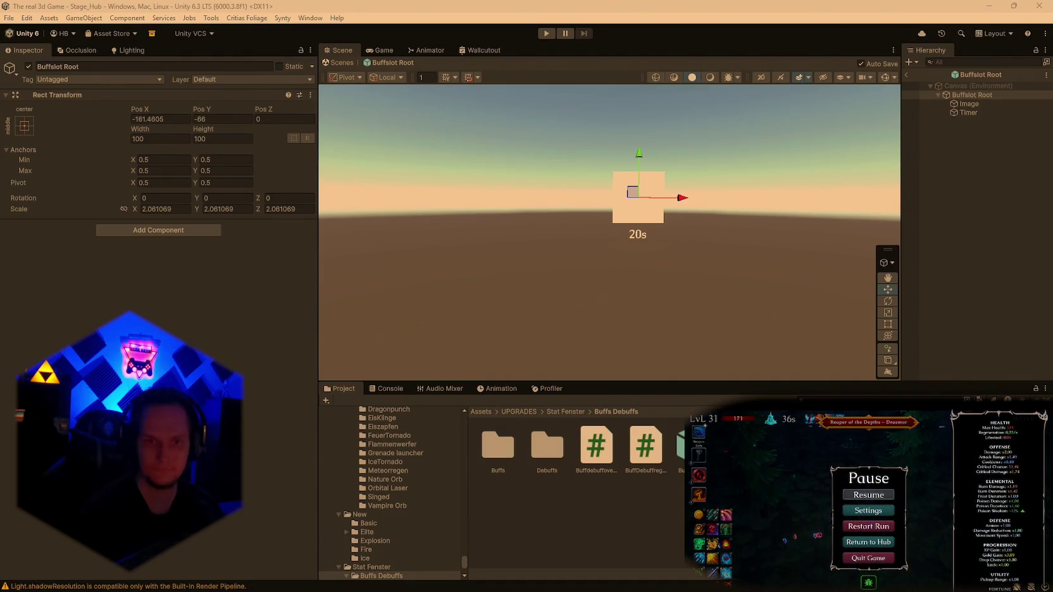
{"action": "double_click", "coordinate": [643, 453]}
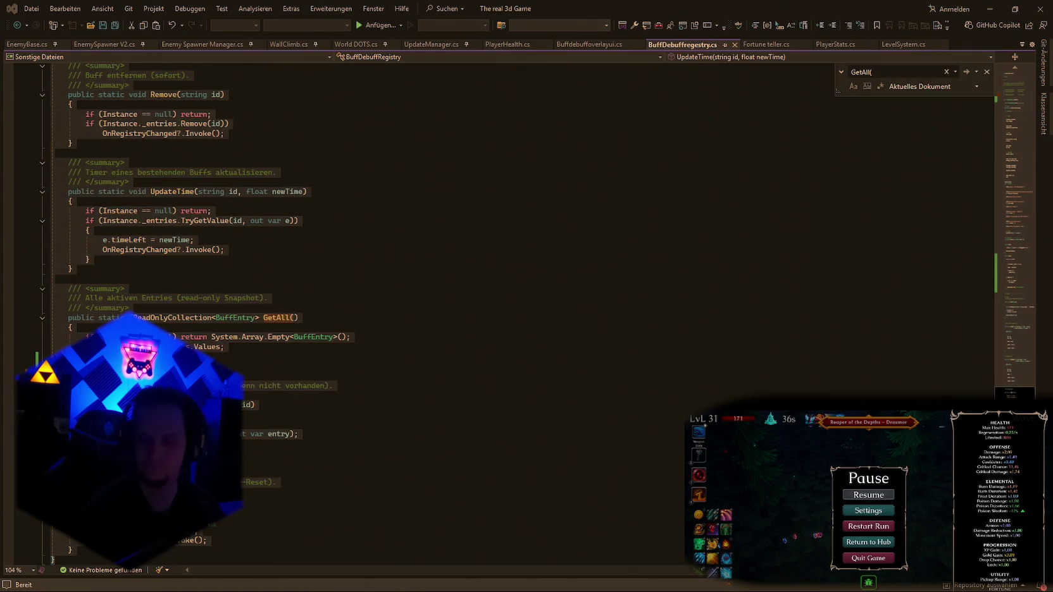
Select all of BuffDebuffOverlayUI.cs, hop back to Unity, then return to Visual Studio.
{"action": "left_click", "coordinate": [590, 43]}
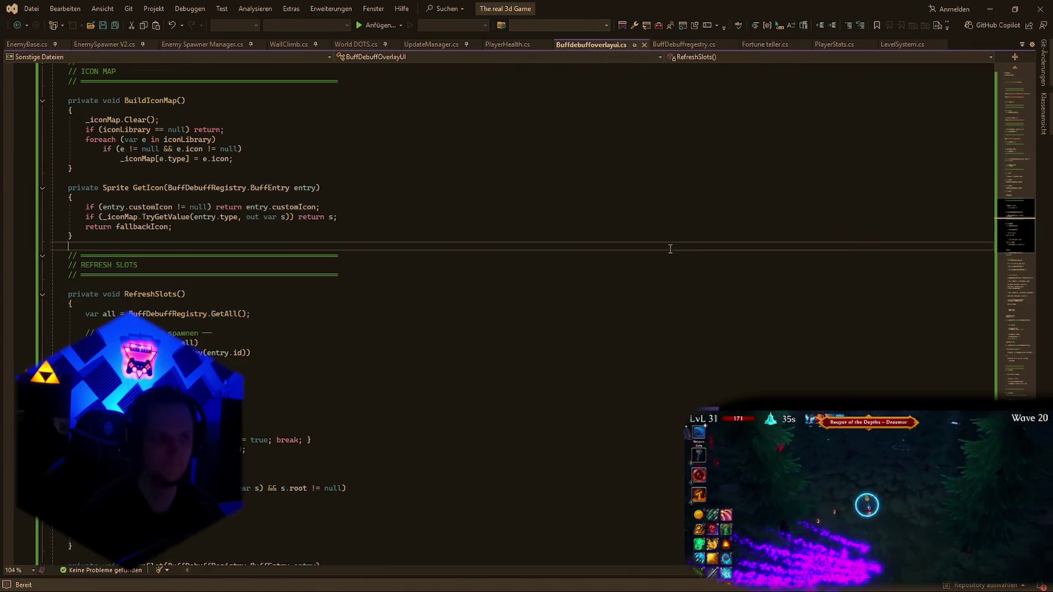
{"action": "key", "text": "ctrl+a"}
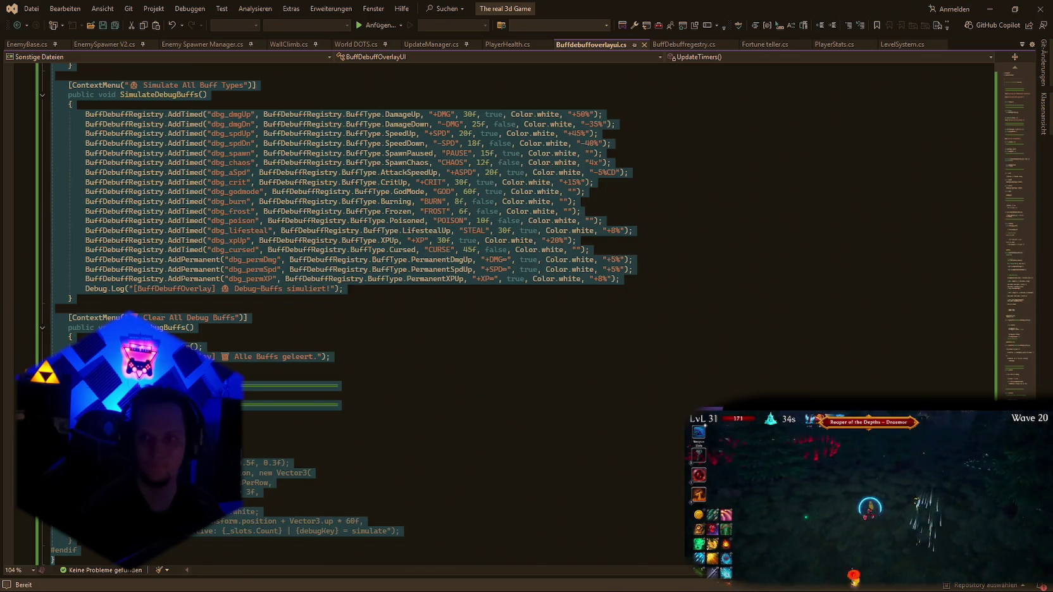
{"action": "key", "text": "alt+Tab"}
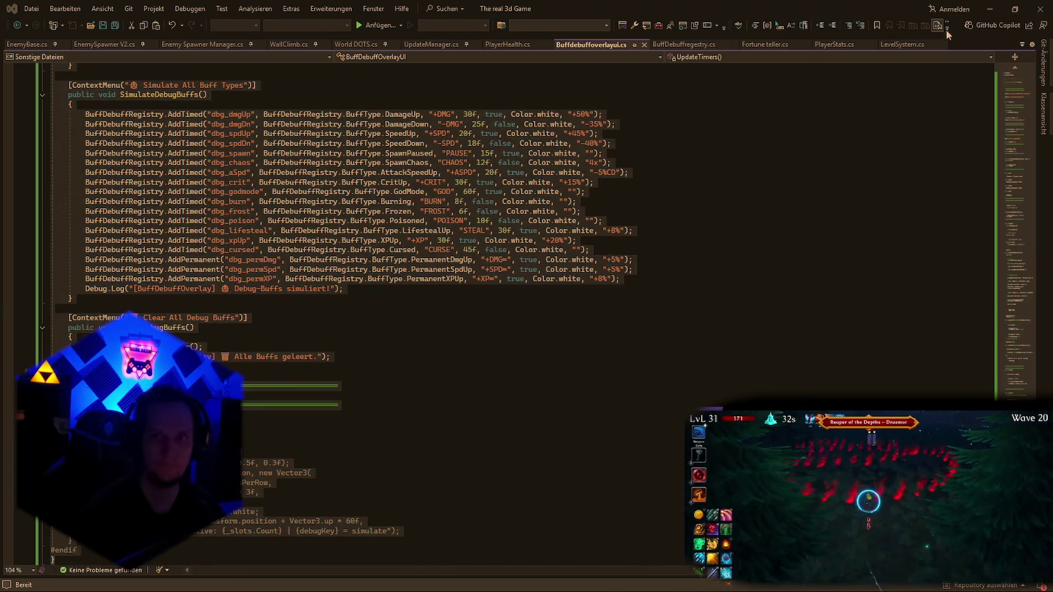
{"action": "left_click", "coordinate": [989, 9]}
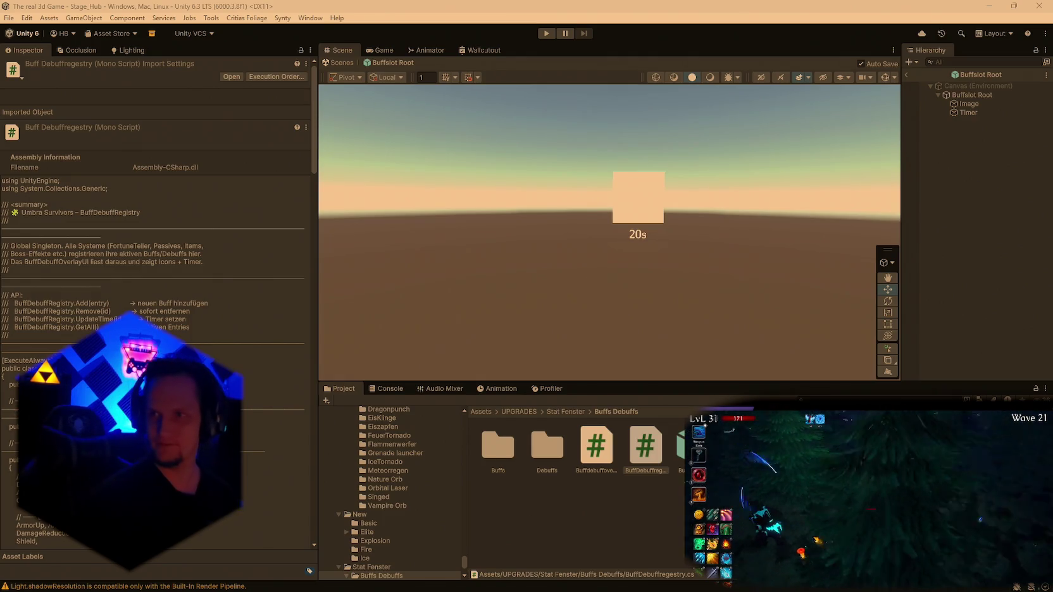
{"action": "left_click", "coordinate": [672, 584]}
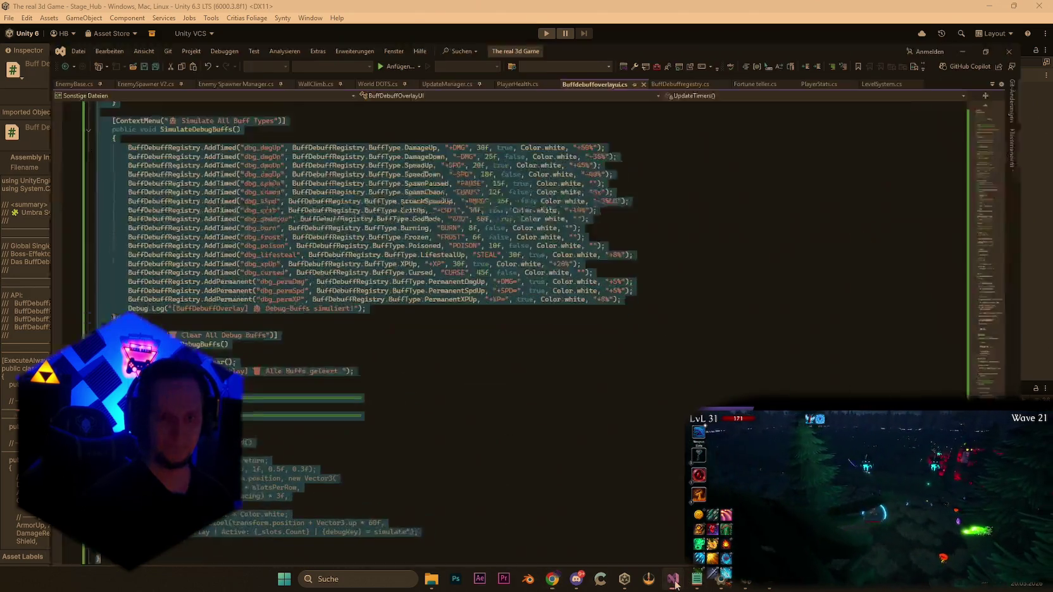
In EnemyBase.cs, search for 'if (hits > 0)', then for the float groundY line.
{"action": "left_click", "coordinate": [27, 44]}
{"action": "key", "text": "ctrl+f"}
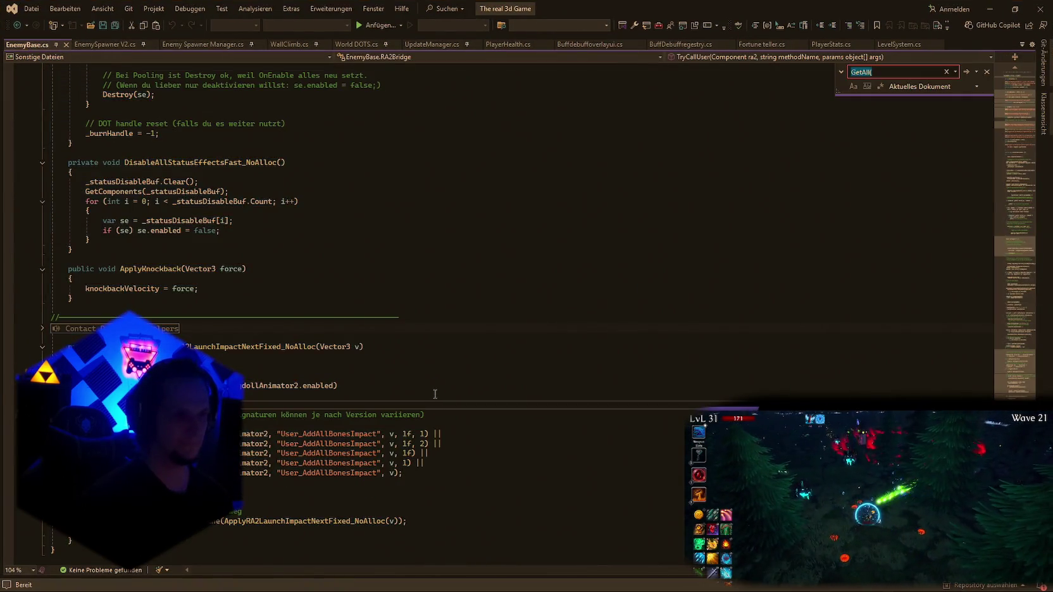
{"action": "type", "text": "if (hits > 0)"}
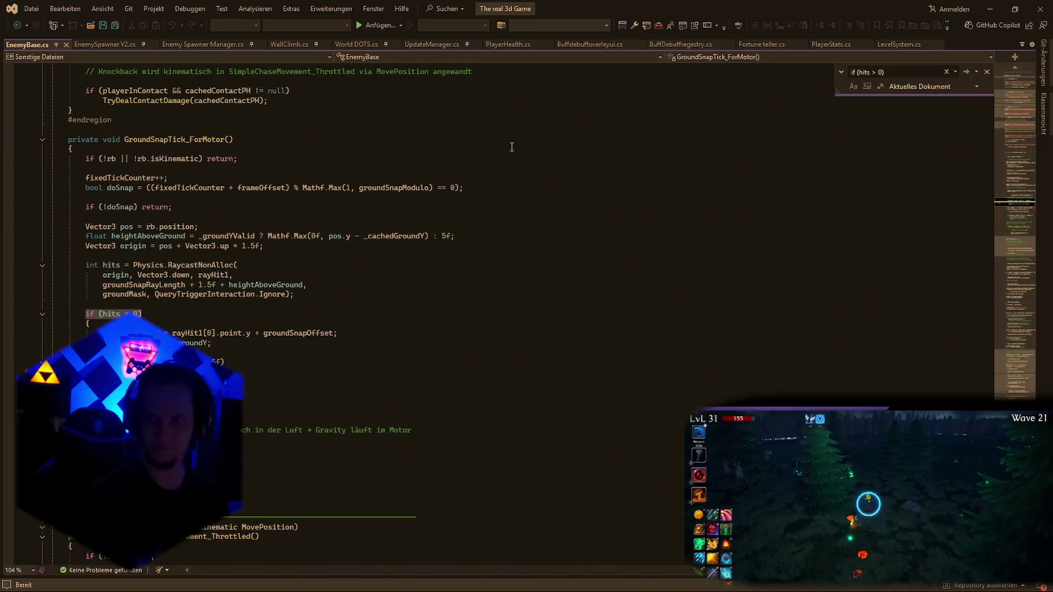
{"action": "left_click", "coordinate": [399, 343]}
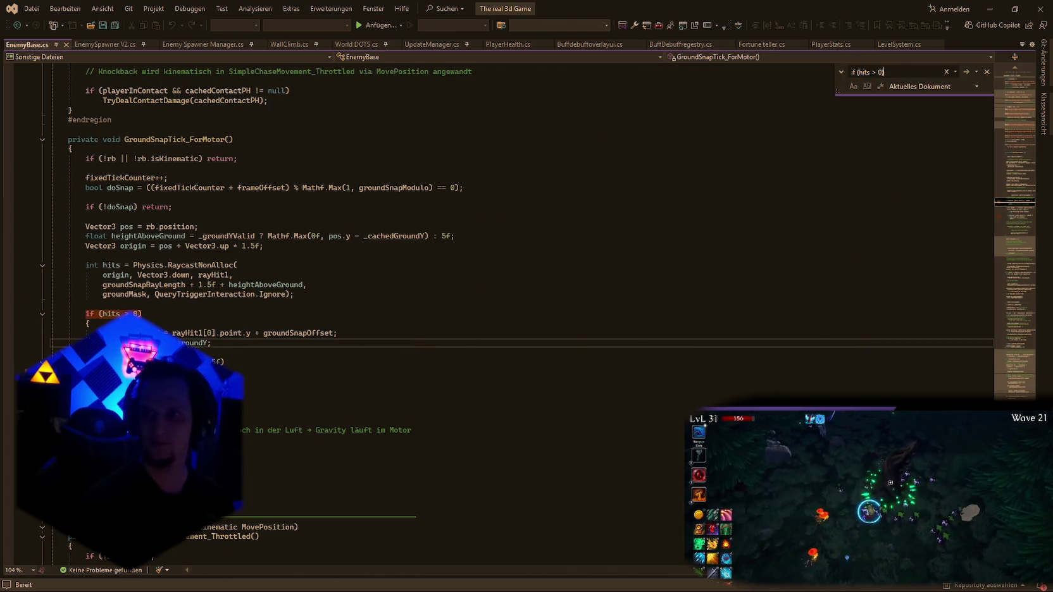
{"action": "left_click", "coordinate": [878, 80]}
{"action": "key", "text": "ctrl+v"}
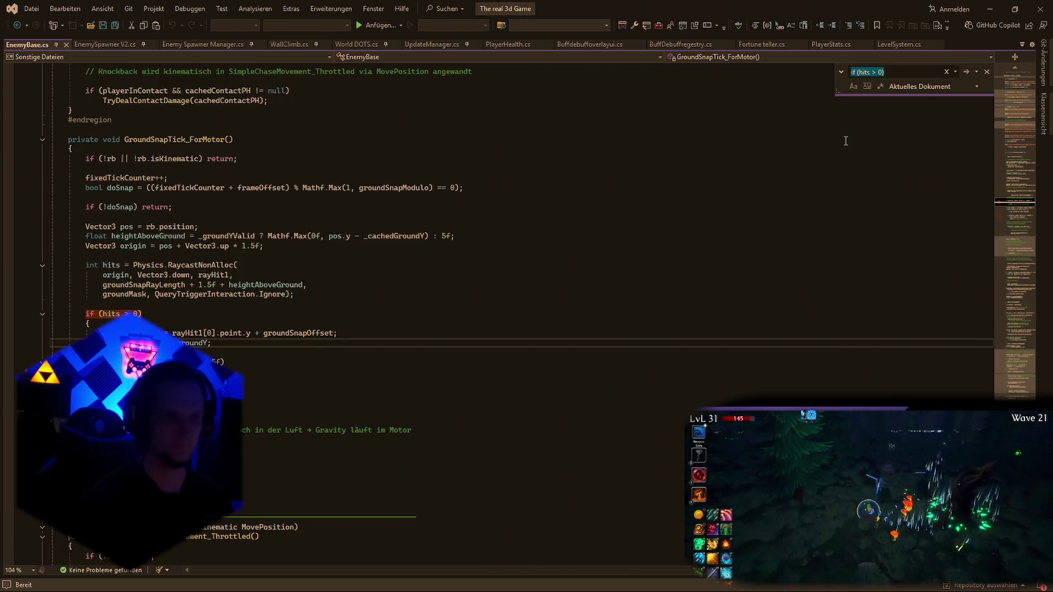
{"action": "key", "text": "Return"}
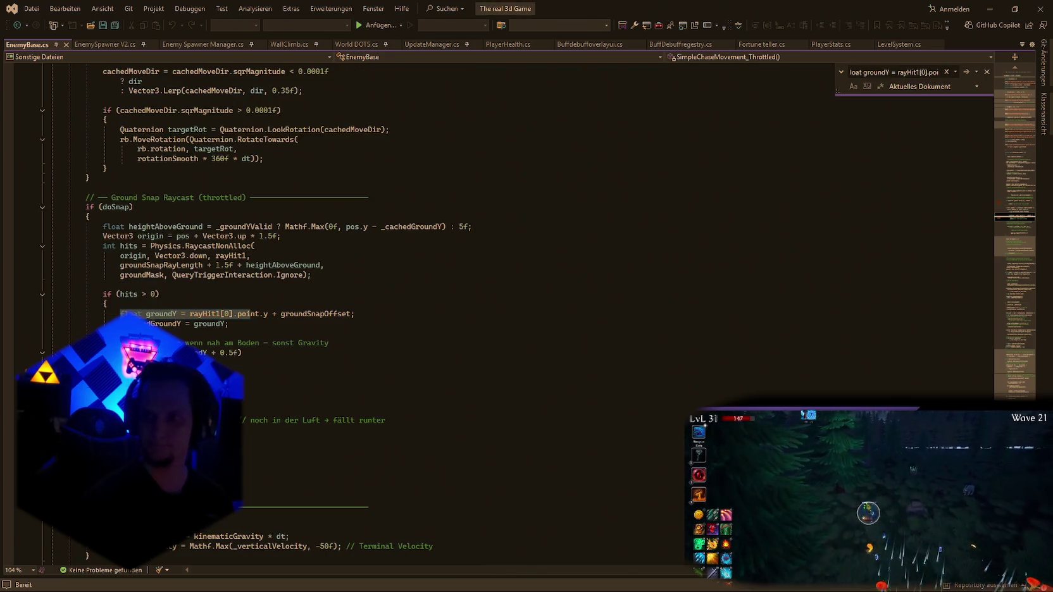
{"action": "key", "text": "Escape"}
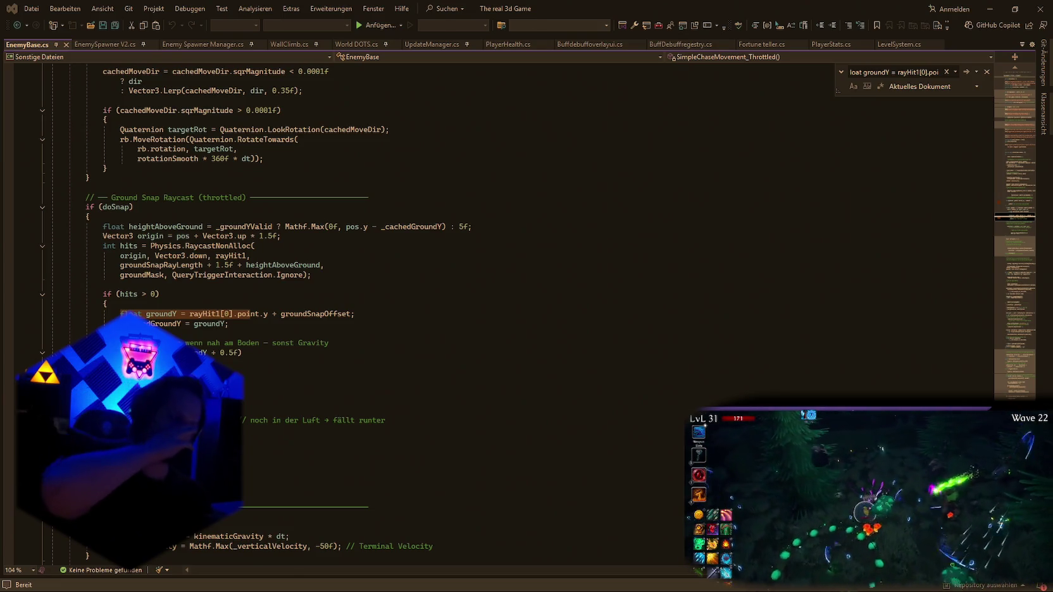
{"action": "key", "text": "e"}
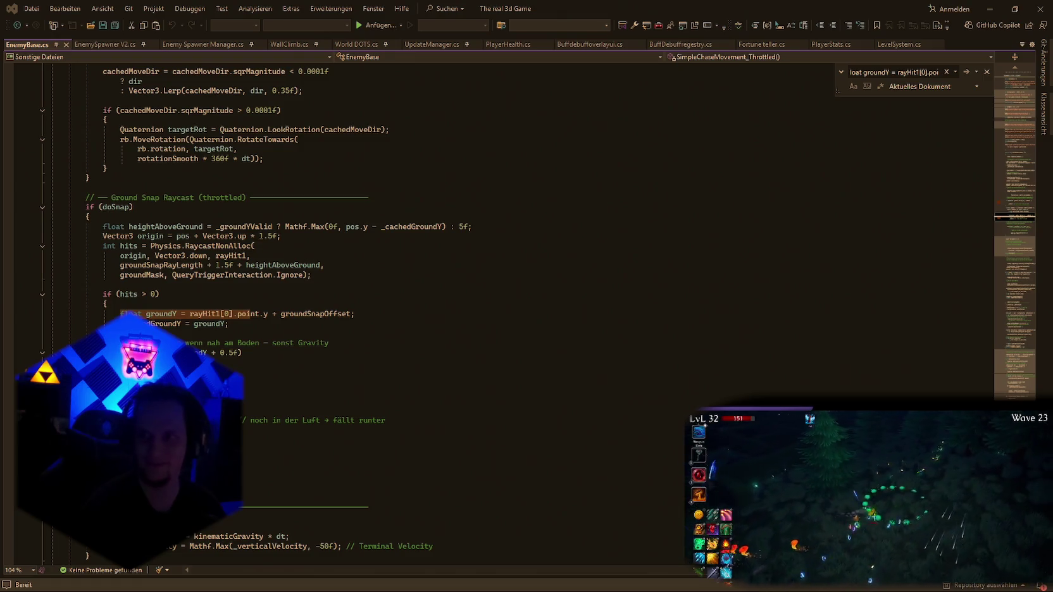
Replace the if (hits > 0) block with the cave-floor fix and save EnemyBase.cs.
{"action": "mouse_move", "coordinate": [389, 420]}
{"action": "left_mouse_down"}
{"action": "mouse_move", "coordinate": [240, 420]}
{"action": "mouse_move", "coordinate": [102, 293]}
{"action": "left_mouse_up"}
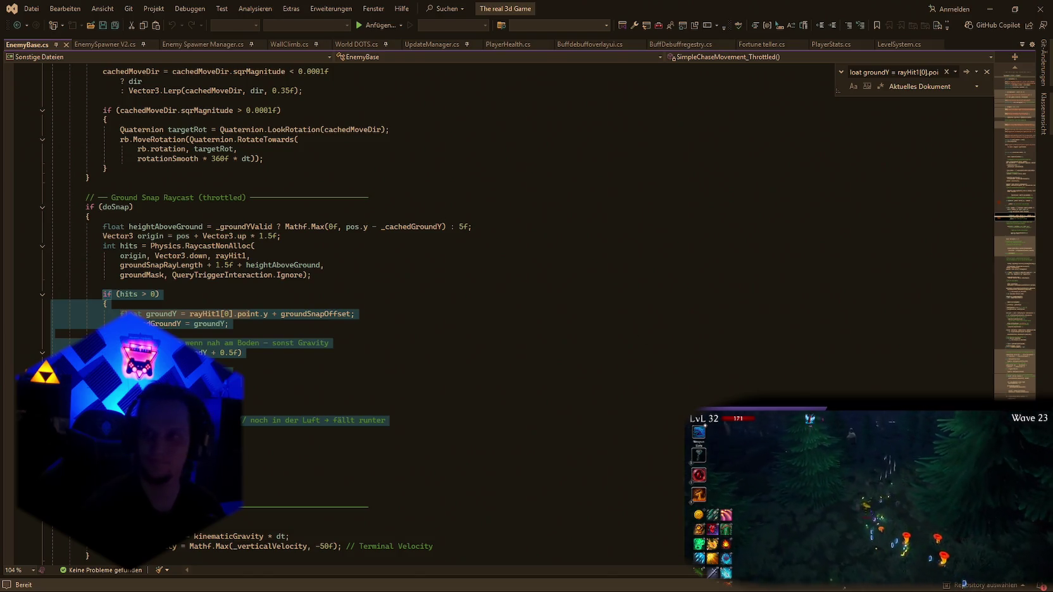
{"action": "key", "text": "ctrl+v"}
{"action": "key", "text": "ctrl+s"}
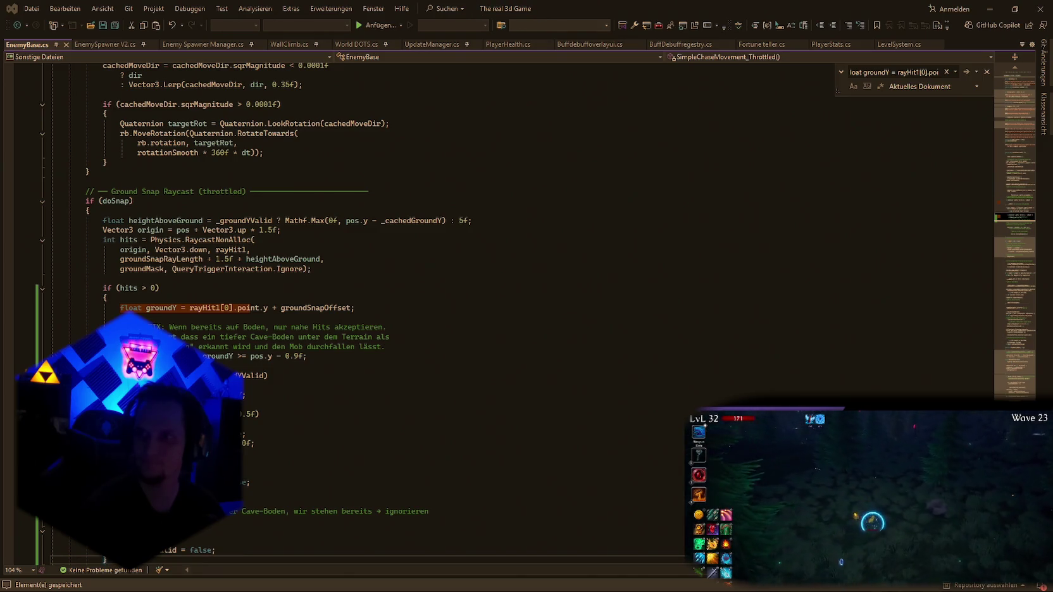
Search EnemyBase.cs for the other groundSnapOffset lines.
{"action": "key", "text": "ctrl+v"}
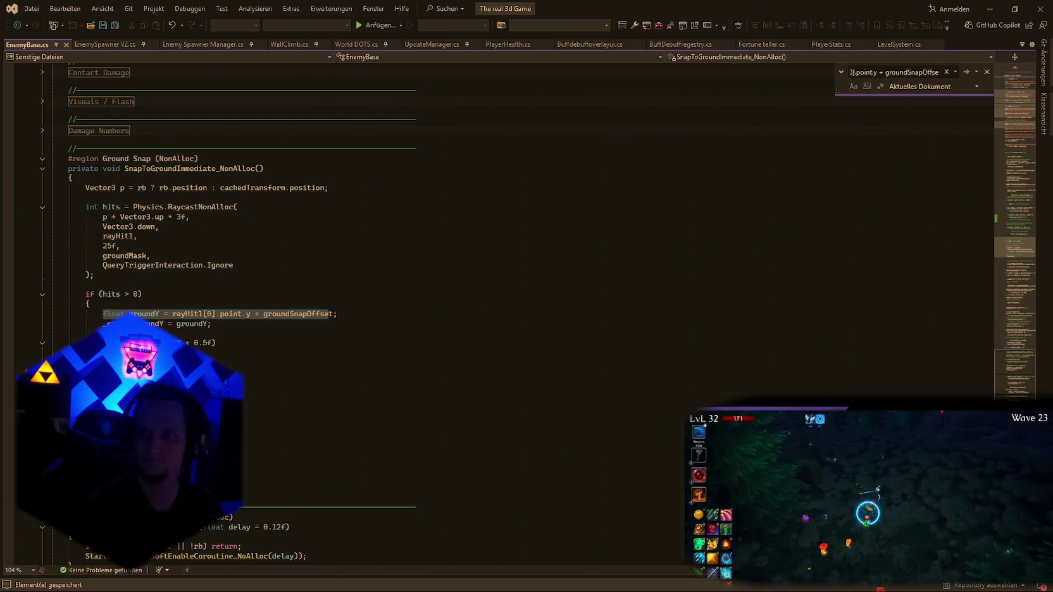
{"action": "scroll", "coordinate": [728, 259], "scroll_direction": "down", "scroll_amount": 10}
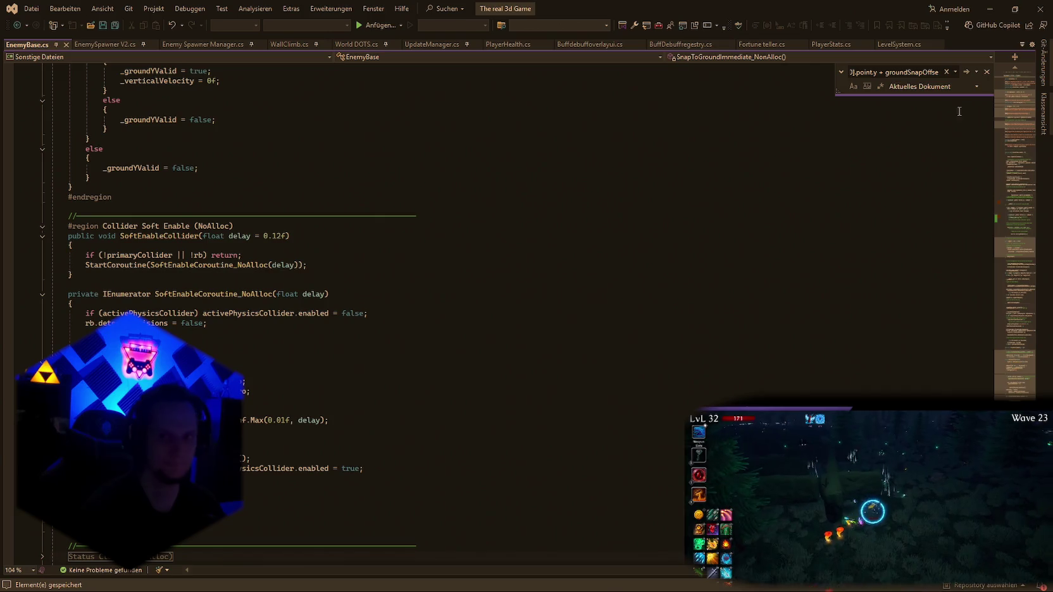
{"action": "left_click", "coordinate": [966, 72]}
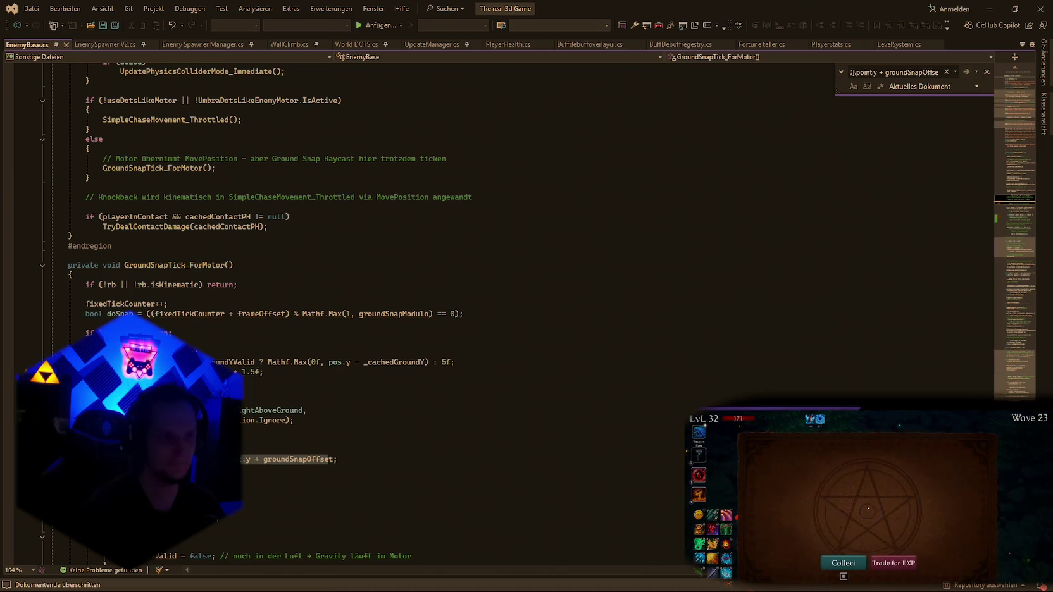
{"action": "scroll", "coordinate": [760, 332], "scroll_direction": "down", "scroll_amount": 3}
Undo back to the original hit block, then redo to restore the fixed code.
{"action": "left_click", "coordinate": [661, 350]}
{"action": "key", "text": "ctrl+z"}
{"action": "key", "text": "ctrl+z"}
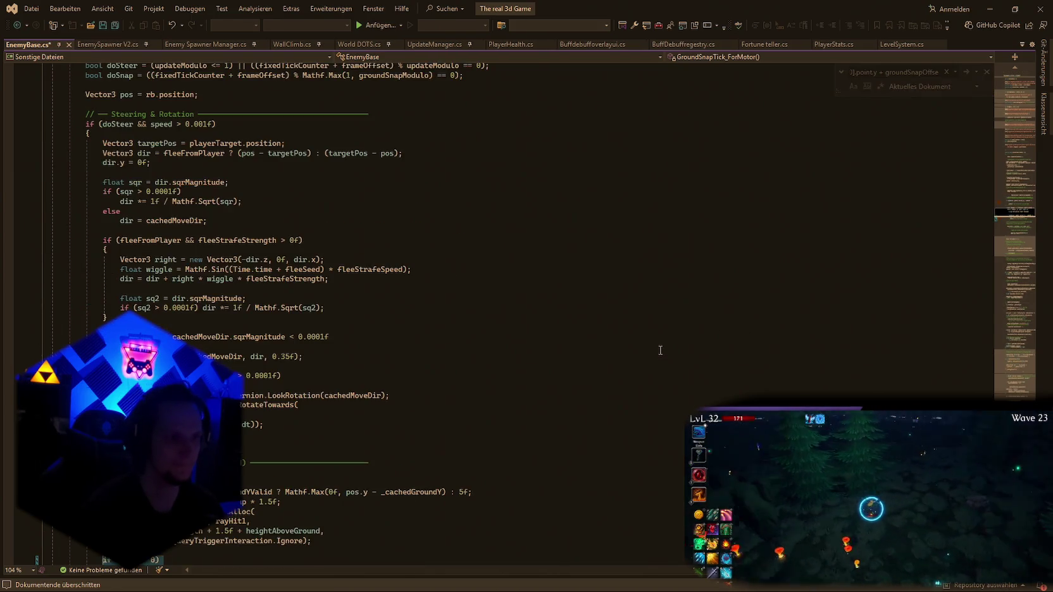
{"action": "key", "text": "ctrl+z"}
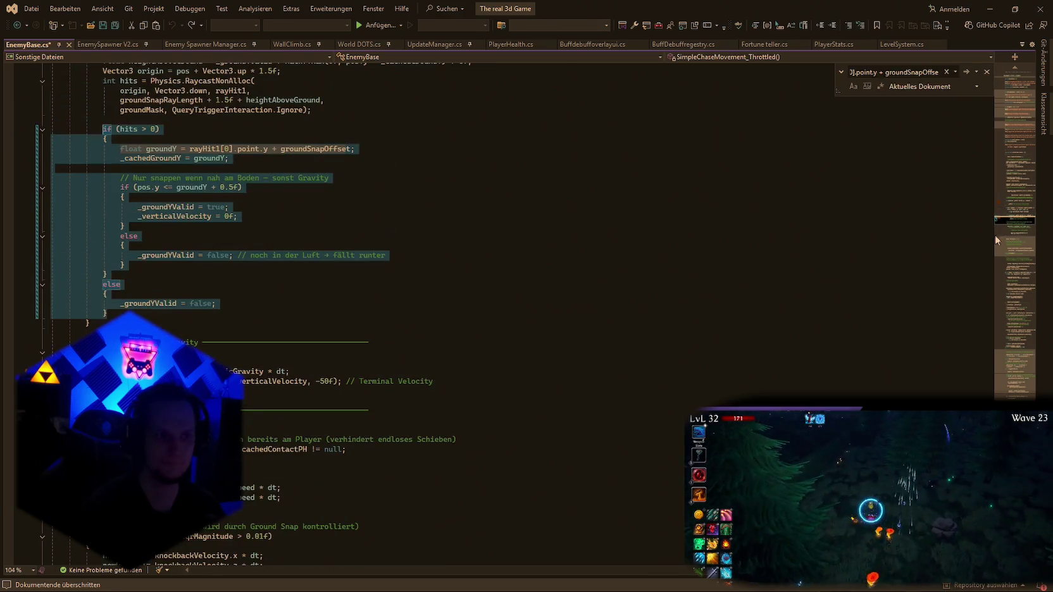
{"action": "key", "text": "ctrl+s"}
{"action": "key", "text": "ctrl+y"}
{"action": "key", "text": "ctrl+y"}
{"action": "key", "text": "ctrl+y"}
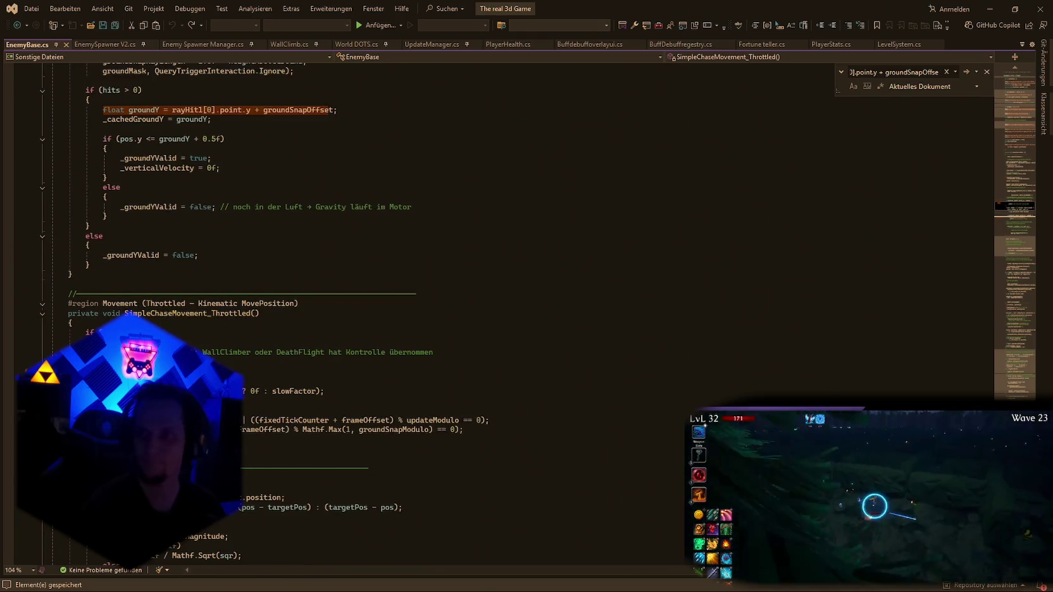
{"action": "key", "text": "alt+Tab"}
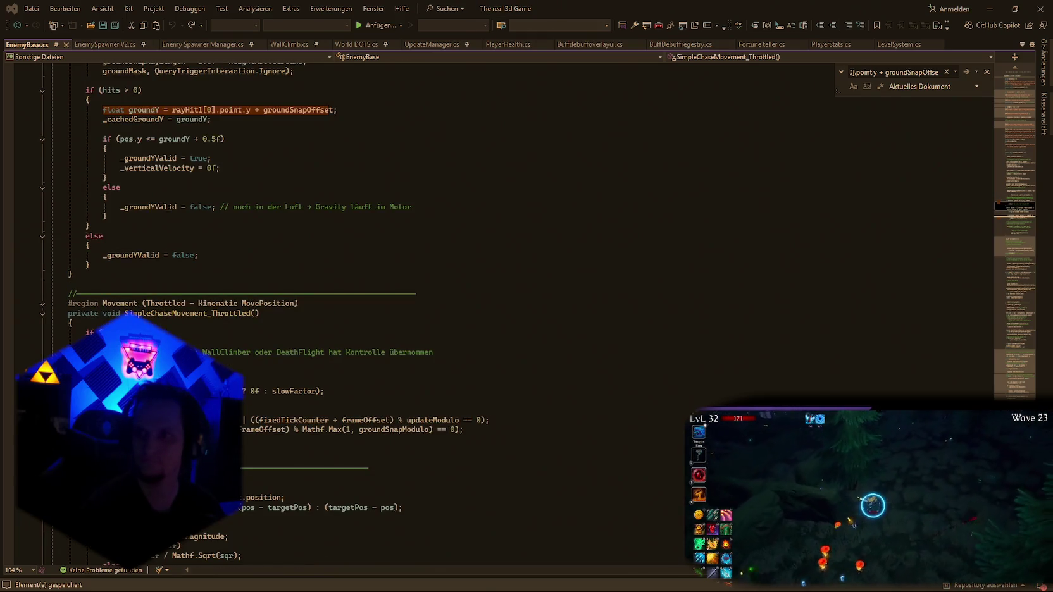
{"action": "key", "text": "alt+Tab"}
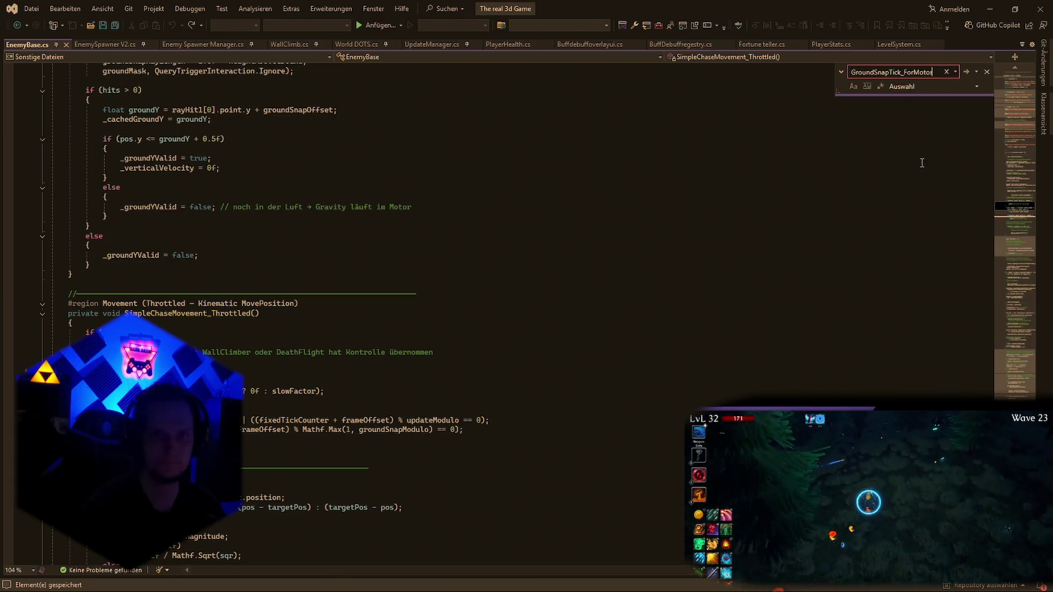
Search the selection for the groundSnapOffset line, dismiss the not-found notice, and scroll the block.
{"action": "key", "text": "alt+Tab"}
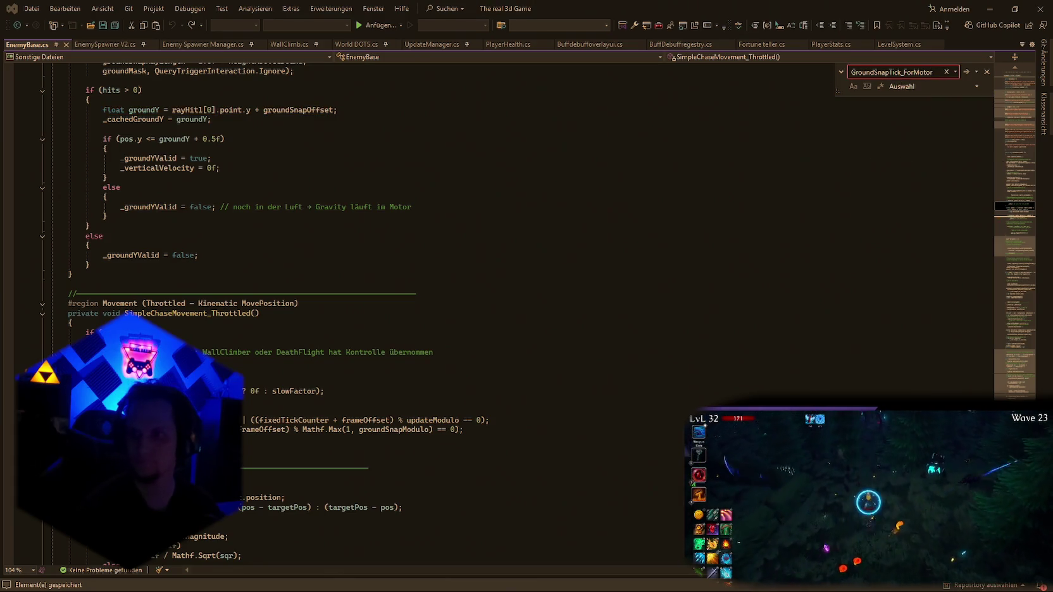
{"action": "left_click", "coordinate": [905, 72]}
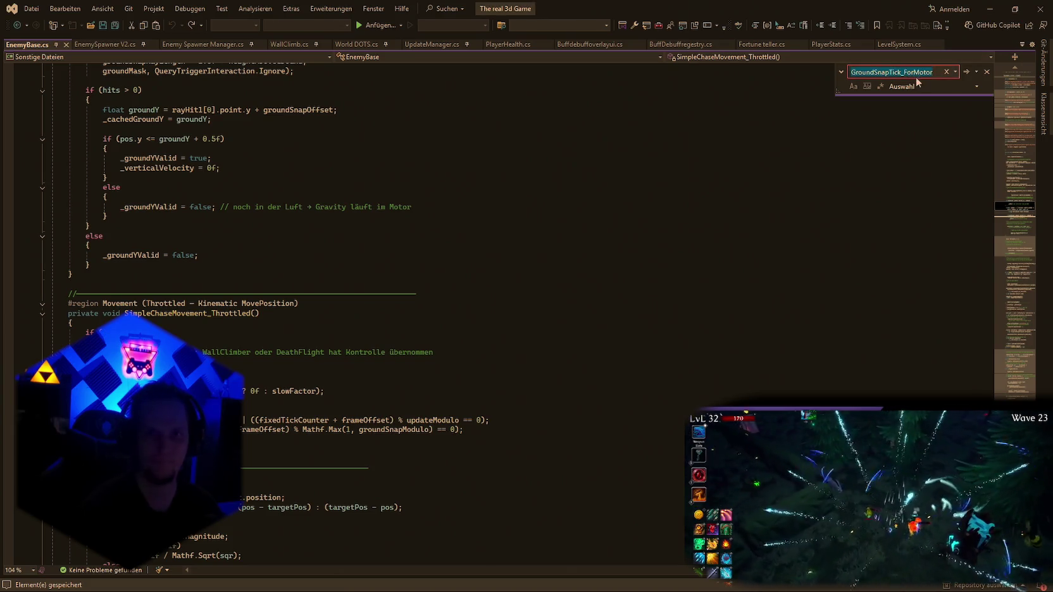
{"action": "key", "text": "ctrl+v"}
{"action": "scroll", "coordinate": [608, 343], "scroll_direction": "up", "scroll_amount": 10}
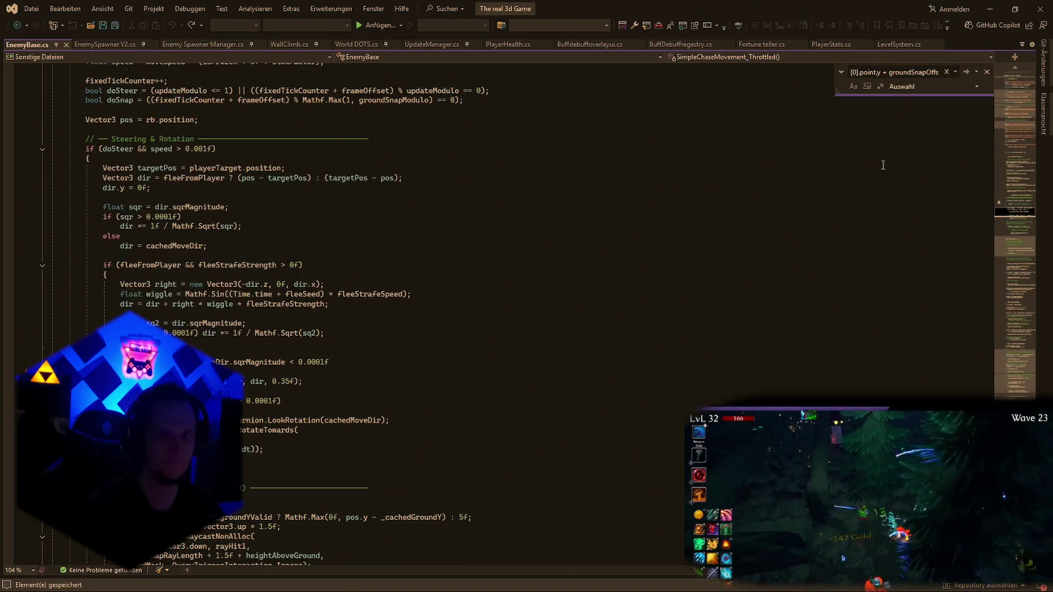
{"action": "left_click", "coordinate": [969, 72]}
{"action": "left_click", "coordinate": [639, 338]}
{"action": "scroll", "coordinate": [775, 264], "scroll_direction": "down", "scroll_amount": 7}
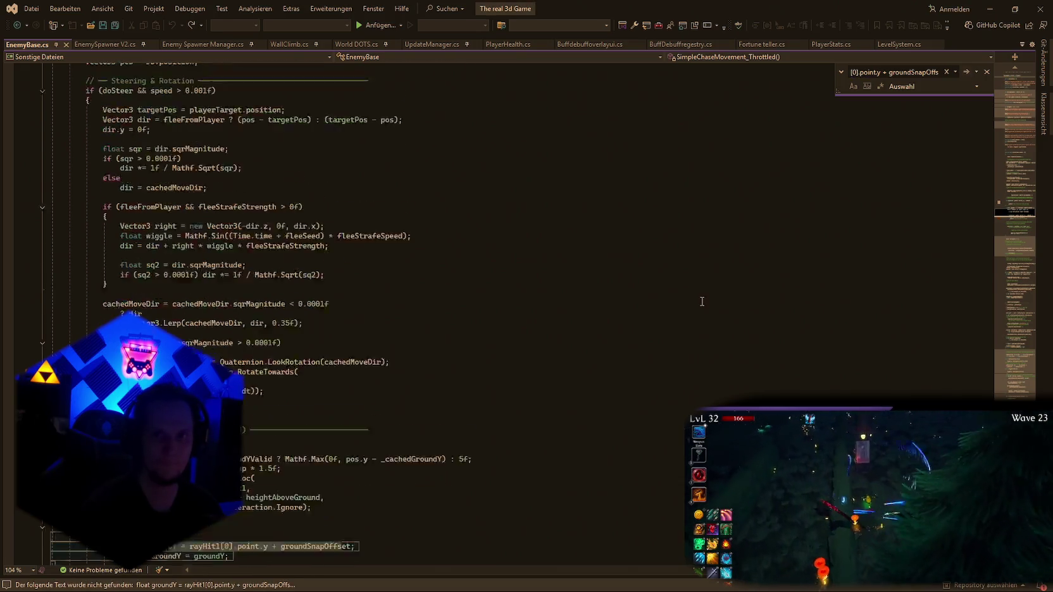
{"action": "scroll", "coordinate": [775, 264], "scroll_direction": "down", "scroll_amount": 2}
{"action": "scroll", "coordinate": [762, 275], "scroll_direction": "up", "scroll_amount": 15}
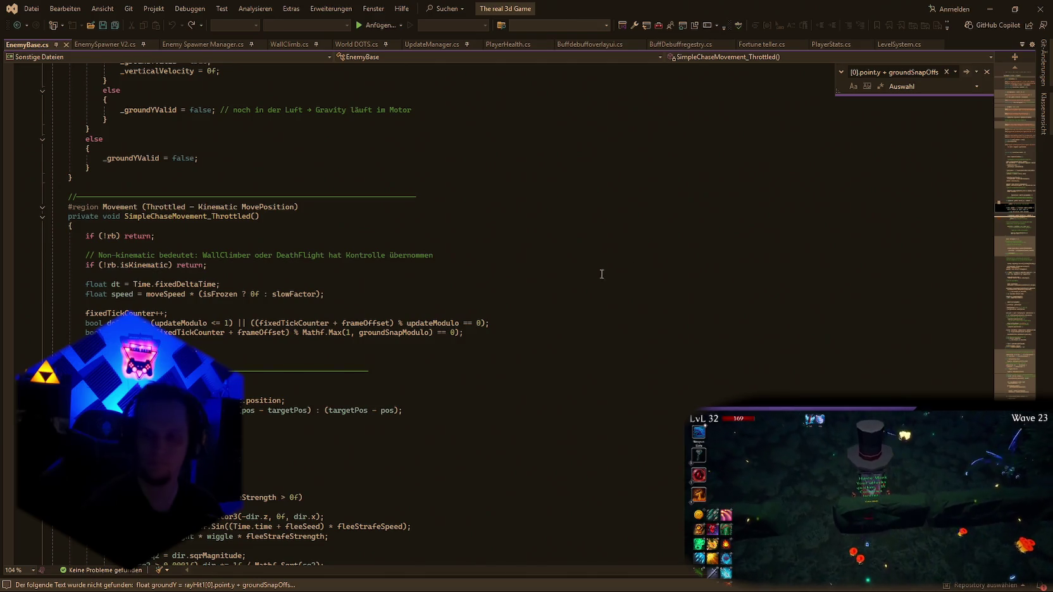
{"action": "scroll", "coordinate": [593, 276], "scroll_direction": "up", "scroll_amount": 4}
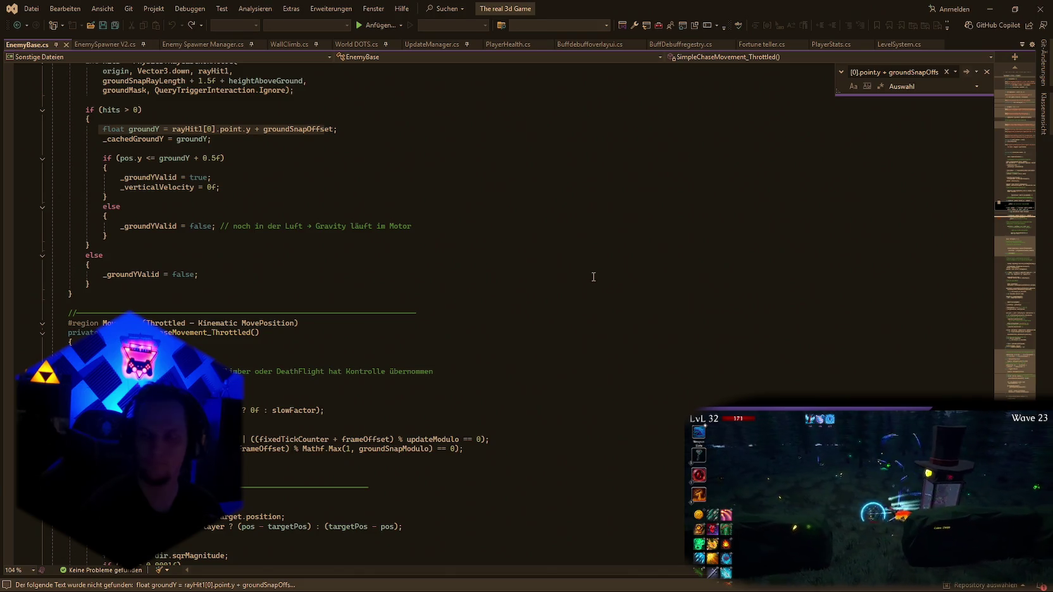
{"action": "scroll", "coordinate": [594, 276], "scroll_direction": "down", "scroll_amount": 1}
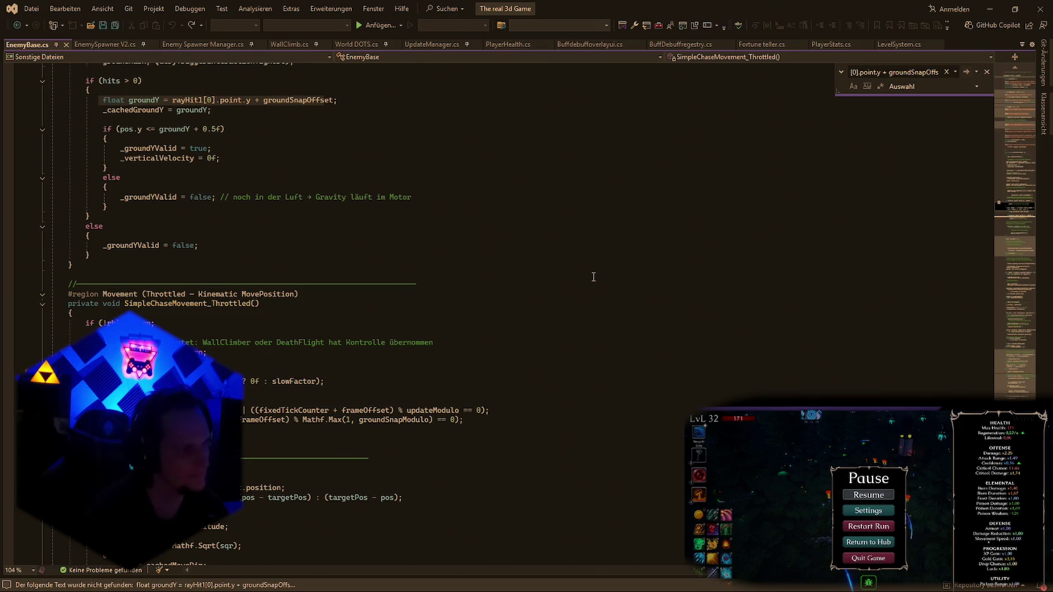
Resume the game, then search the whole EnemyBase document for the groundSnapOffset line.
{"action": "key", "text": "Escape"}
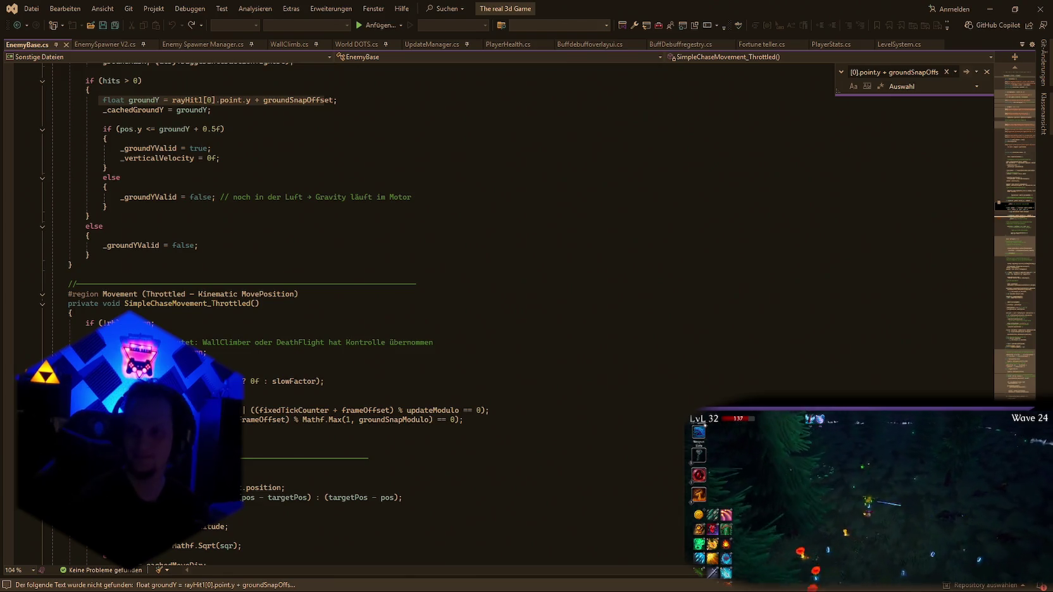
{"action": "key", "text": "alt+Tab"}
{"action": "key", "text": "alt+Tab"}
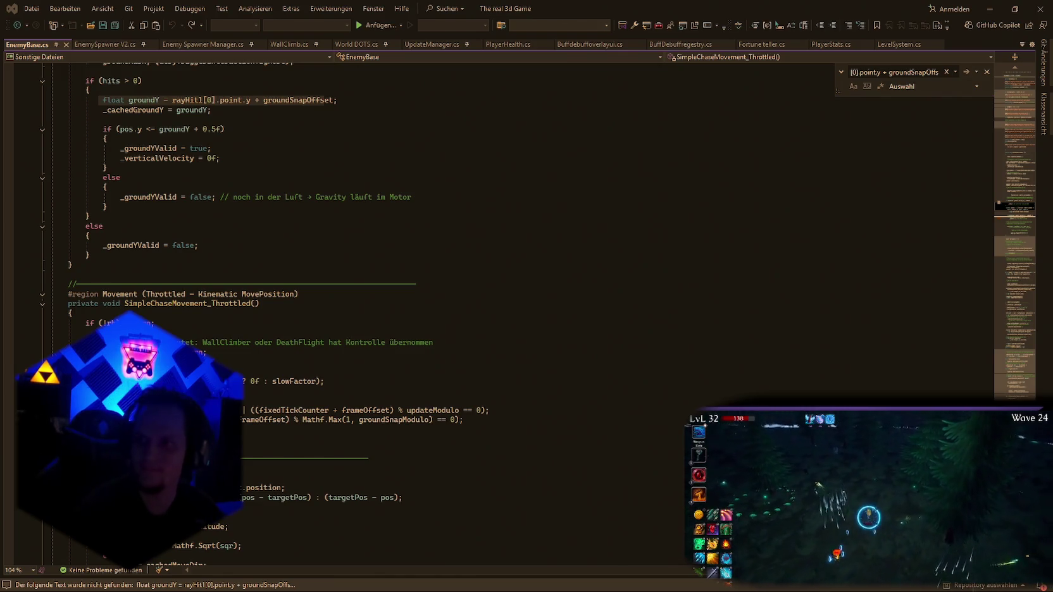
{"action": "key", "text": "ctrl+f"}
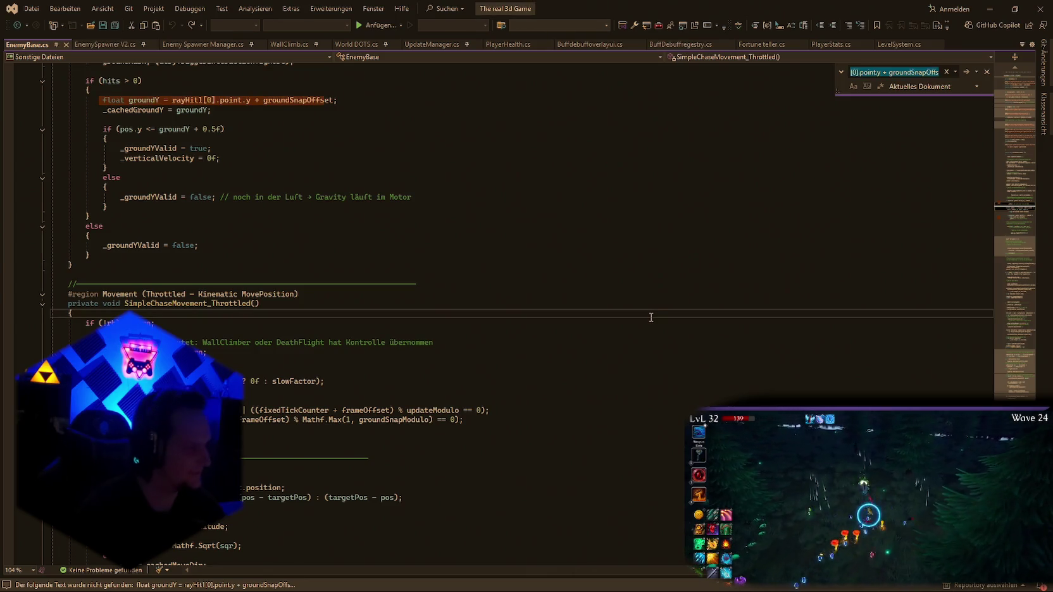
{"action": "key", "text": "Return"}
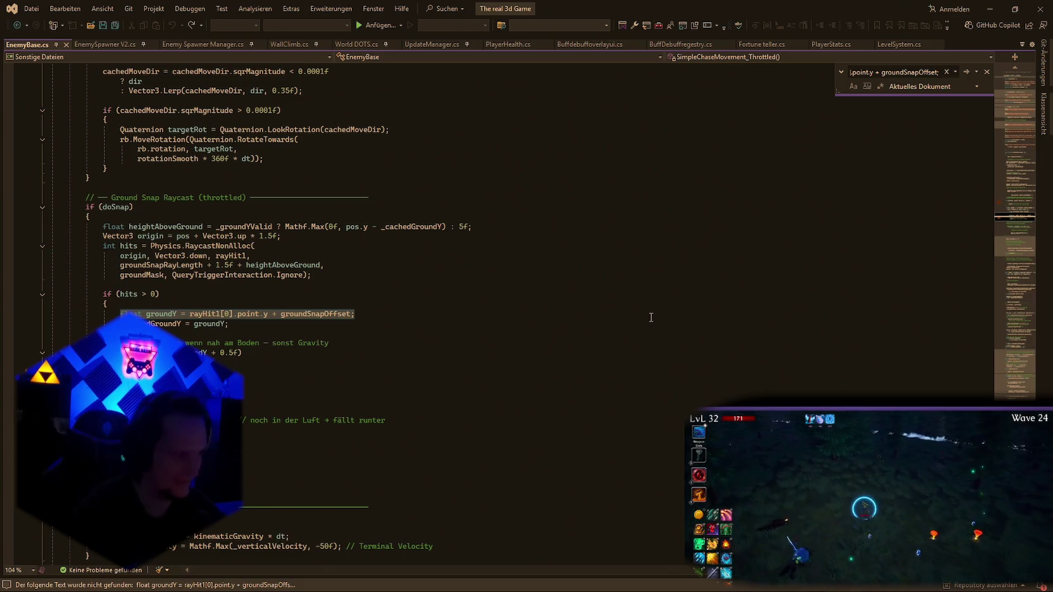
{"action": "scroll", "coordinate": [414, 367], "scroll_direction": "up", "scroll_amount": 5}
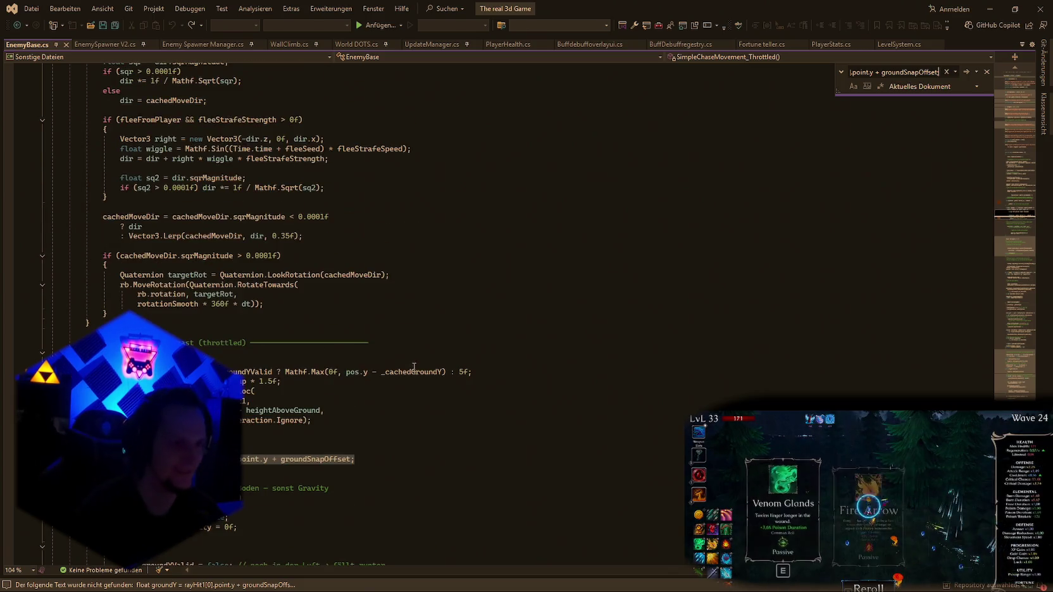
{"action": "scroll", "coordinate": [423, 368], "scroll_direction": "down", "scroll_amount": 4}
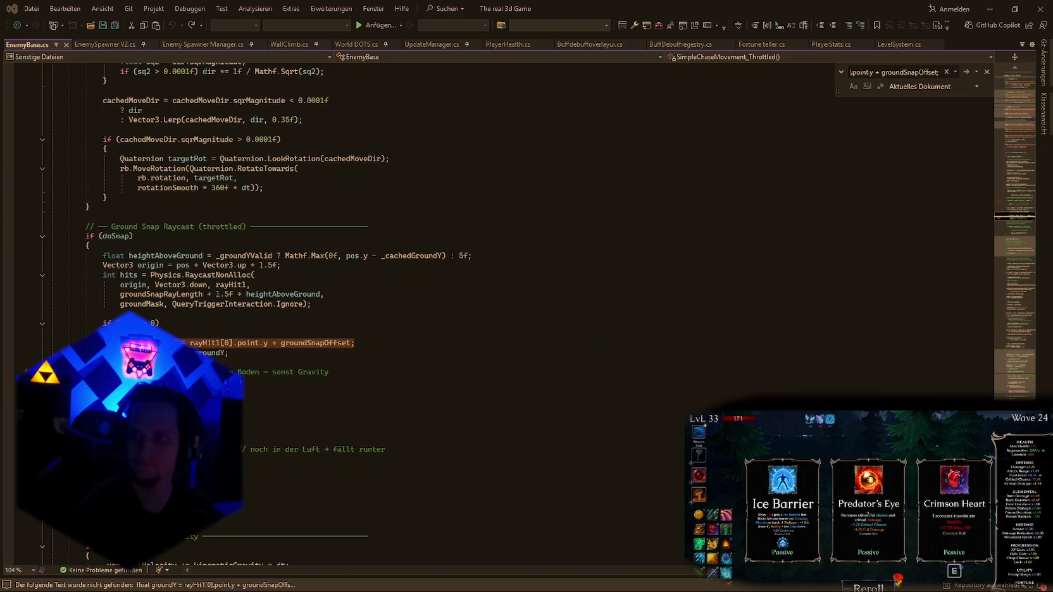
{"action": "scroll", "coordinate": [660, 390], "scroll_direction": "down", "scroll_amount": 7}
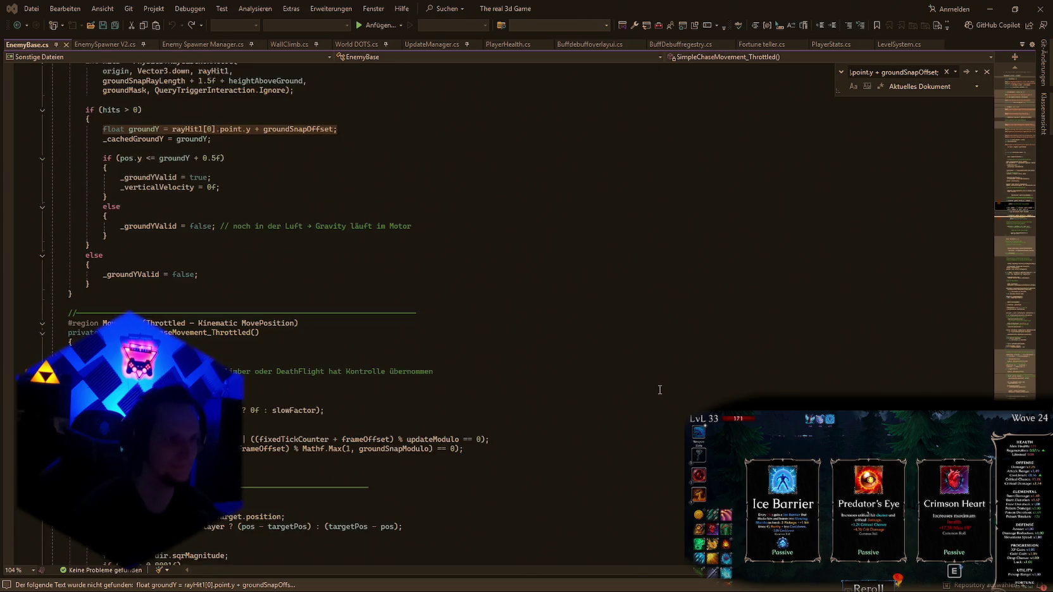
{"action": "scroll", "coordinate": [659, 390], "scroll_direction": "up", "scroll_amount": 7}
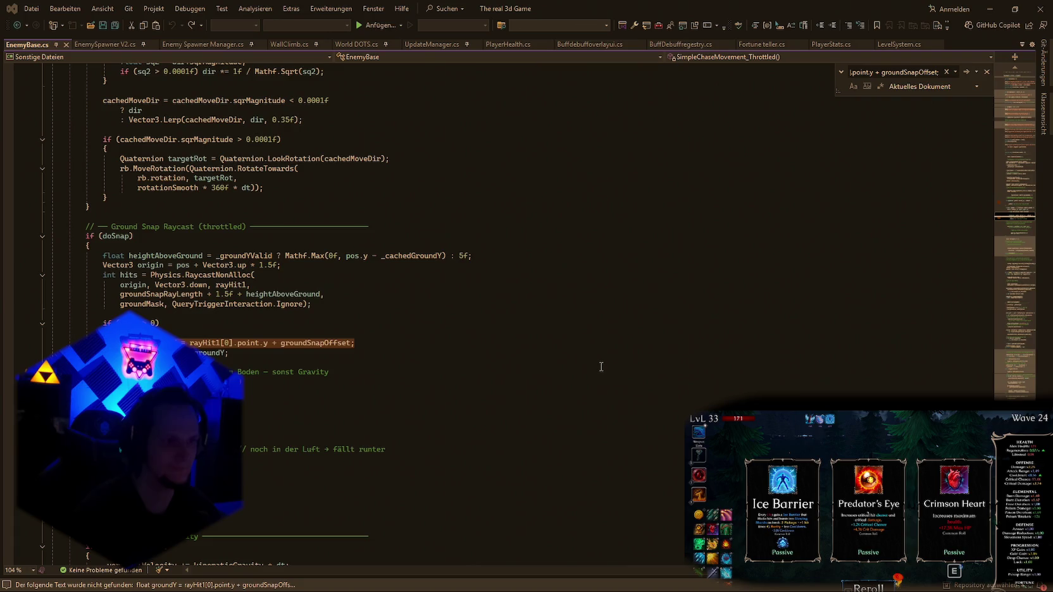
{"action": "scroll", "coordinate": [610, 359], "scroll_direction": "down", "scroll_amount": 1}
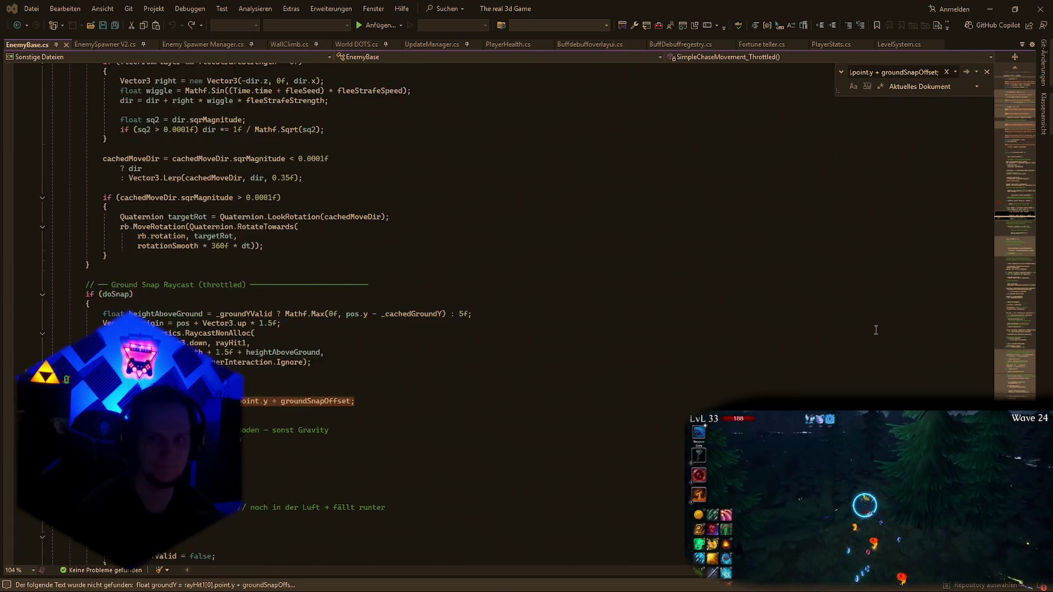
{"action": "left_click", "coordinate": [619, 350]}
Insert and save the nearby-hits-only ground check, then undo it.
{"action": "key", "text": "ctrl+v"}
{"action": "key", "text": "ctrl+s"}
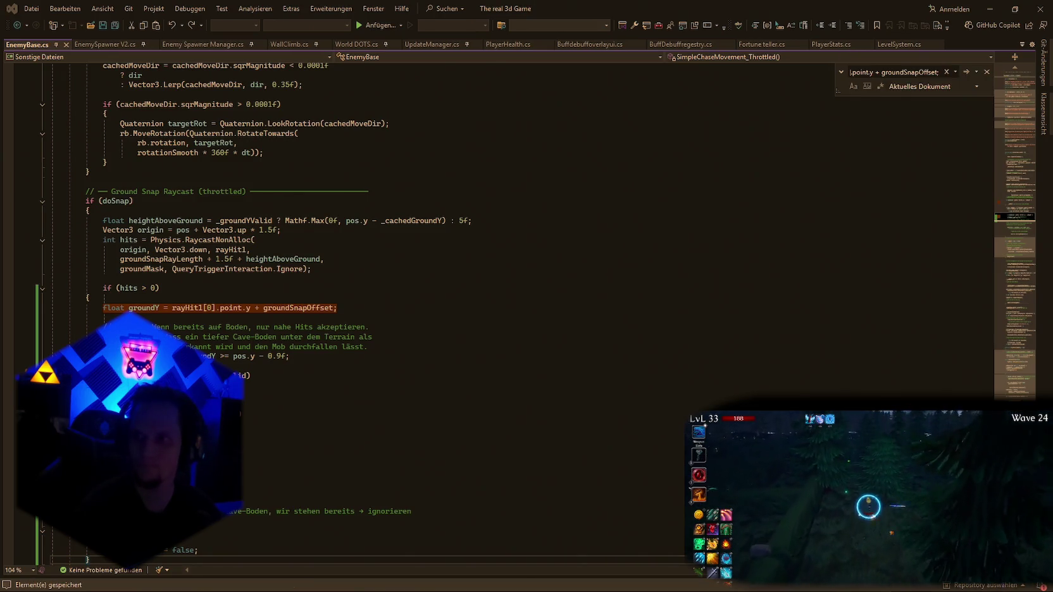
{"action": "key", "text": "ctrl+f"}
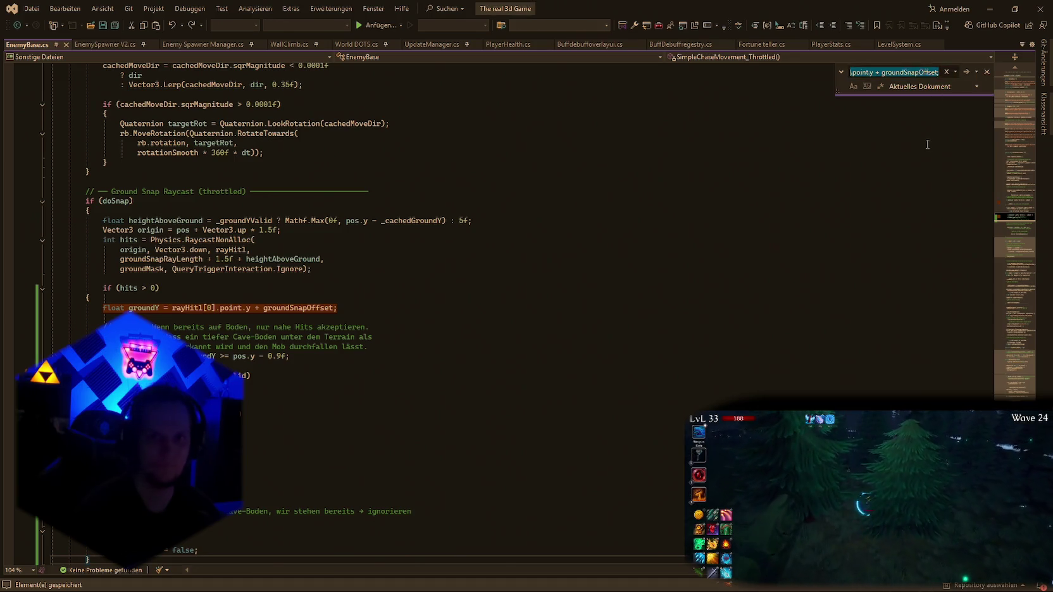
{"action": "key", "text": "ctrl+v"}
{"action": "left_click", "coordinate": [756, 329]}
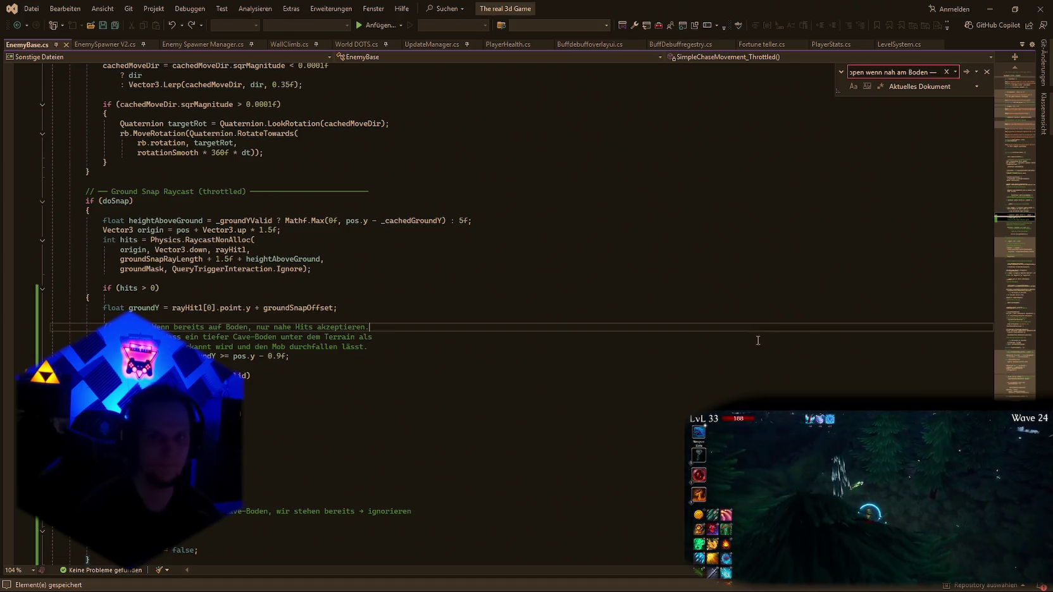
{"action": "key", "text": "ctrl+z"}
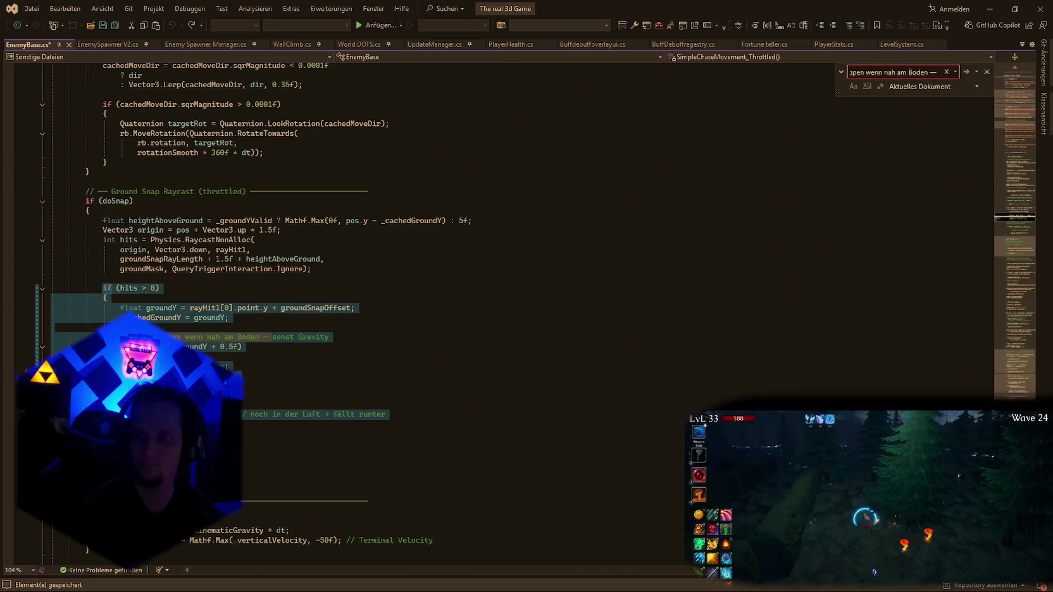
Search the restored block for the old comment '// noch in der Luft'.
{"action": "key", "text": "alt+Tab"}
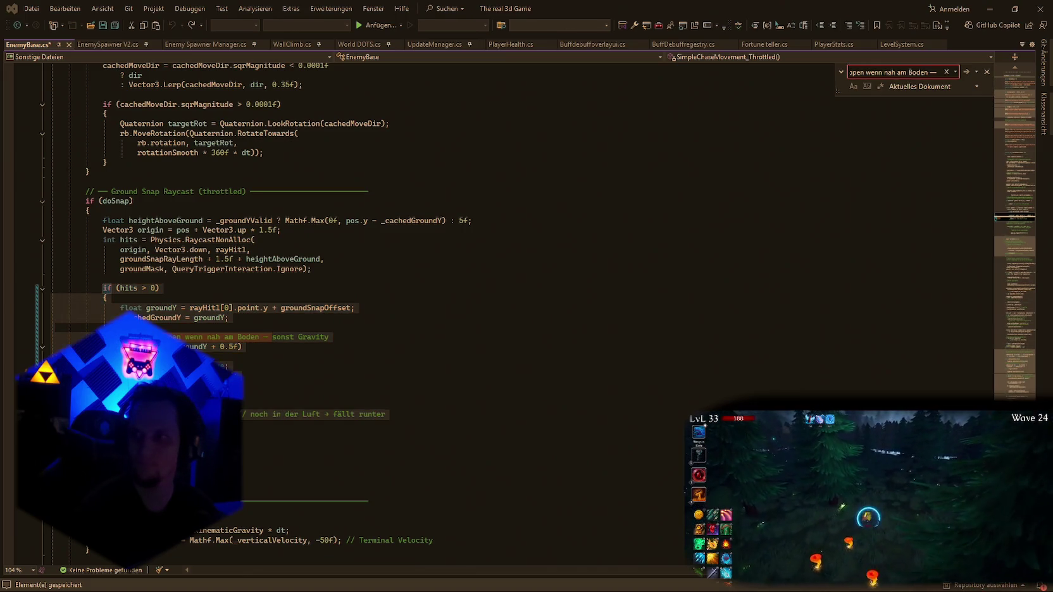
{"action": "key", "text": "alt+Tab"}
{"action": "key", "text": "ctrl+f"}
{"action": "key", "text": "ctrl+v"}
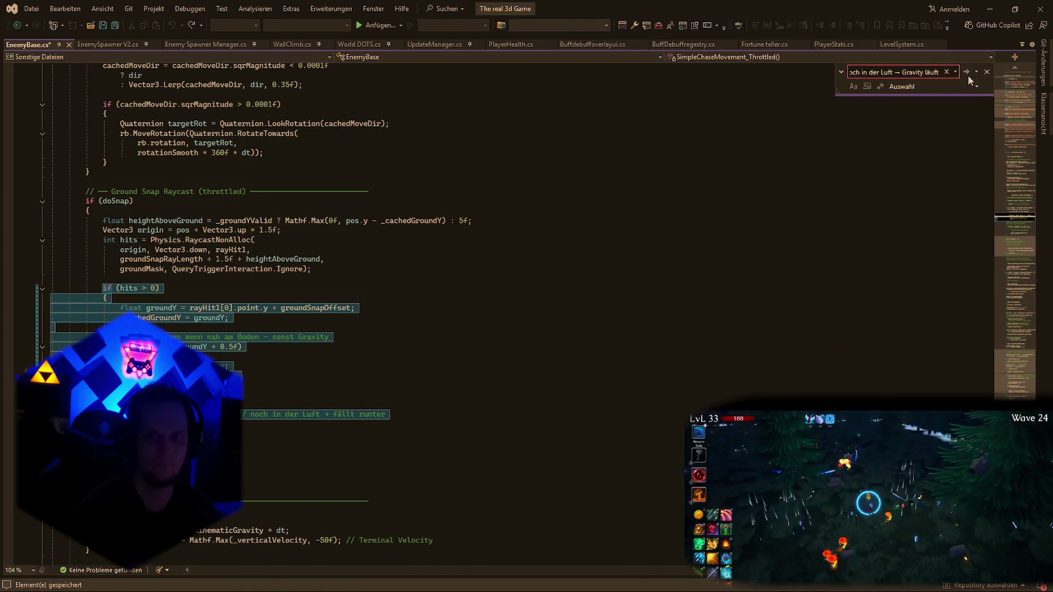
{"action": "left_click", "coordinate": [966, 74]}
{"action": "left_click", "coordinate": [608, 336]}
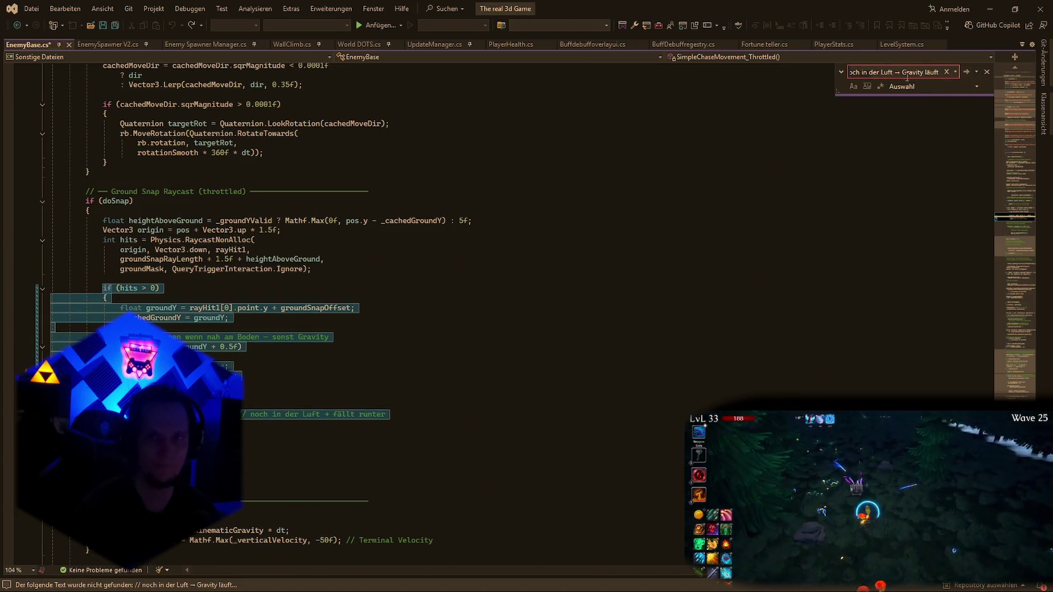
{"action": "key", "text": "BackSpace"}
{"action": "key", "text": "BackSpace"}
{"action": "key", "text": "BackSpace"}
{"action": "left_click", "coordinate": [966, 73]}
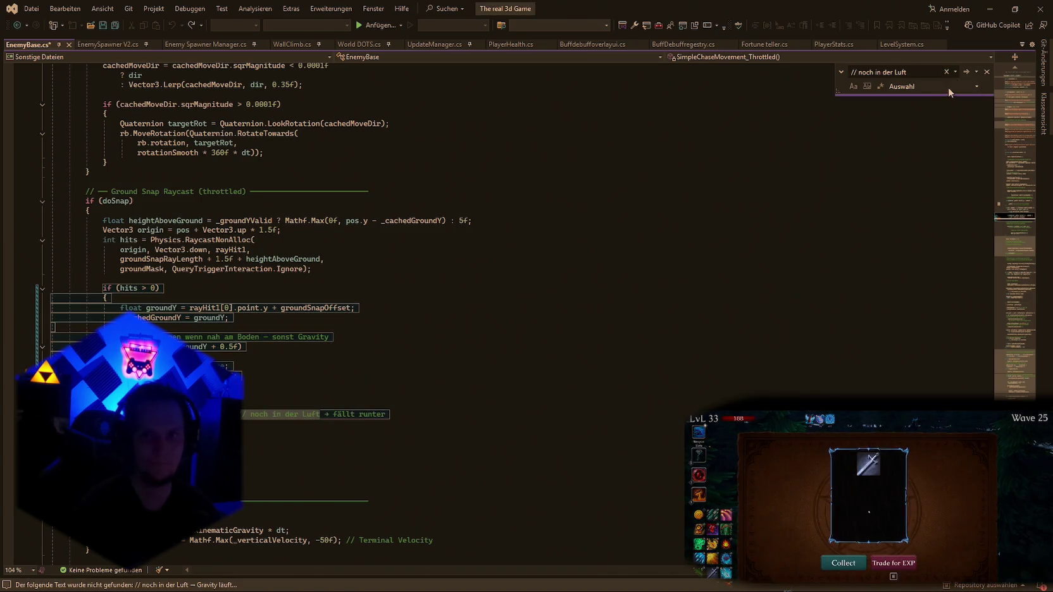
{"action": "left_click", "coordinate": [966, 78]}
{"action": "left_click", "coordinate": [620, 338]}
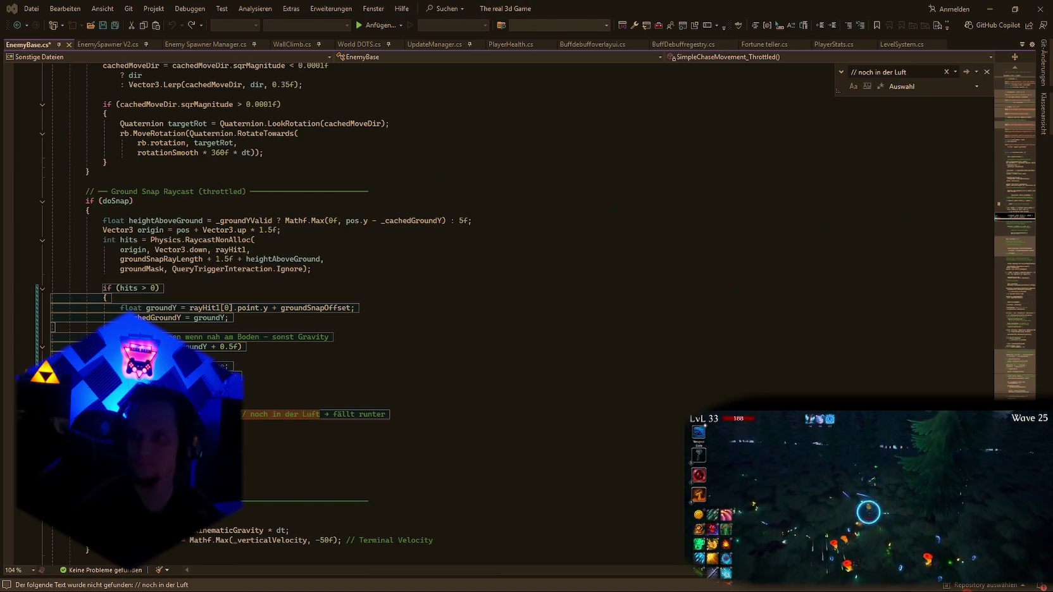
Search for 'if (pos.y <= groundY + 0.5f)' until no further occurrences remain.
{"action": "key", "text": "ctrl+f"}
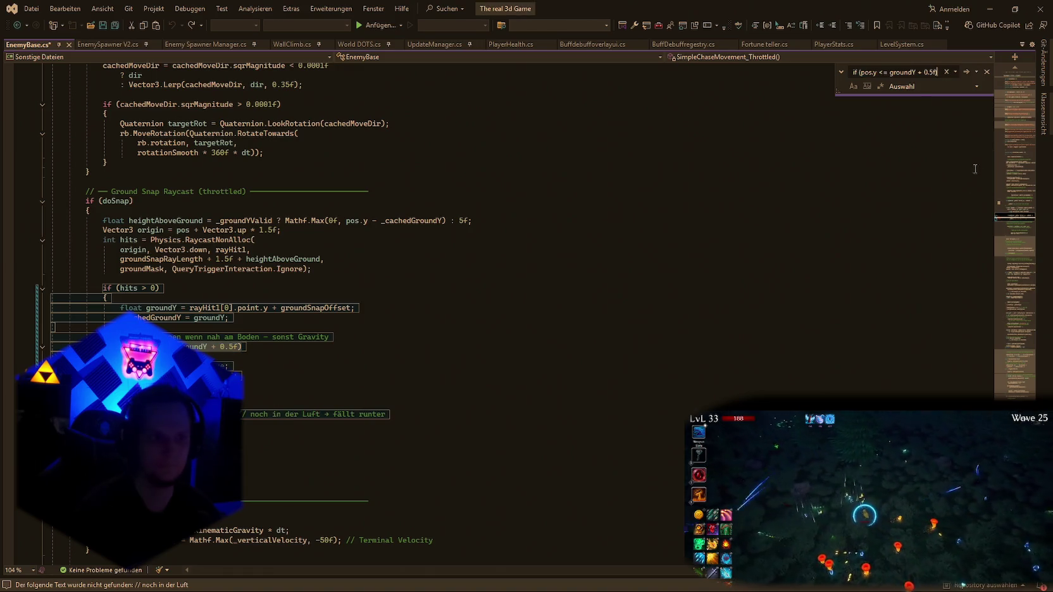
{"action": "left_click", "coordinate": [969, 72]}
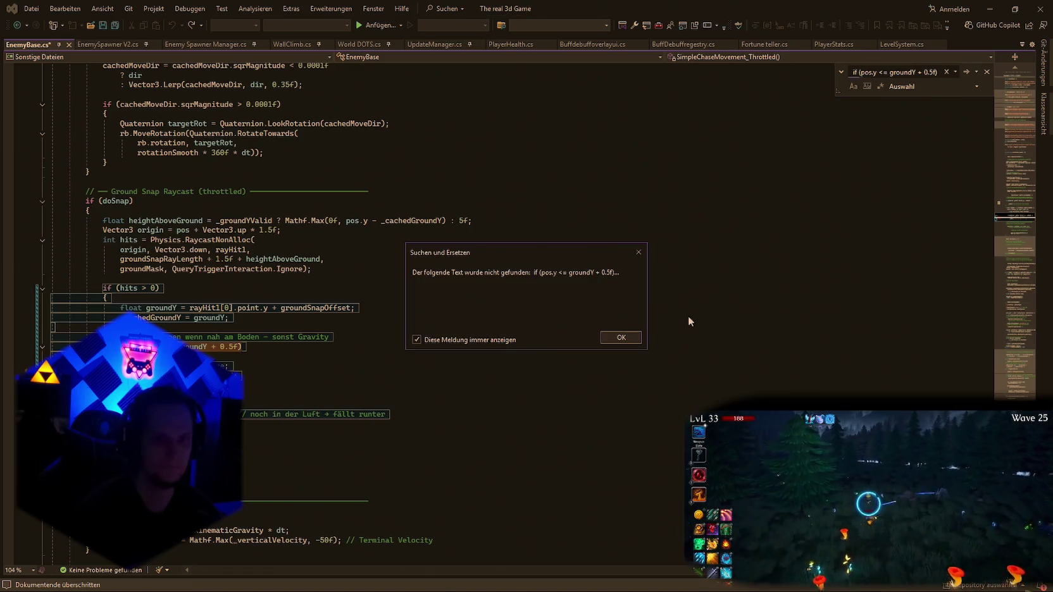
{"action": "key", "text": "Return"}
{"action": "left_click", "coordinate": [966, 74]}
{"action": "left_click", "coordinate": [967, 73]}
{"action": "left_click", "coordinate": [606, 335]}
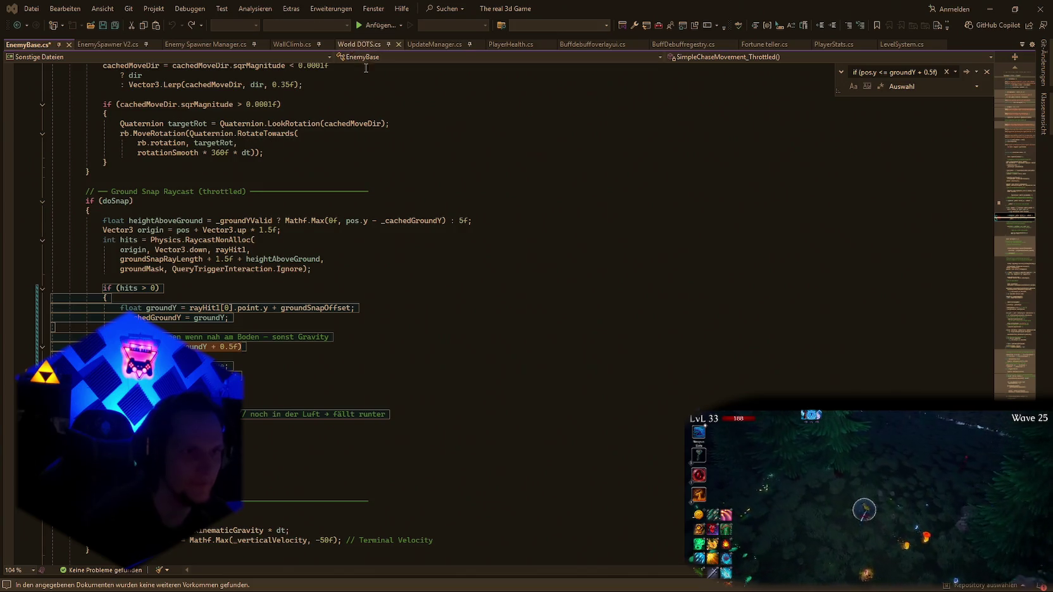
{"action": "left_click", "coordinate": [359, 44]}
{"action": "type", "text": "if (hits > 0"}
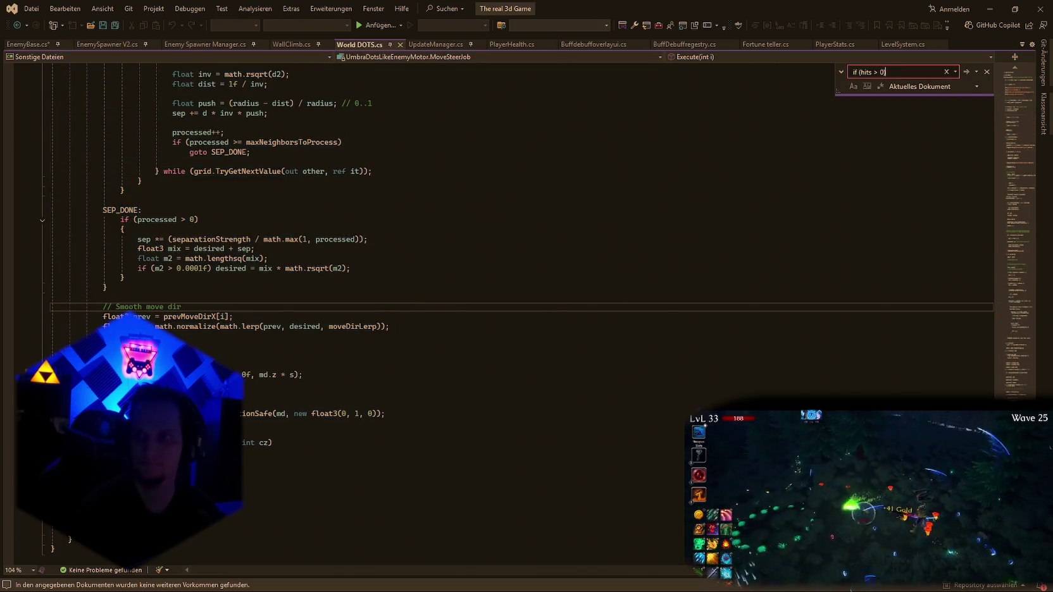
{"action": "key", "text": "alt+Tab"}
{"action": "key", "text": "ctrl+v"}
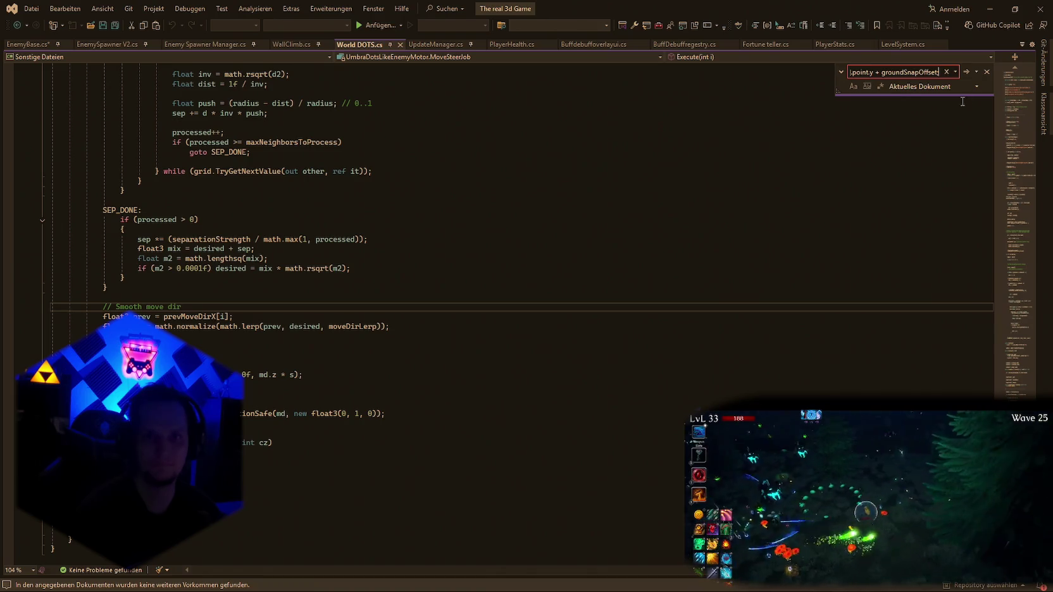
{"action": "left_click", "coordinate": [22, 45]}
{"action": "left_click", "coordinate": [776, 221]}
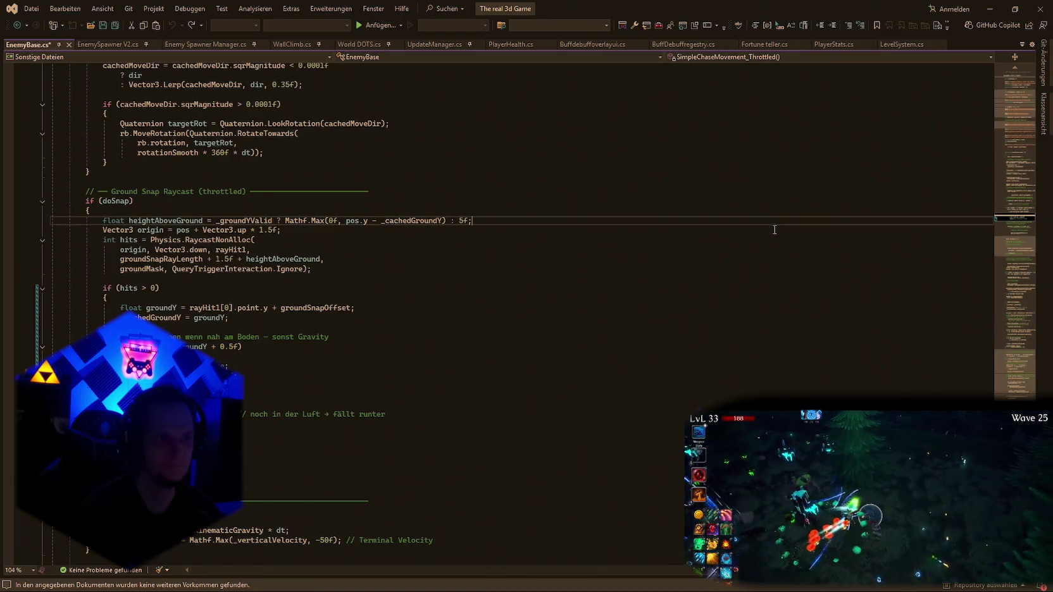
{"action": "key", "text": "ctrl+f"}
{"action": "key", "text": "alt+Tab"}
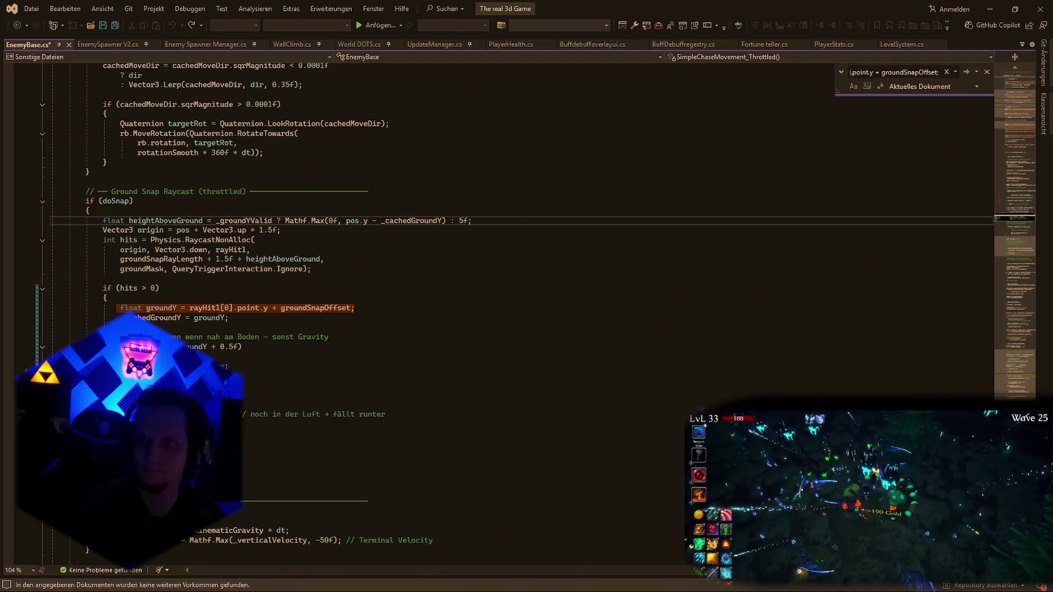
{"action": "scroll", "coordinate": [628, 348], "scroll_direction": "up", "scroll_amount": 9}
{"action": "mouse_move", "coordinate": [1017, 292]}
{"action": "left_mouse_down"}
{"action": "mouse_move", "coordinate": [1021, 208]}
{"action": "mouse_move", "coordinate": [1020, 241]}
{"action": "left_mouse_up"}
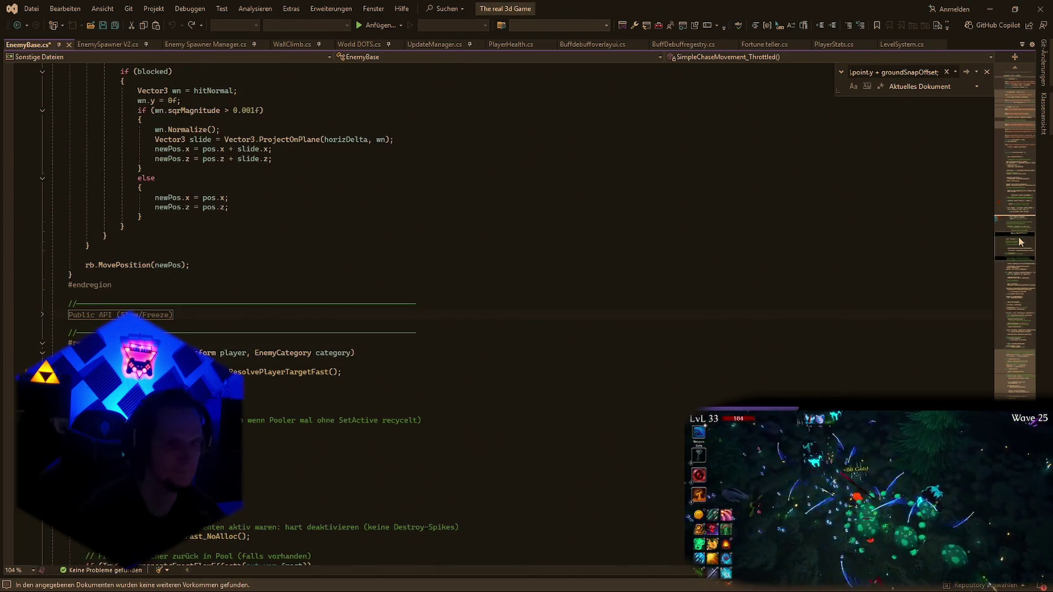
Search EnemyBase.cs for 'motor' to reach the GroundSnapTick_ForMotor method.
{"action": "key", "text": "ctrl+f"}
{"action": "type", "text": "mo"}
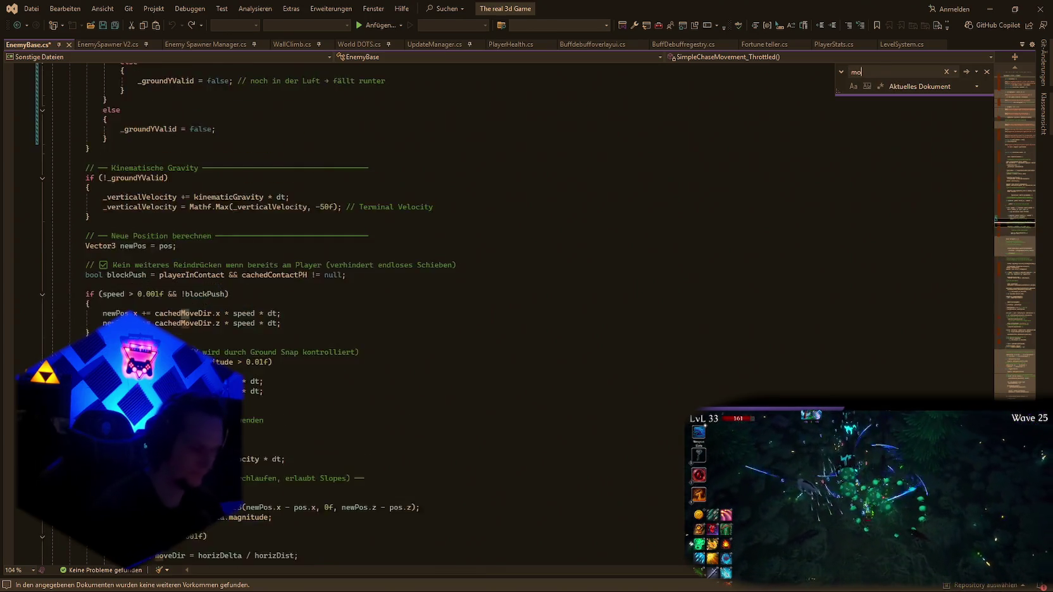
{"action": "type", "text": "tor"}
{"action": "left_click", "coordinate": [966, 71]}
{"action": "left_click", "coordinate": [966, 71]}
{"action": "left_click", "coordinate": [967, 71]}
{"action": "left_click", "coordinate": [966, 72]}
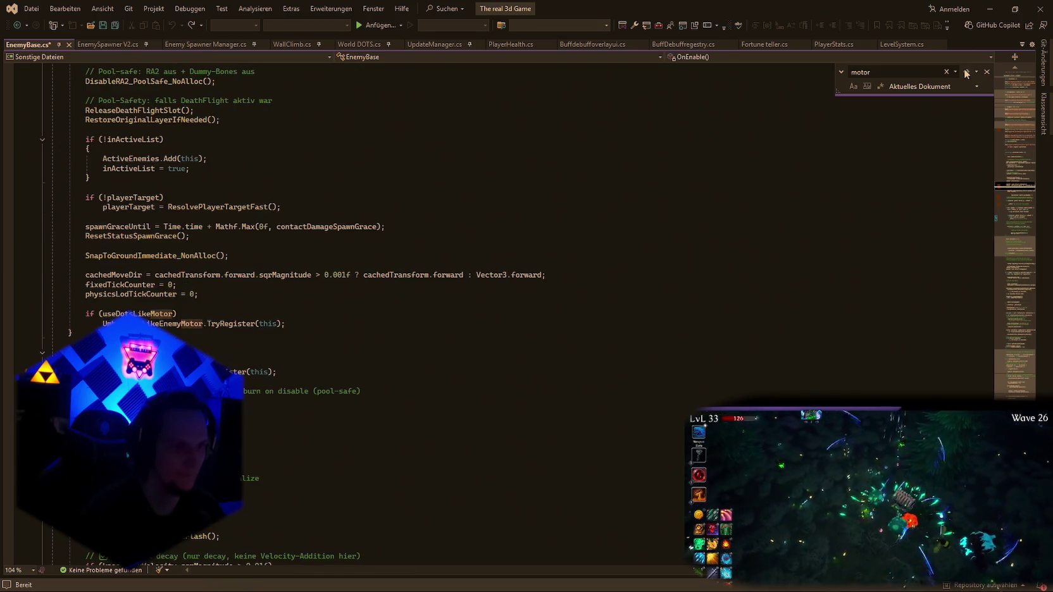
{"action": "left_click", "coordinate": [966, 72]}
{"action": "left_click", "coordinate": [966, 72]}
{"action": "left_click", "coordinate": [966, 71]}
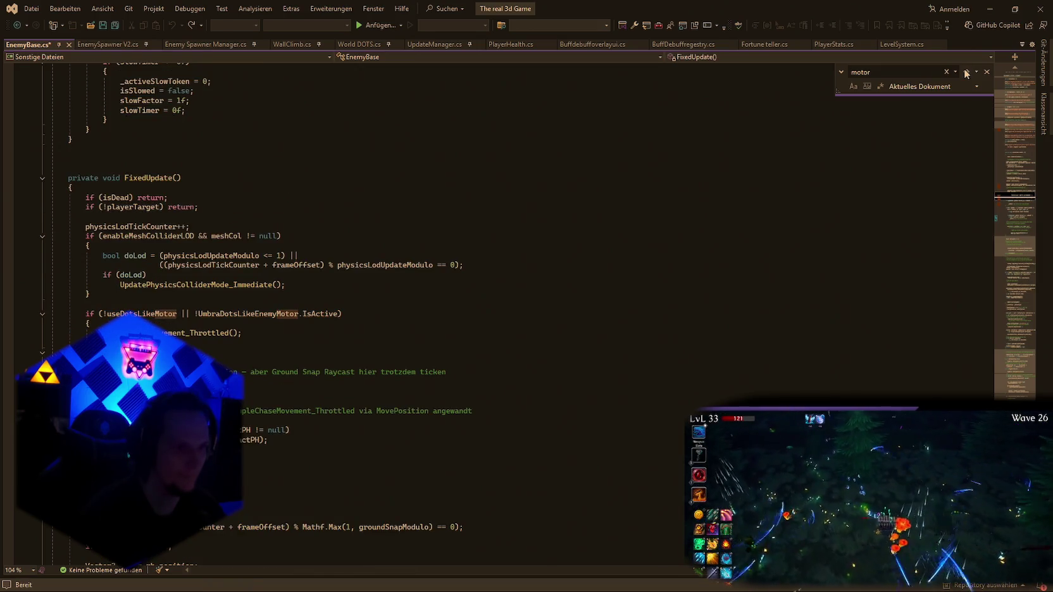
{"action": "left_click", "coordinate": [966, 71]}
{"action": "key", "text": "Return"}
{"action": "key", "text": "Return"}
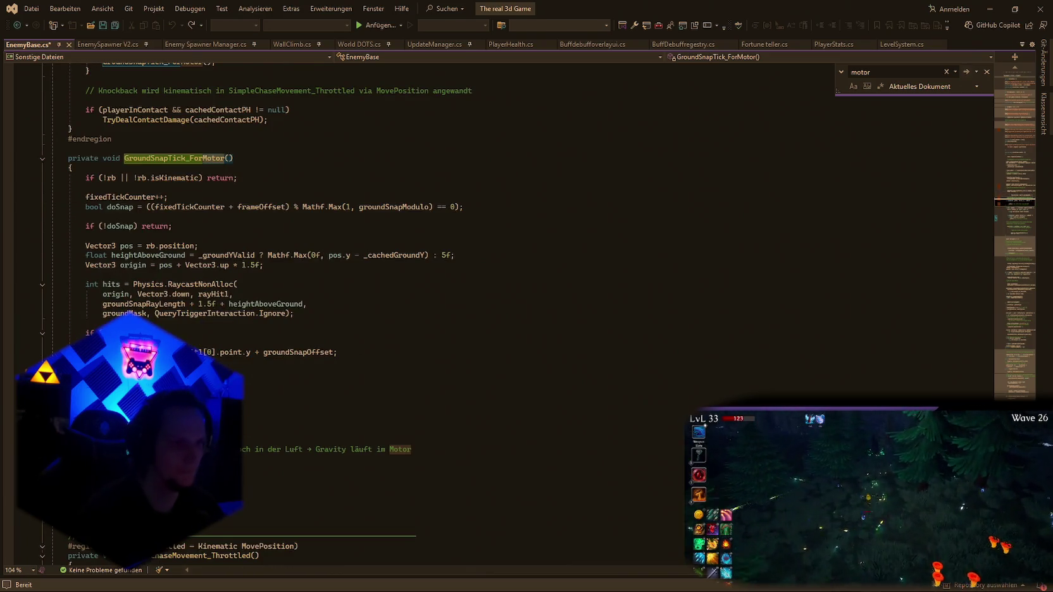
{"action": "scroll", "coordinate": [443, 304], "scroll_direction": "down", "scroll_amount": 1}
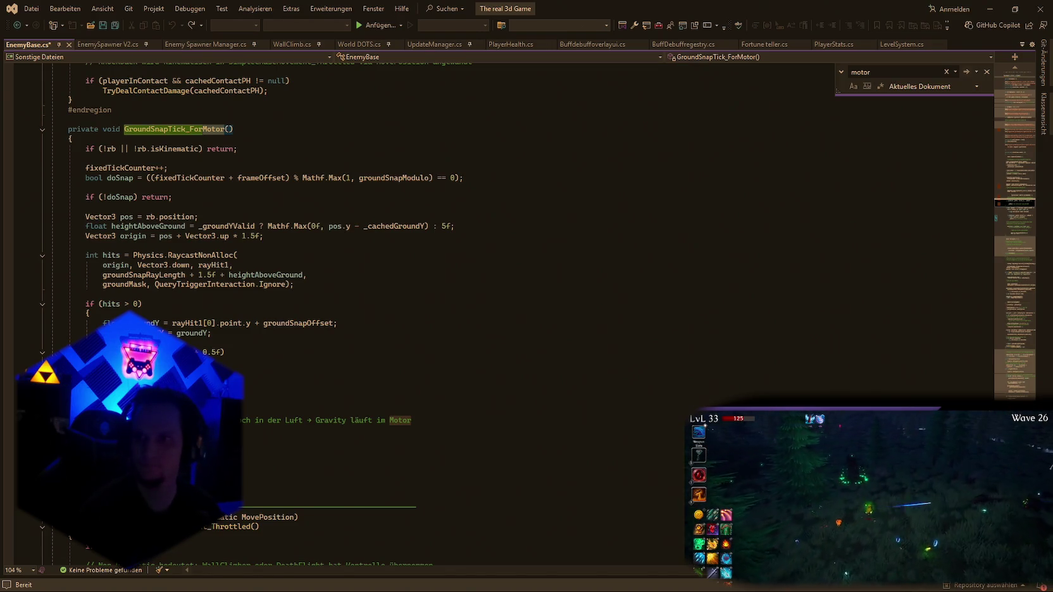
{"action": "key", "text": "Escape"}
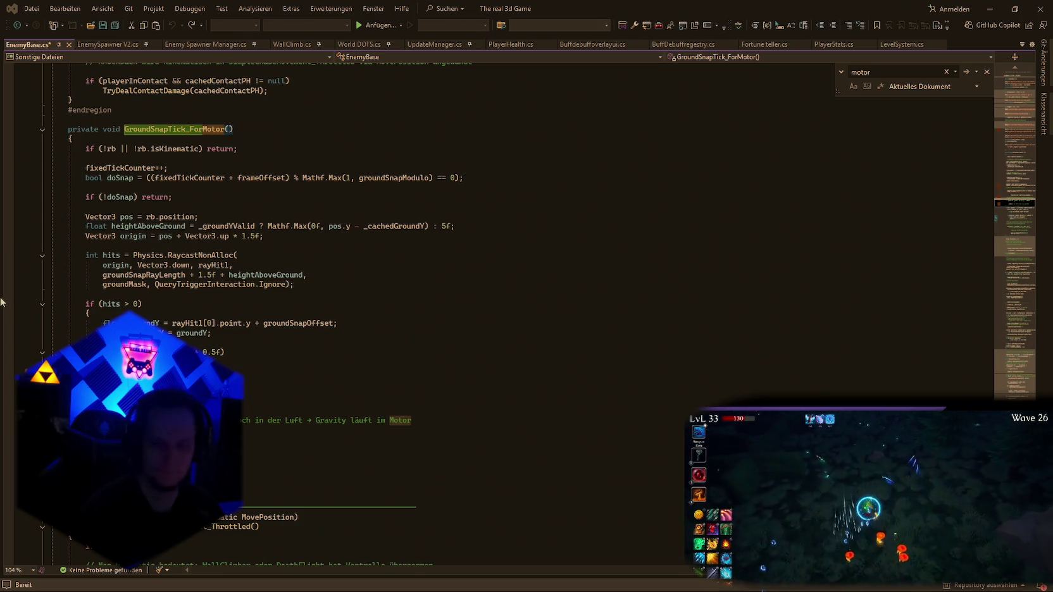
Replace its if (hits > 0) block with the nearby-hits-only ground check and save EnemyBase.cs.
{"action": "mouse_move", "coordinate": [415, 420]}
{"action": "left_mouse_down"}
{"action": "mouse_move", "coordinate": [101, 325]}
{"action": "mouse_move", "coordinate": [85, 304]}
{"action": "left_mouse_up"}
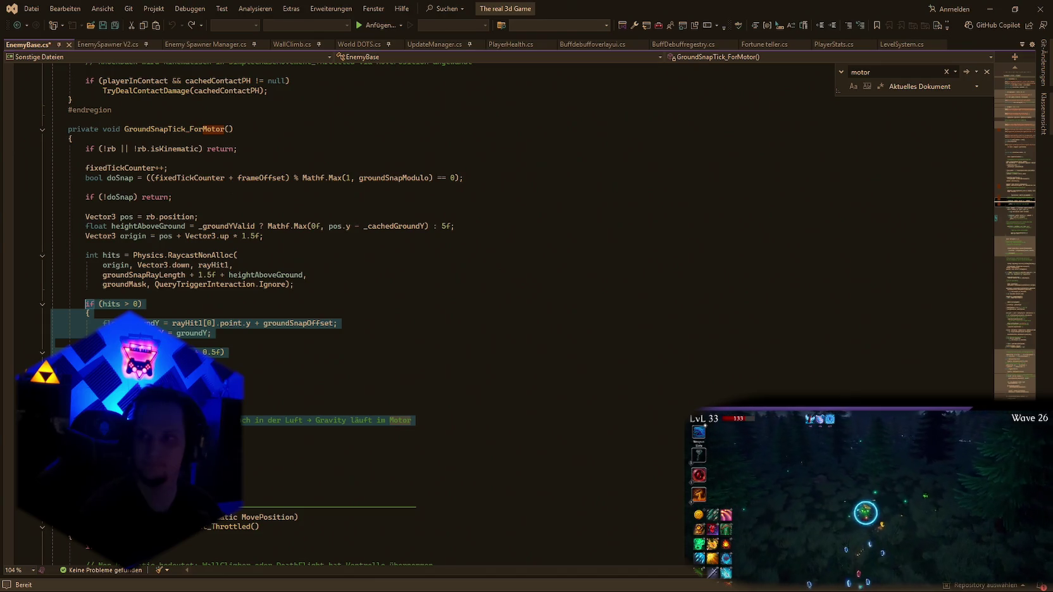
{"action": "key", "text": "ctrl+v"}
{"action": "key", "text": "ctrl+s"}
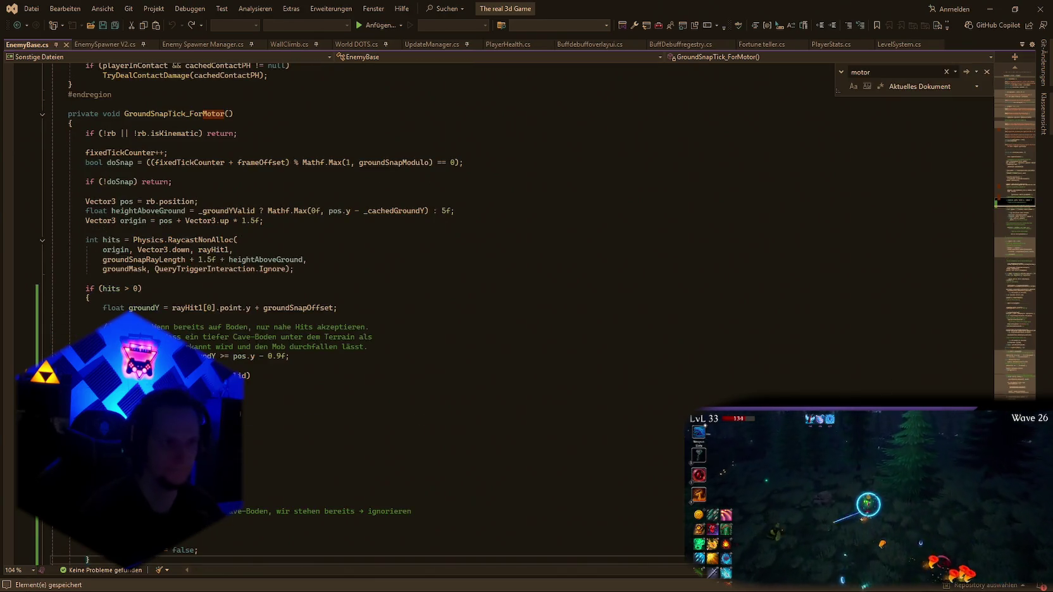
{"action": "key", "text": "alt+Tab"}
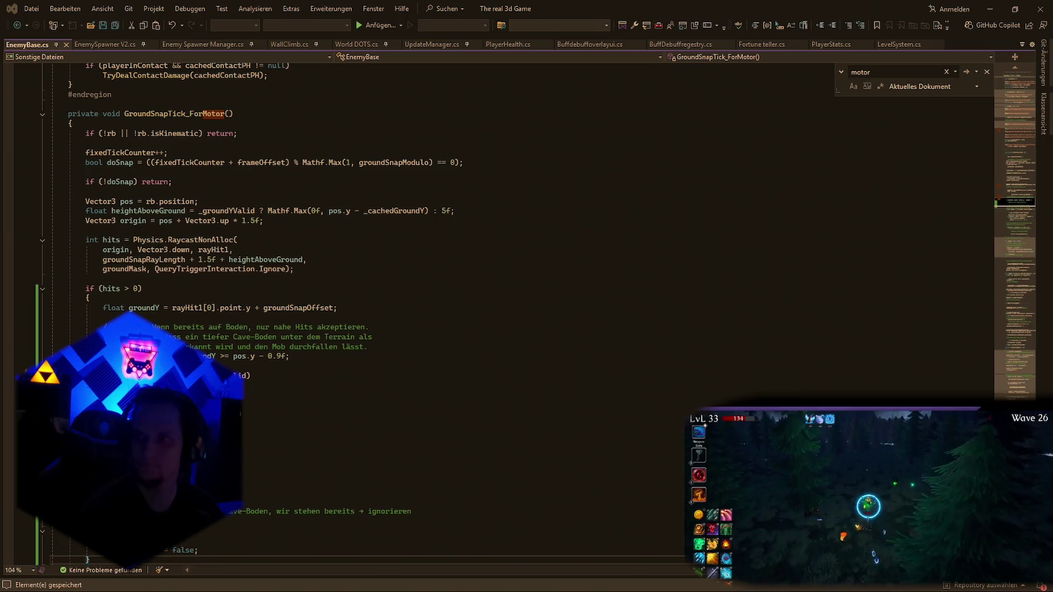
Search EnemyBase for the pasted ground-snap gravity comment.
{"action": "key", "text": "alt+Tab"}
{"action": "key", "text": "ctrl+f"}
{"action": "type", "text": "Nur snappen wenn nah am Boden — sonst Gravity"}
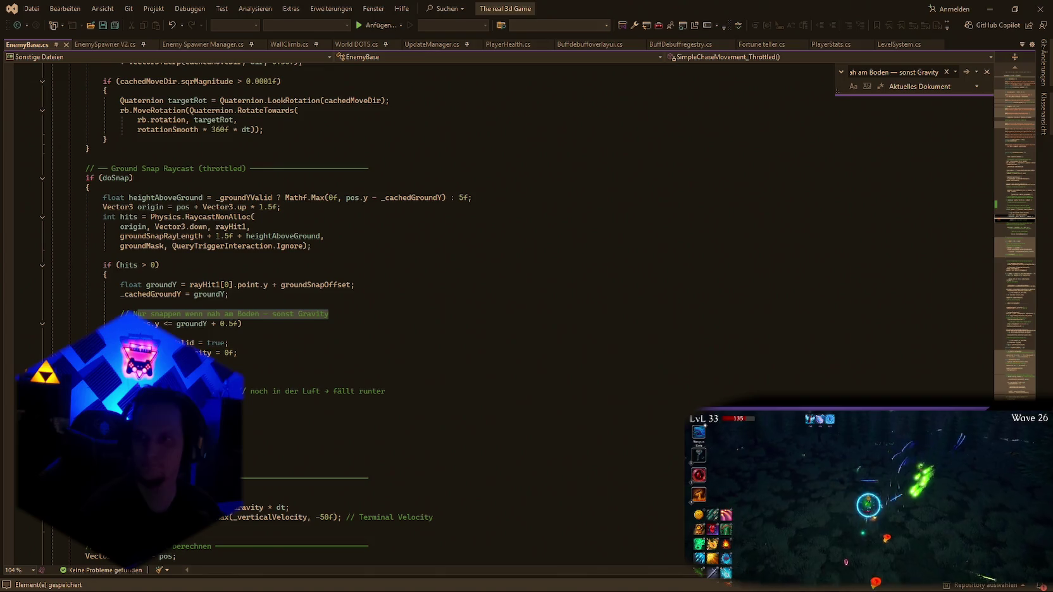
{"action": "key", "text": "alt+Tab"}
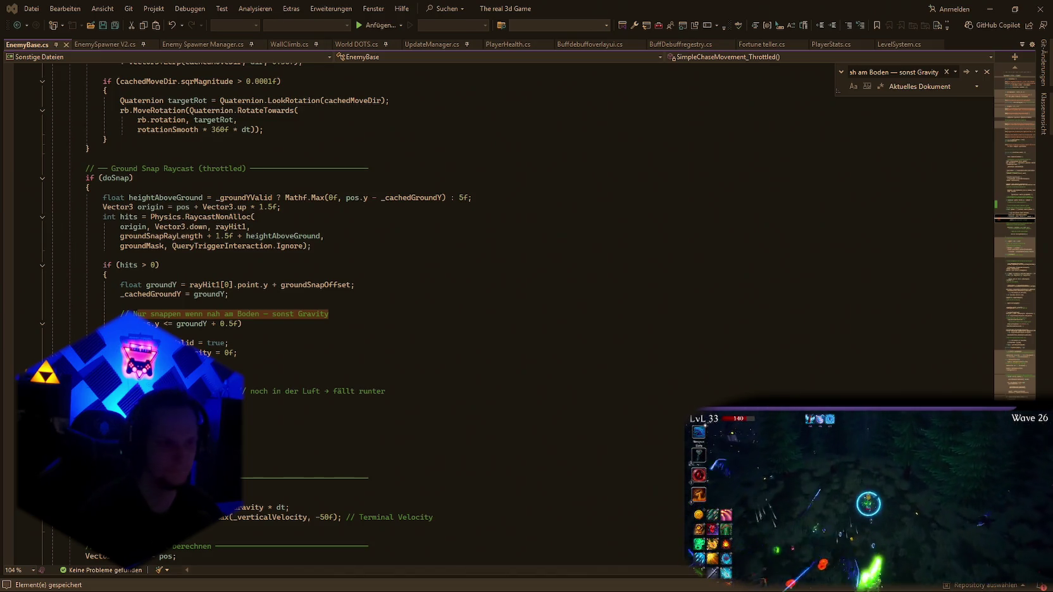
Paste the nearby-ground-hit fix over the old hit-handling block and minimize Visual Studio.
{"action": "mouse_move", "coordinate": [389, 391]}
{"action": "left_mouse_down"}
{"action": "mouse_move", "coordinate": [106, 323]}
{"action": "mouse_move", "coordinate": [106, 266]}
{"action": "left_mouse_up"}
{"action": "key", "text": "ctrl+v"}
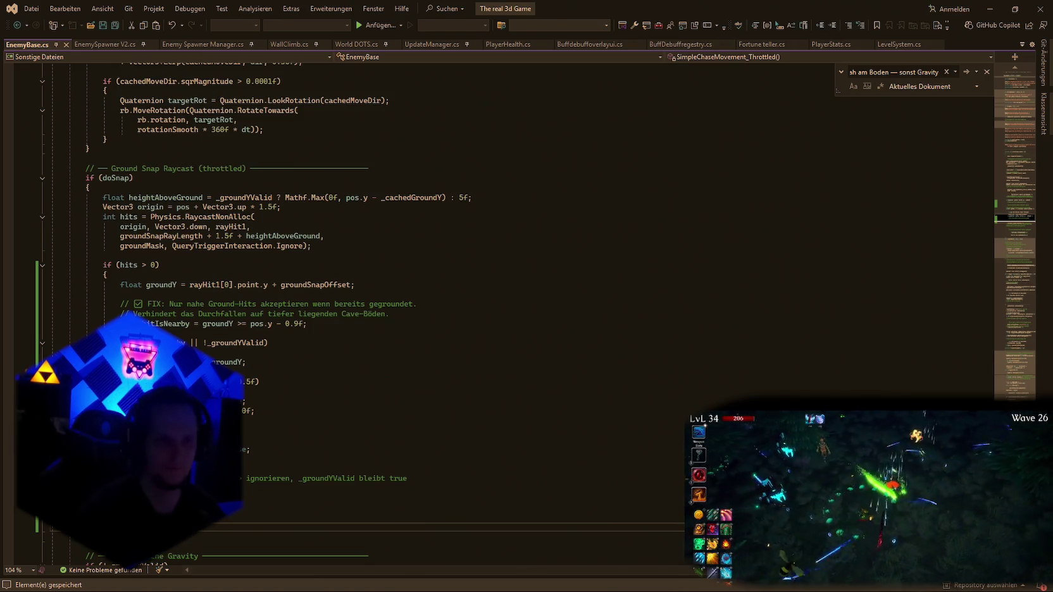
{"action": "left_click", "coordinate": [990, 12]}
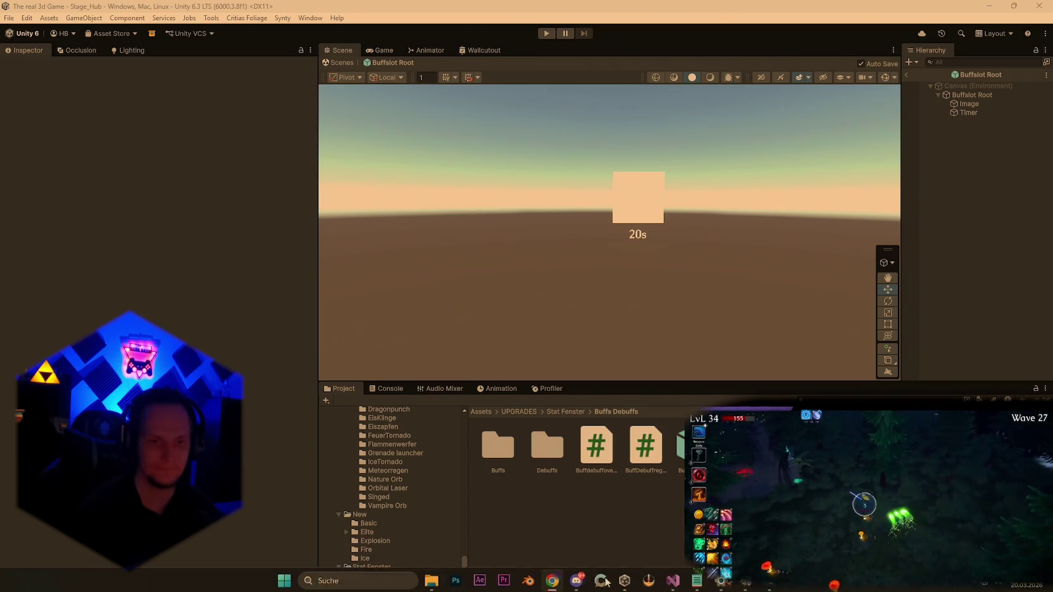
Find the [ExecuteAlways] attribute in the BuffDebuffregestry.cs script.
{"action": "left_click", "coordinate": [694, 584]}
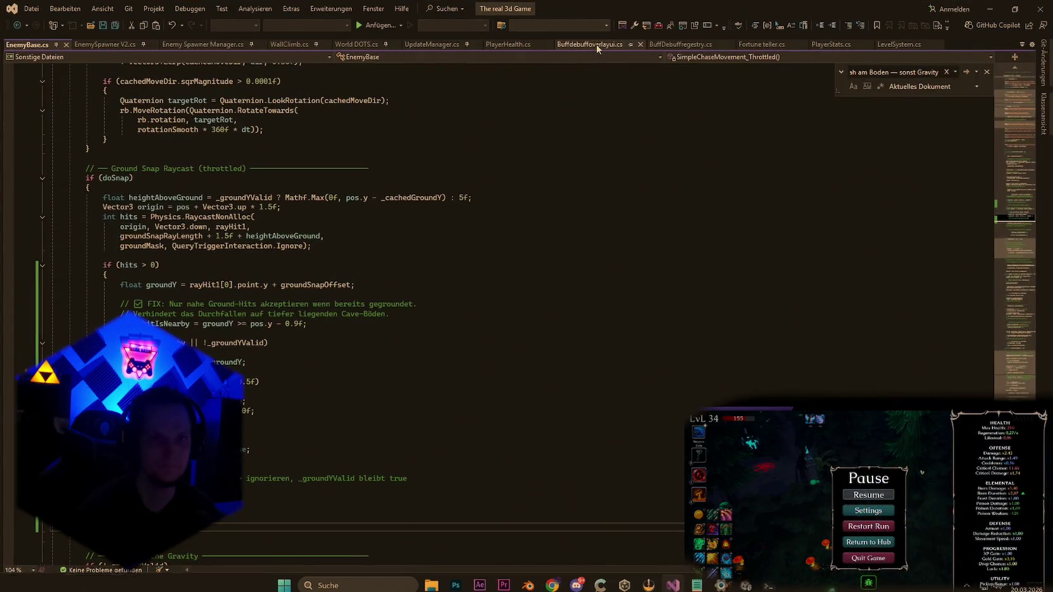
{"action": "left_click", "coordinate": [596, 44]}
{"action": "key", "text": "ctrl+f"}
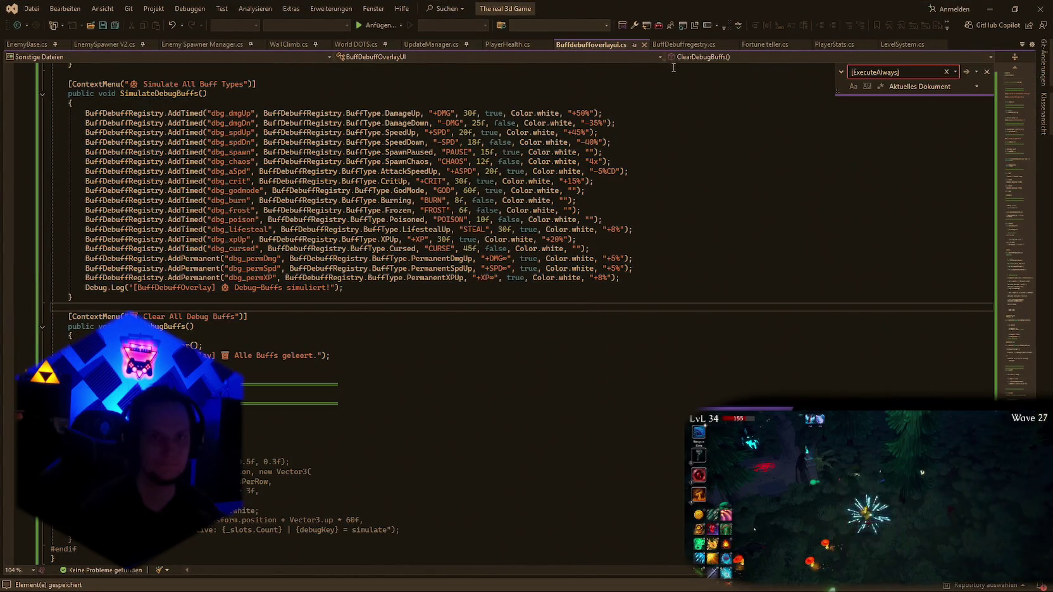
{"action": "left_click", "coordinate": [682, 44]}
{"action": "key", "text": "ctrl+f"}
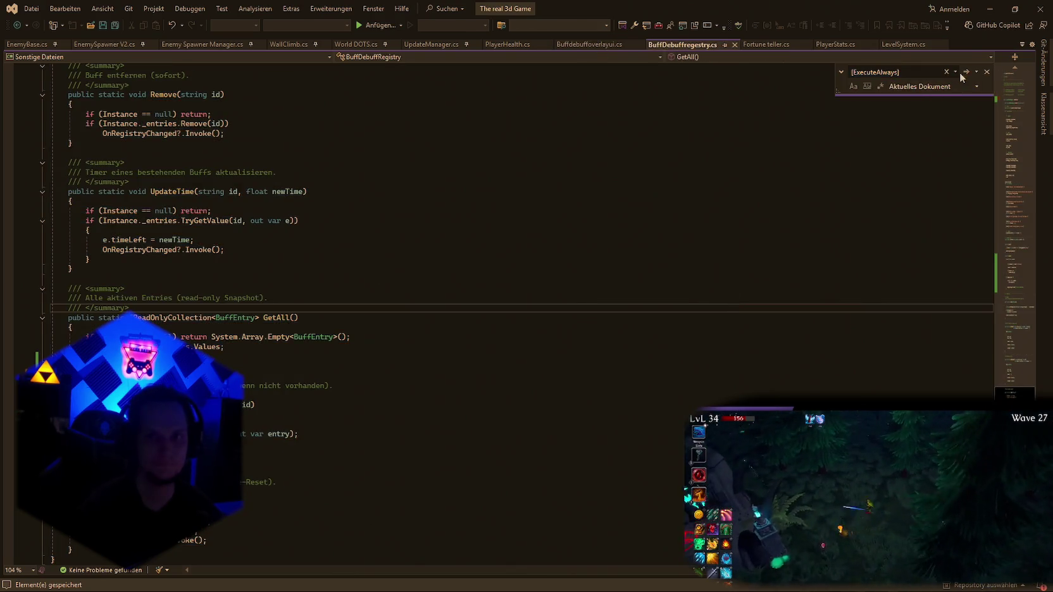
{"action": "left_click", "coordinate": [965, 72]}
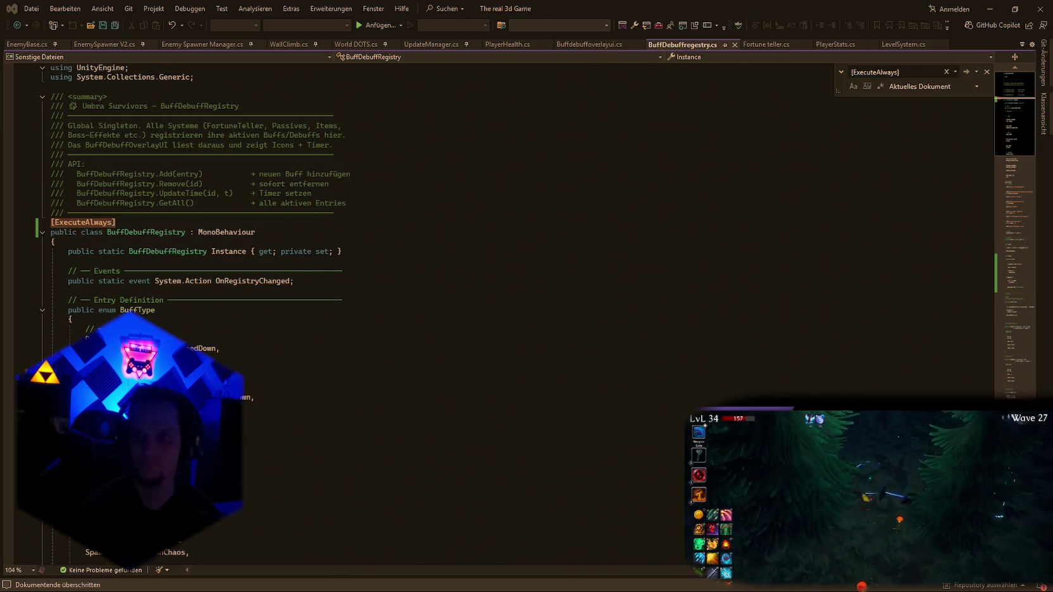
Cut the [ExecuteAlways] line, save the registry script, and return to Unity.
{"action": "left_click", "coordinate": [265, 231]}
{"action": "key", "text": "Up"}
{"action": "key", "text": "ctrl+x"}
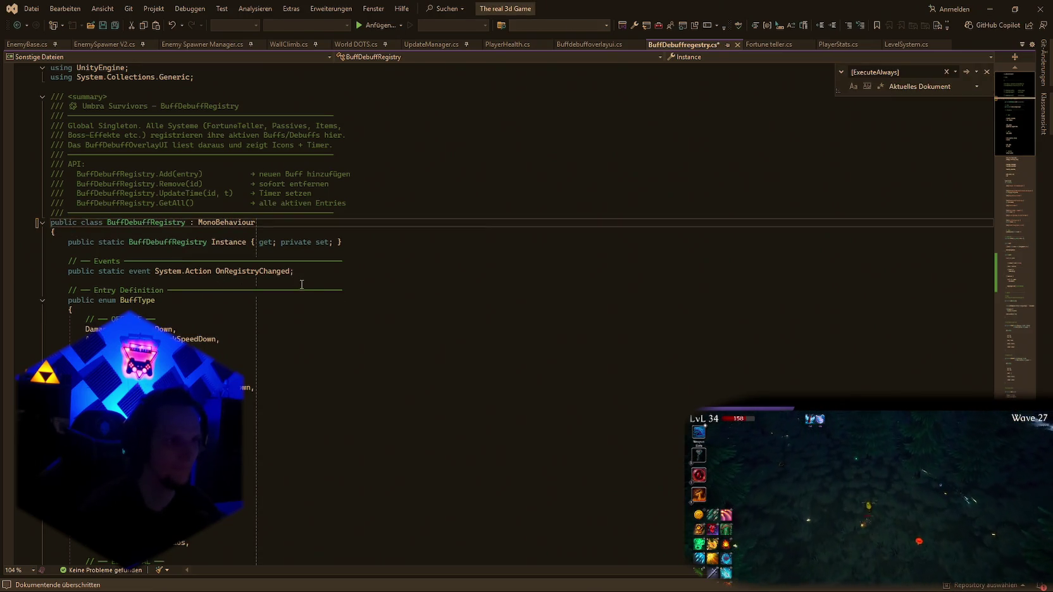
{"action": "key", "text": "ctrl+s"}
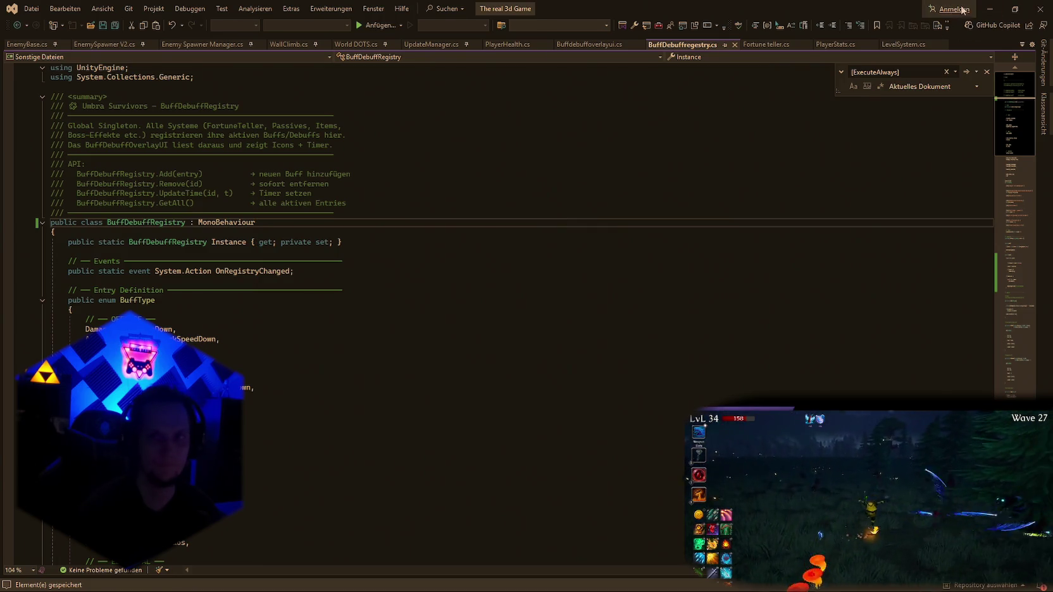
{"action": "left_click", "coordinate": [989, 9]}
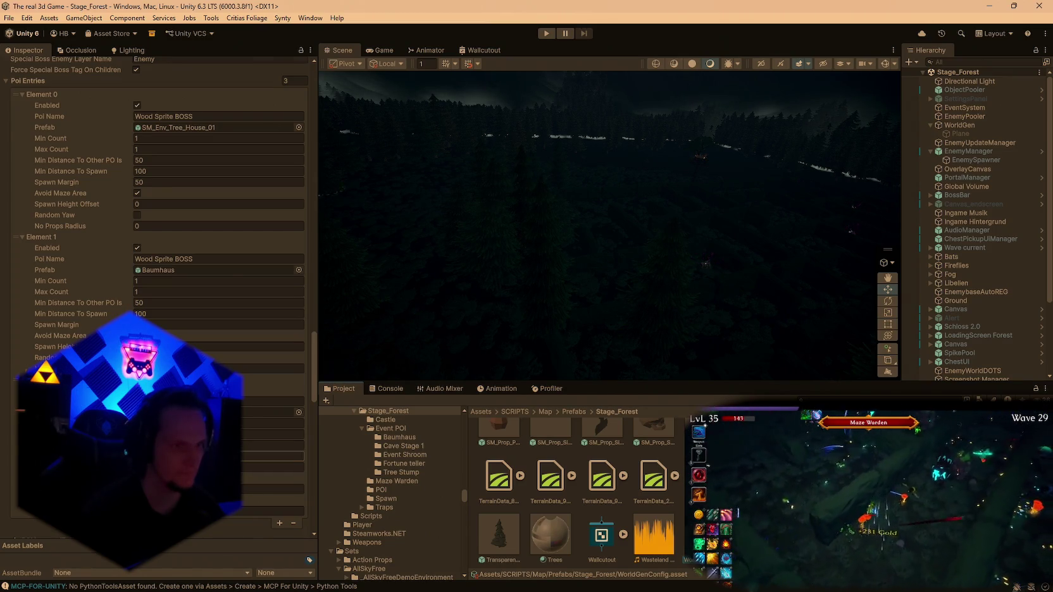
Set WorldGenConfig's Special Boss Min Distance To Maze Edge to 70.
{"action": "scroll", "coordinate": [158, 254], "scroll_direction": "up", "scroll_amount": 5}
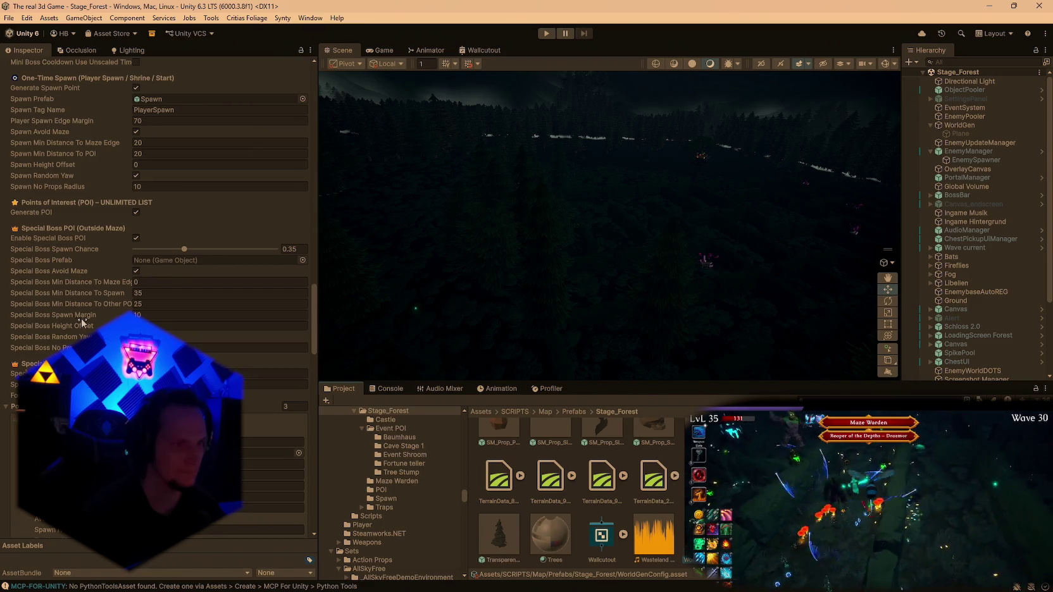
{"action": "left_click", "coordinate": [146, 282]}
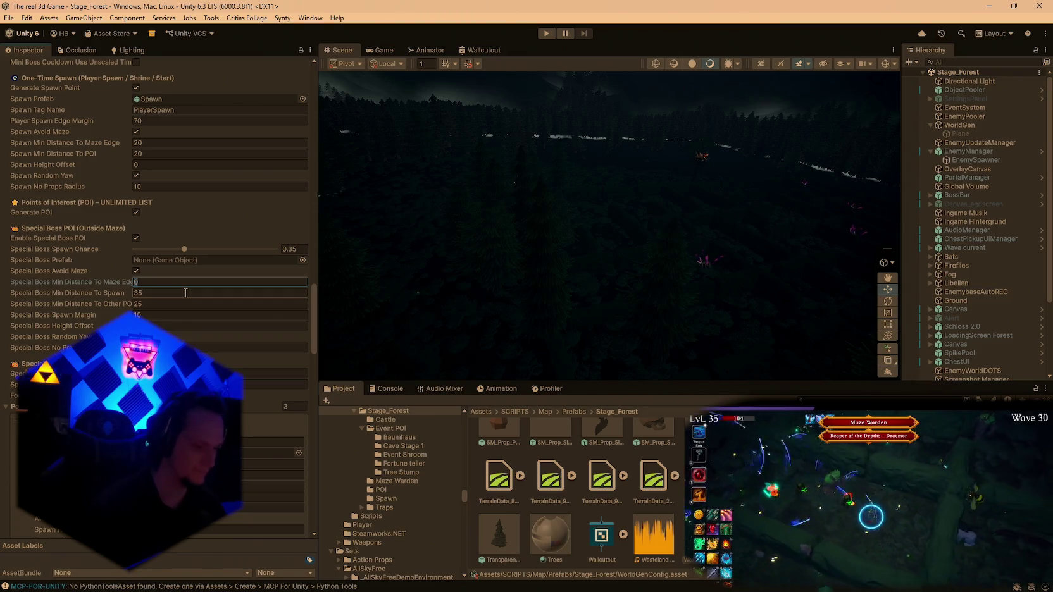
{"action": "type", "text": "70"}
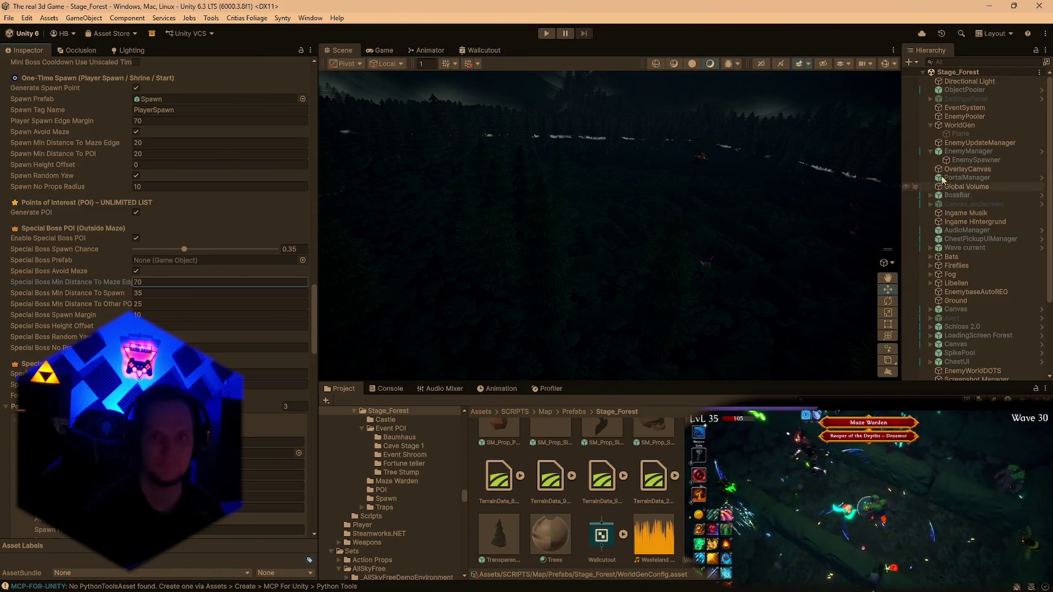
{"action": "left_click", "coordinate": [956, 131]}
{"action": "left_click", "coordinate": [303, 109]}
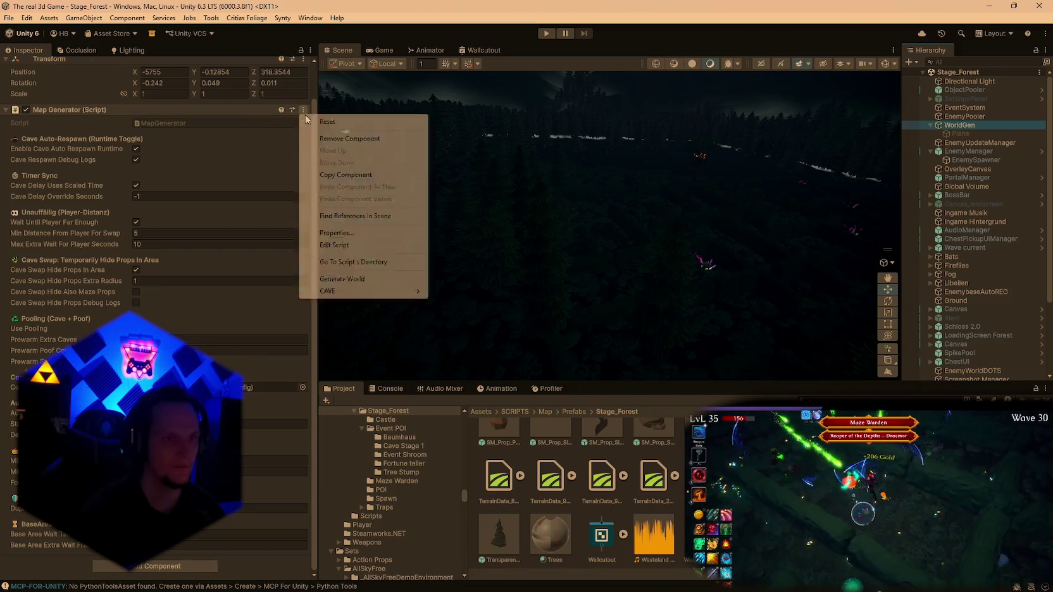
Run Generate World on the Map Generator and orbit the Scene view over the new forest.
{"action": "left_click", "coordinate": [341, 278]}
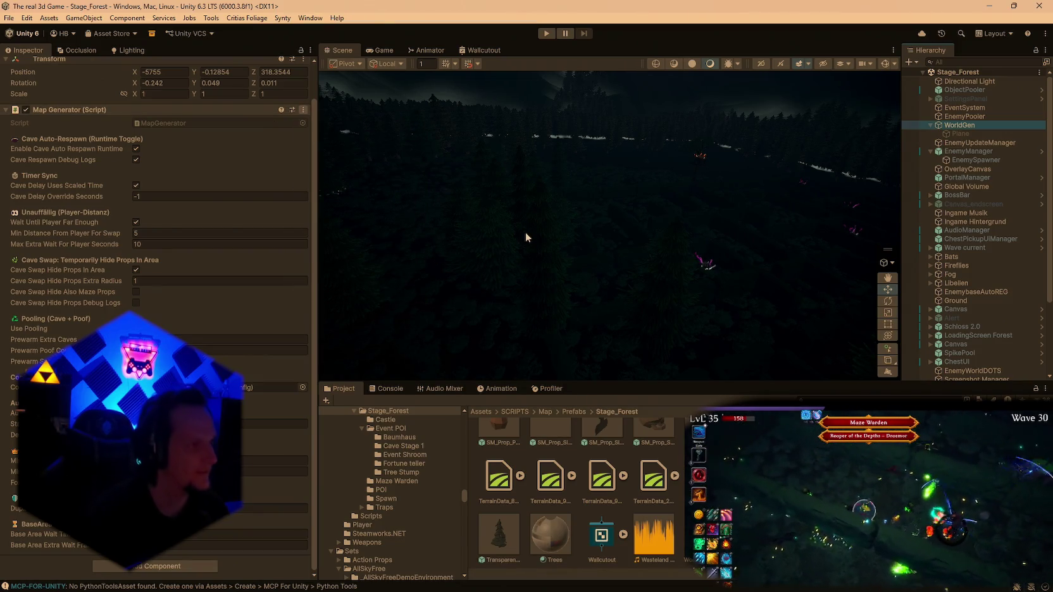
{"action": "mouse_move", "coordinate": [577, 266]}
{"action": "left_mouse_down"}
{"action": "mouse_move", "coordinate": [638, 229]}
{"action": "mouse_move", "coordinate": [697, 244]}
{"action": "mouse_move", "coordinate": [563, 204]}
{"action": "mouse_move", "coordinate": [618, 202]}
{"action": "mouse_move", "coordinate": [690, 266]}
{"action": "mouse_move", "coordinate": [703, 247]}
{"action": "left_mouse_up"}
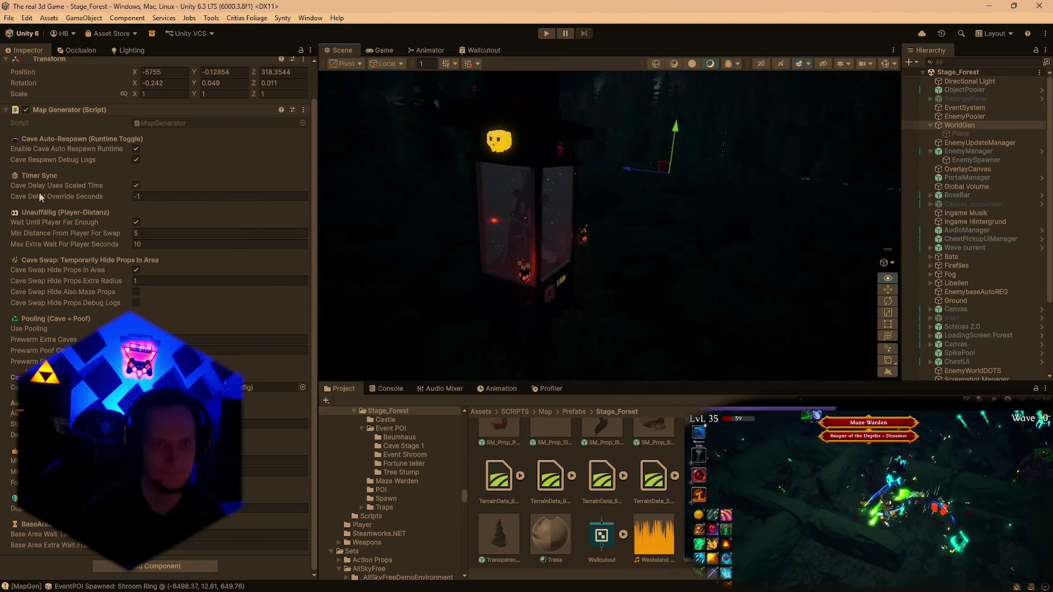
{"action": "mouse_move", "coordinate": [790, 158]}
{"action": "left_mouse_down", "text": "alt"}
{"action": "mouse_move", "coordinate": [801, 146]}
{"action": "mouse_move", "coordinate": [820, 162]}
{"action": "mouse_move", "coordinate": [790, 186]}
{"action": "mouse_move", "coordinate": [790, 198]}
{"action": "mouse_move", "coordinate": [639, 200]}
{"action": "mouse_move", "coordinate": [536, 148]}
{"action": "mouse_move", "coordinate": [462, 198]}
{"action": "mouse_move", "coordinate": [252, 204]}
{"action": "mouse_move", "coordinate": [528, 183]}
{"action": "mouse_move", "coordinate": [574, 107]}
{"action": "left_mouse_up", "text": "alt"}
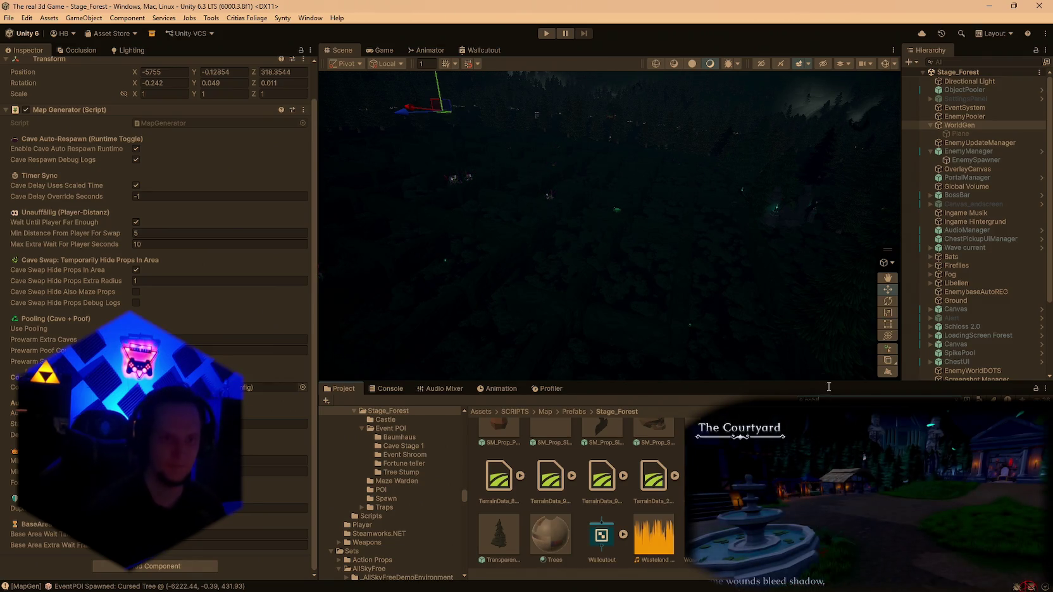
Search the Project for GoblinSchatz and inspect the SchatzGoblin prefab's gold drop settings.
{"action": "type", "text": "Goblin"}
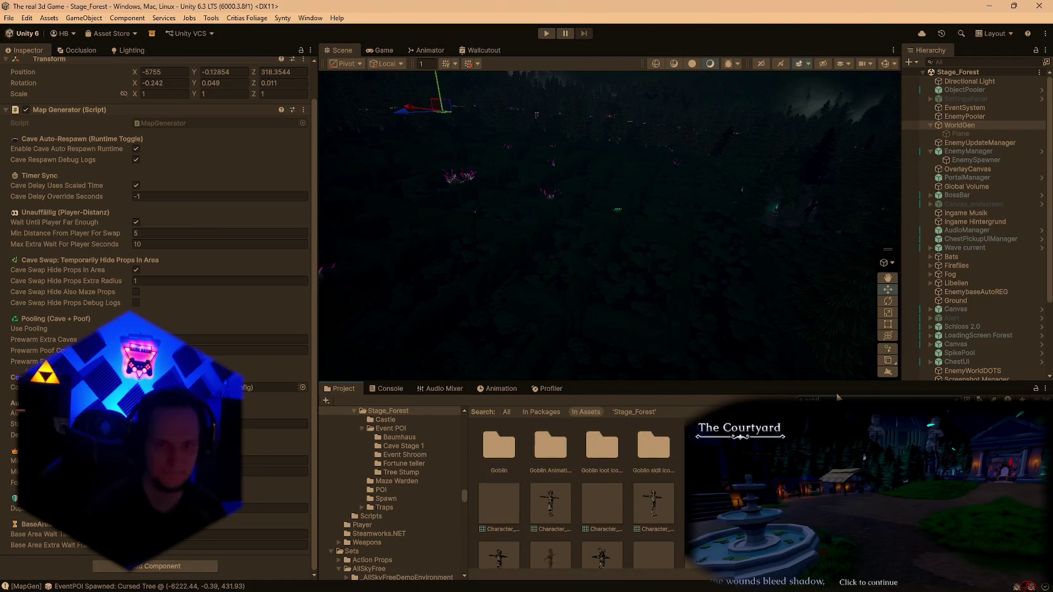
{"action": "type", "text": "Schatz"}
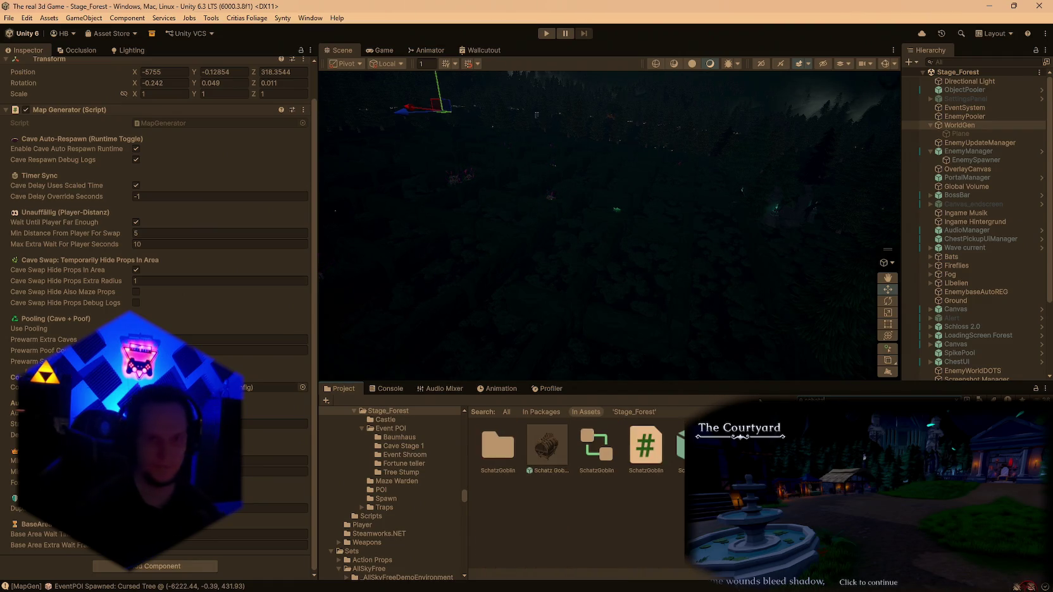
{"action": "double_click", "coordinate": [496, 457]}
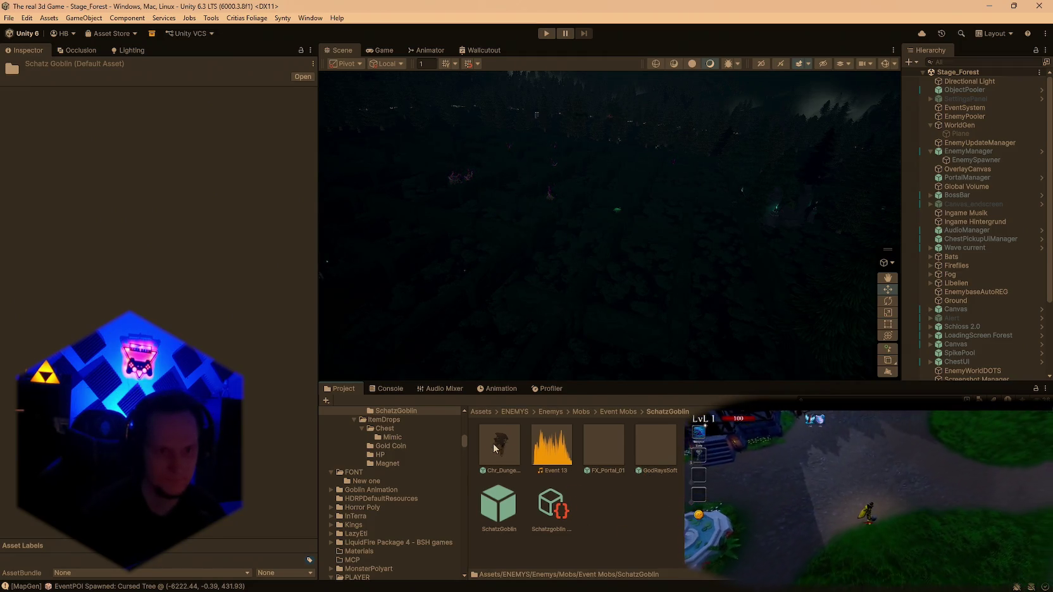
{"action": "left_click", "coordinate": [479, 494]}
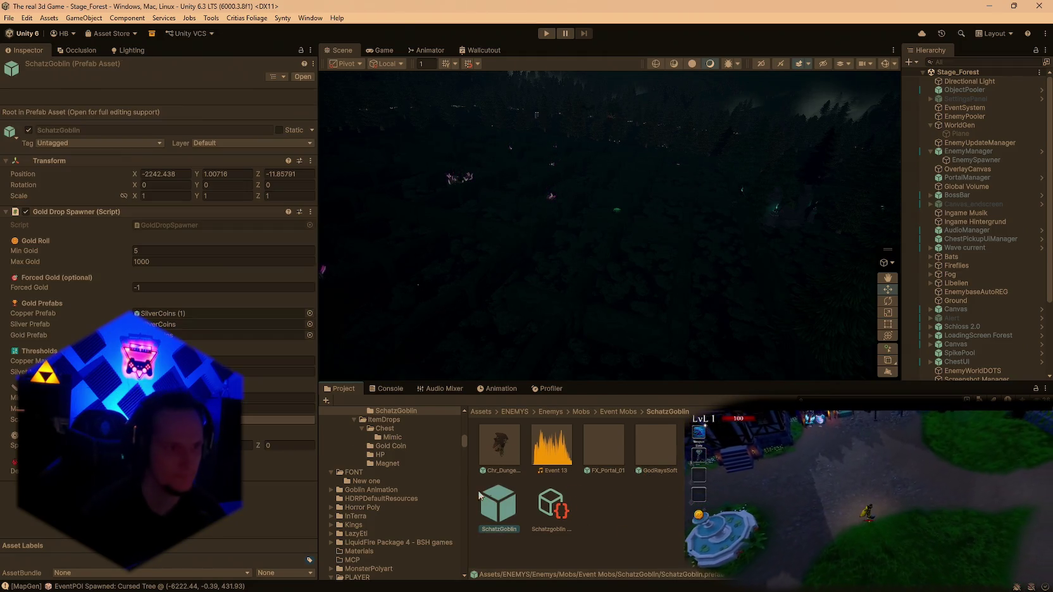
{"action": "left_click", "coordinate": [155, 251]}
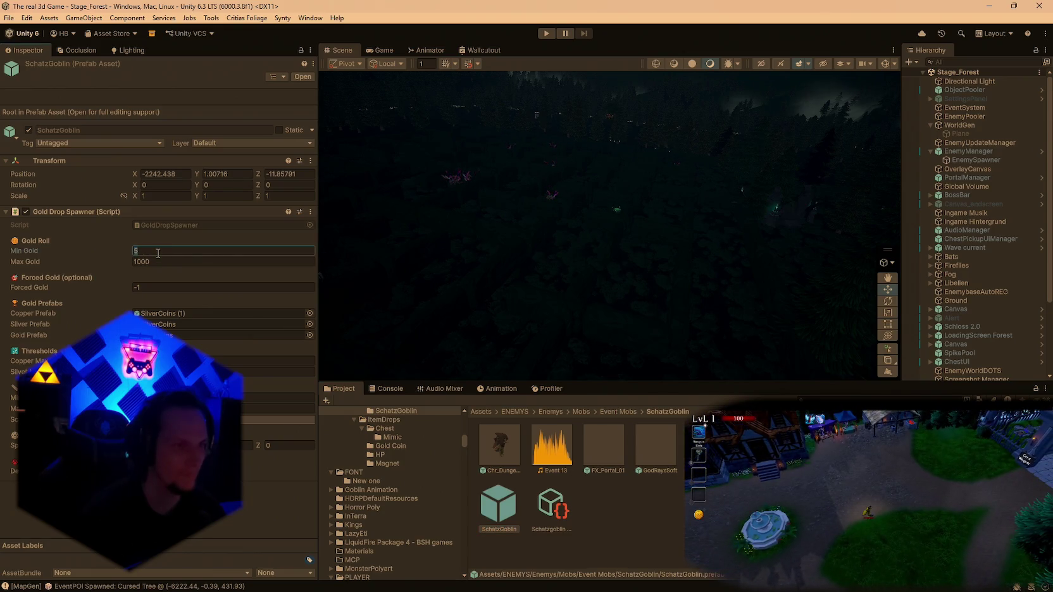
From the goblin character prefab, ping the Stageboss Golddrop 1 prefab to view its gold range.
{"action": "left_click", "coordinate": [497, 446]}
{"action": "scroll", "coordinate": [189, 301], "scroll_direction": "down", "scroll_amount": 15}
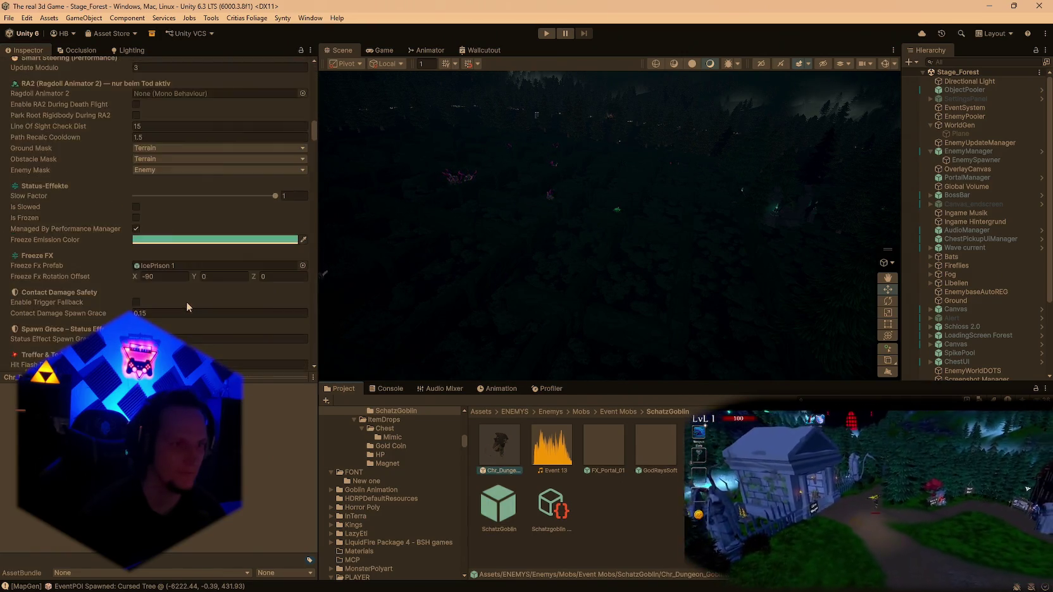
{"action": "scroll", "coordinate": [201, 300], "scroll_direction": "down", "scroll_amount": 10}
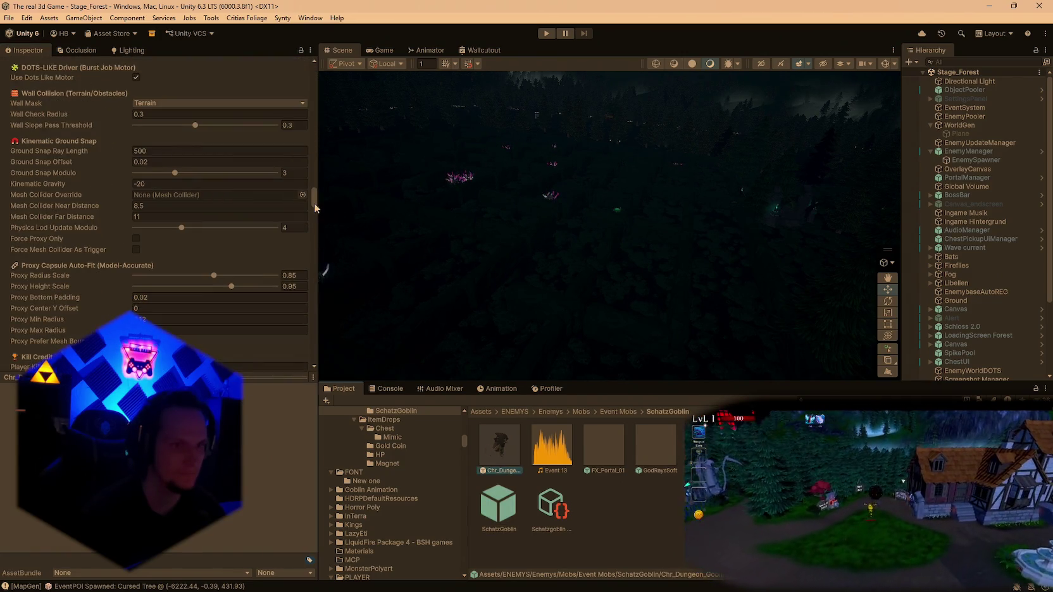
{"action": "left_click_drag", "start_coordinate": [312, 205], "coordinate": [314, 366]}
{"action": "scroll", "coordinate": [249, 316], "scroll_direction": "up", "scroll_amount": 4}
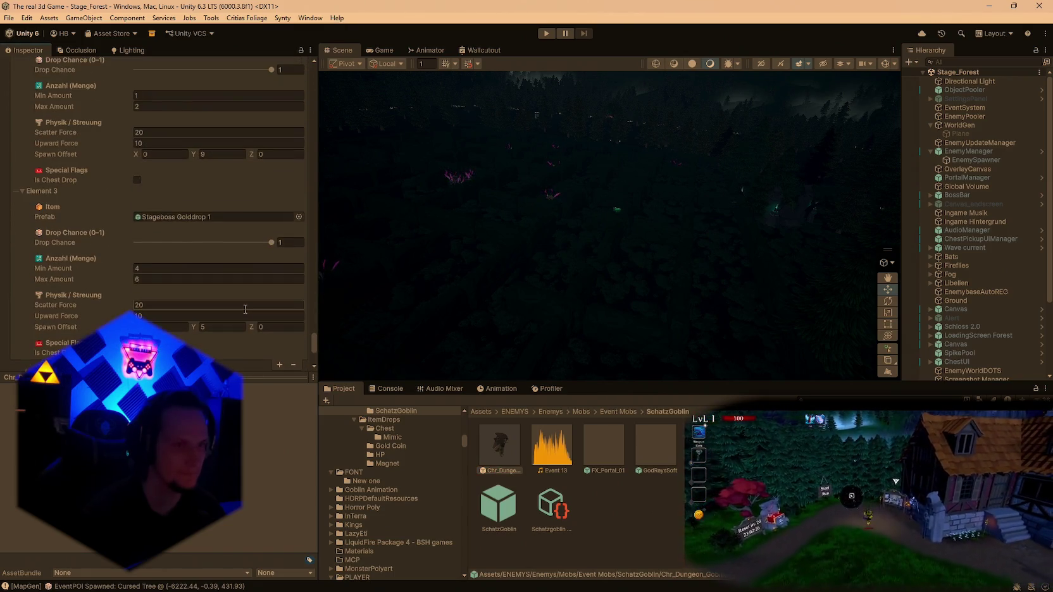
{"action": "left_click", "coordinate": [178, 219]}
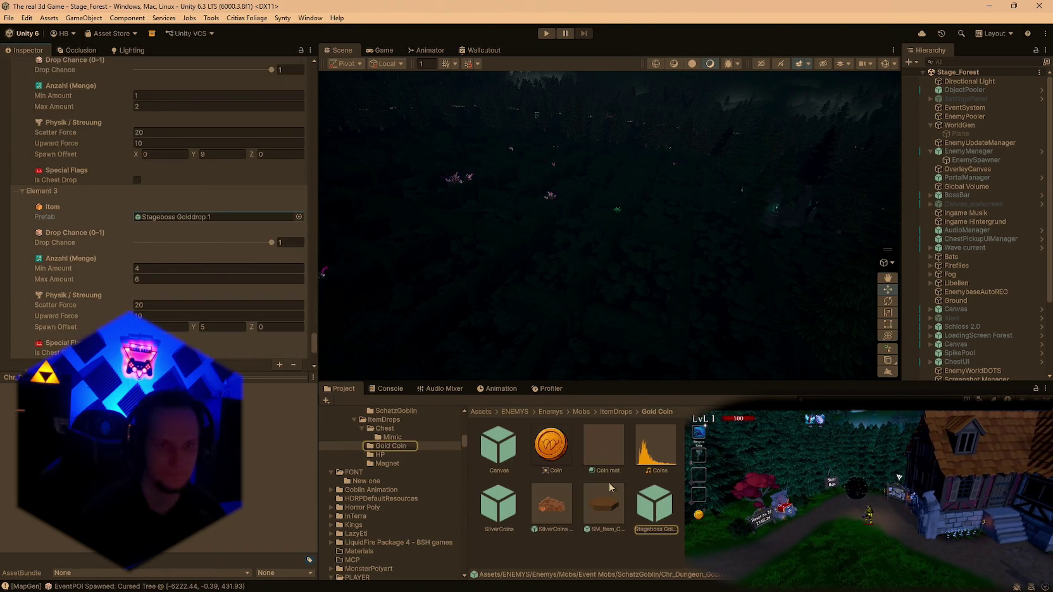
{"action": "left_click", "coordinate": [650, 515]}
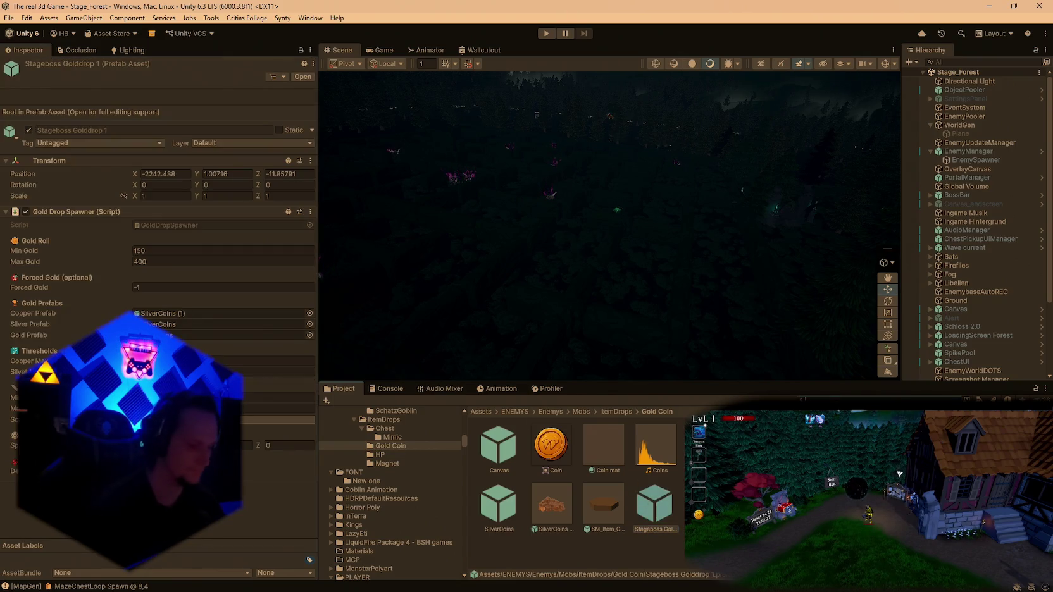
Give Stageboss Golddrop 1 Min Gold 5000 and Max Gold 10000, then select Chr_Dungeon_GoblinMale_01.
{"action": "left_click", "coordinate": [586, 411]}
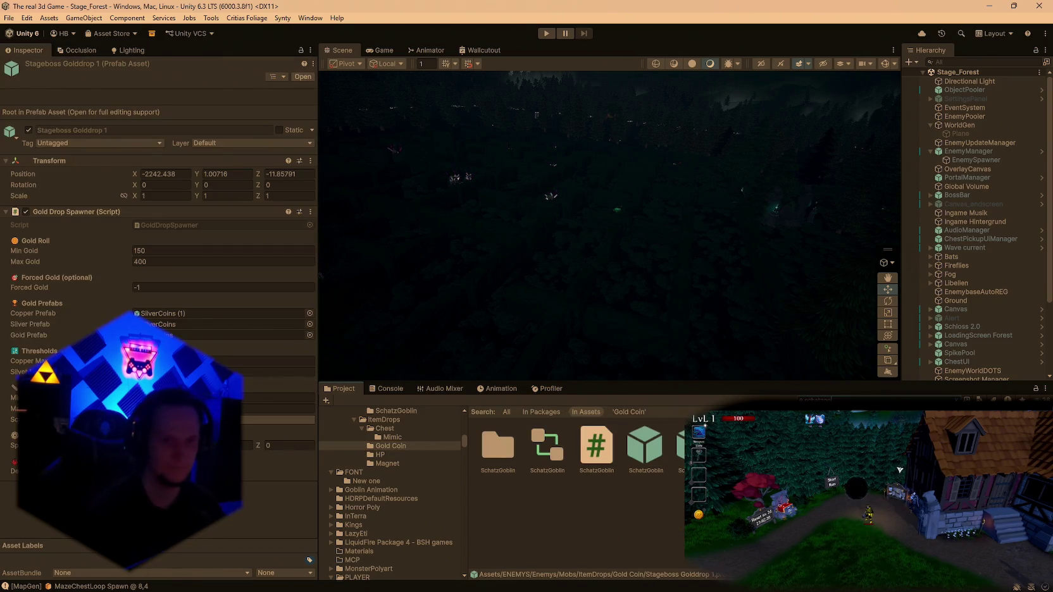
{"action": "left_click", "coordinate": [396, 411]}
{"action": "type", "text": "10000"}
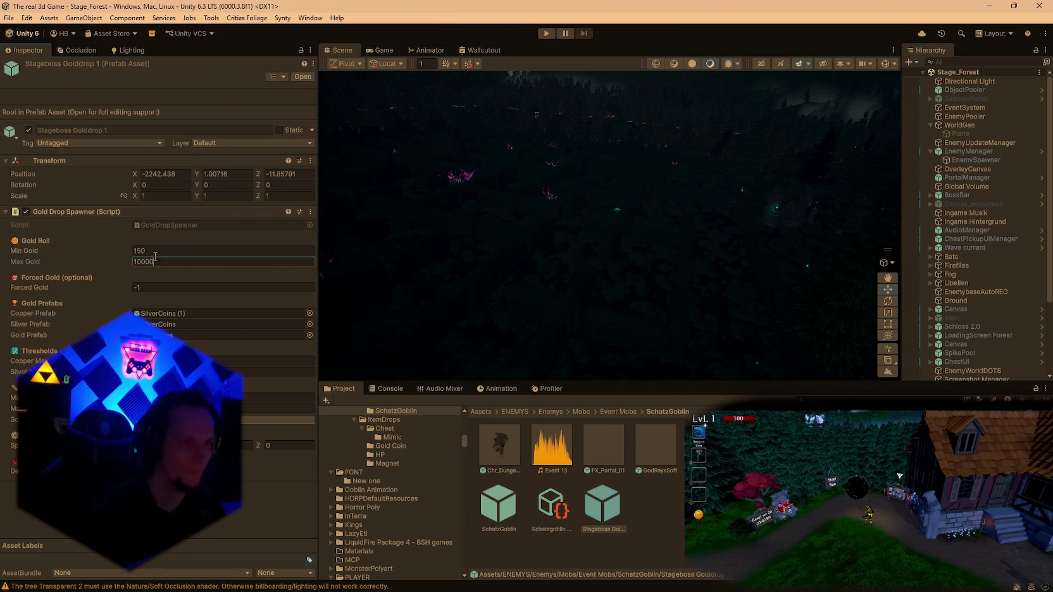
{"action": "left_click", "coordinate": [157, 252]}
{"action": "type", "text": "5000"}
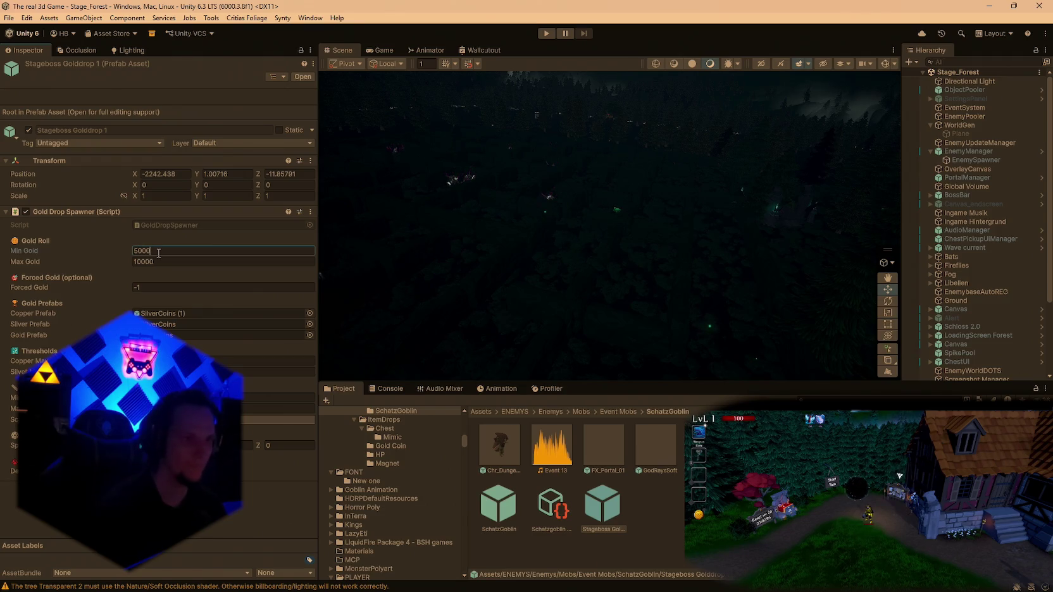
{"action": "left_click", "coordinate": [499, 446]}
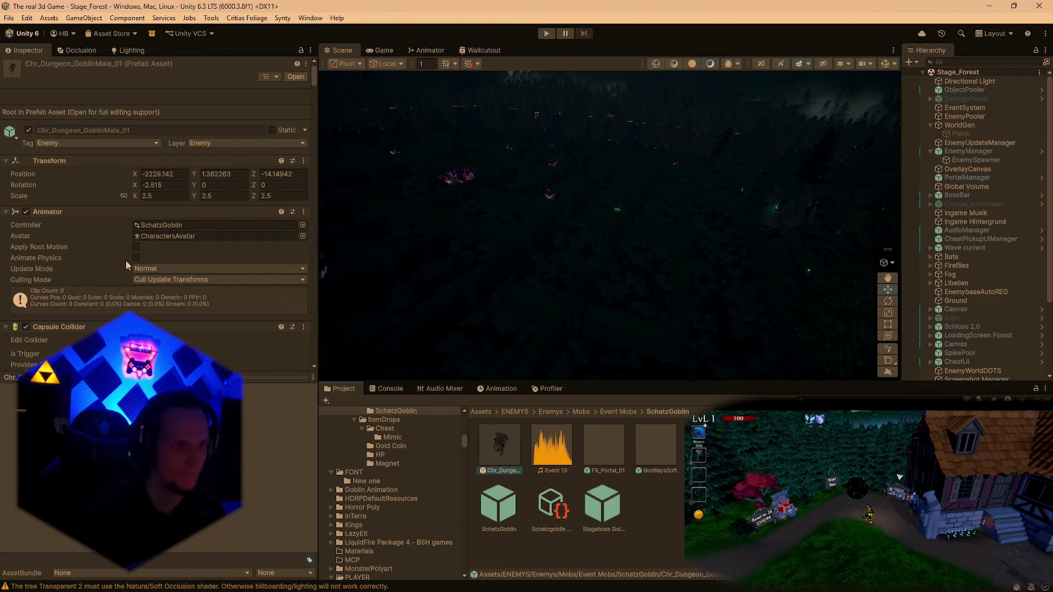
Change the goblin's Stageboss Golddrop 1 drop to Min Amount 3 and Max Amount 5.
{"action": "scroll", "coordinate": [310, 198], "scroll_direction": "down", "scroll_amount": 5}
{"action": "left_click_drag", "start_coordinate": [315, 100], "coordinate": [314, 347]}
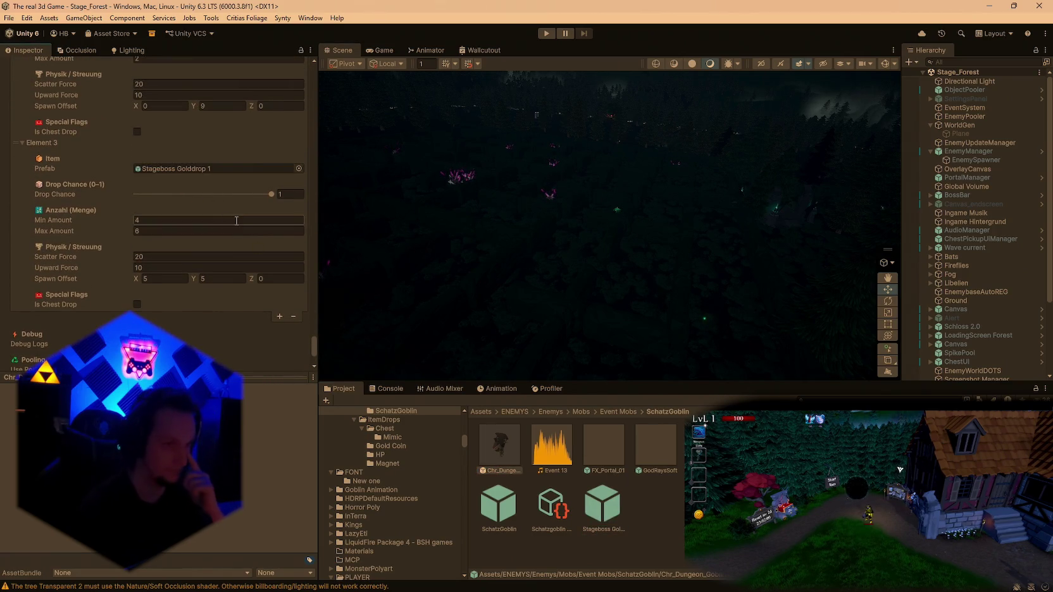
{"action": "left_click", "coordinate": [154, 229]}
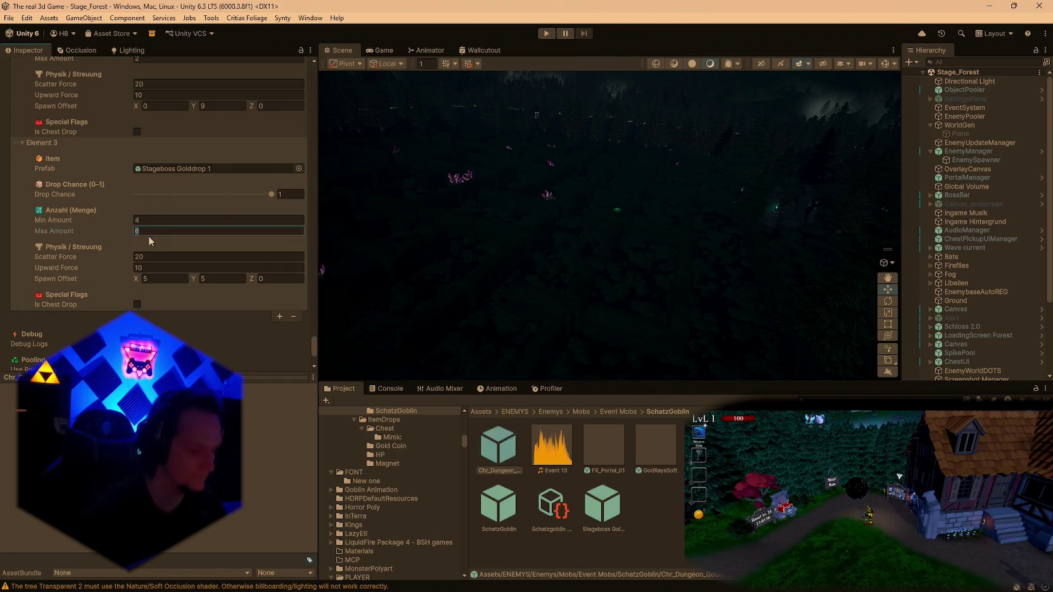
{"action": "type", "text": "3"}
{"action": "left_click", "coordinate": [150, 220]}
{"action": "type", "text": "1"}
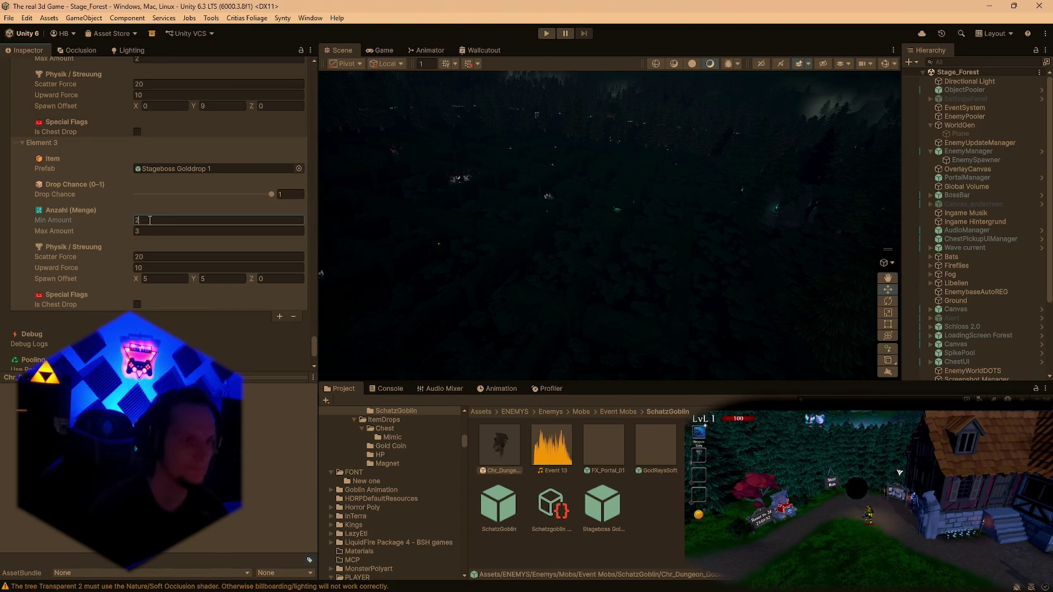
{"action": "type", "text": "3"}
{"action": "left_click", "coordinate": [153, 231]}
{"action": "type", "text": "5"}
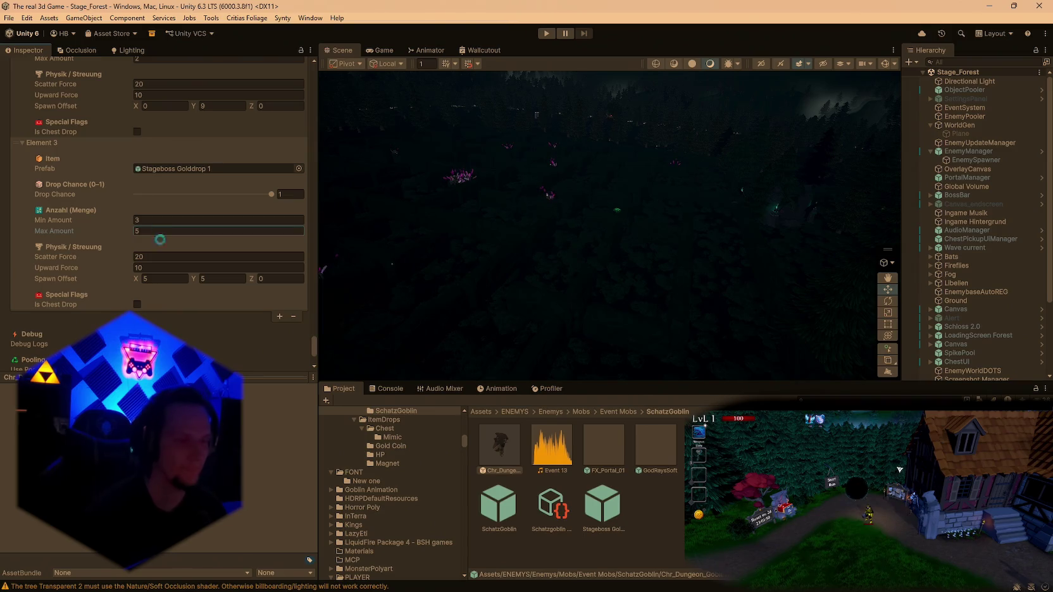
{"action": "key", "text": "Return"}
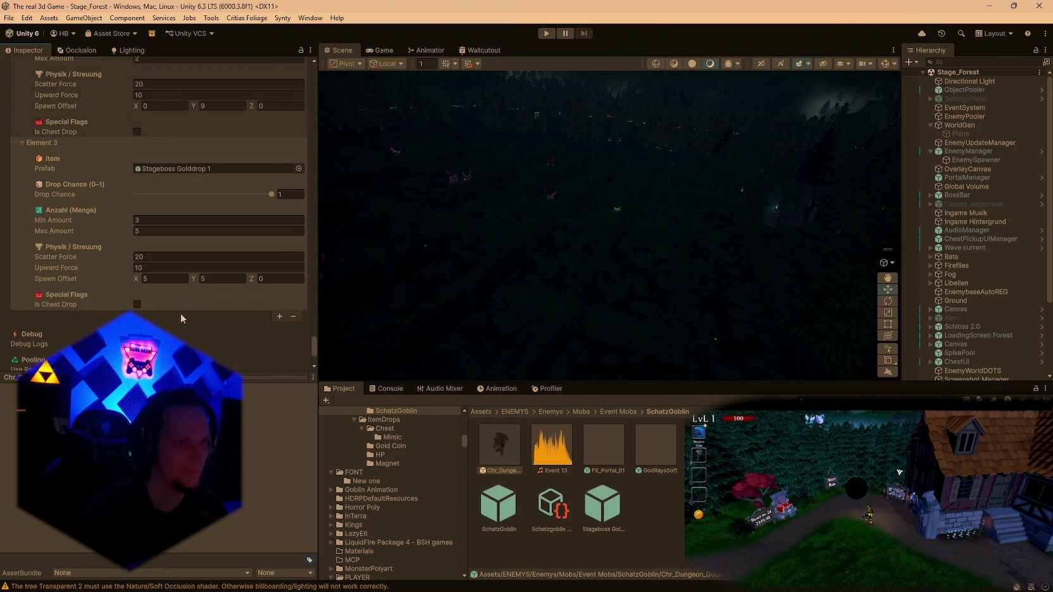
Look over the forest canopy in the Scene view, then bring the Notepad notes forward.
{"action": "scroll", "coordinate": [164, 298], "scroll_direction": "up", "scroll_amount": 1}
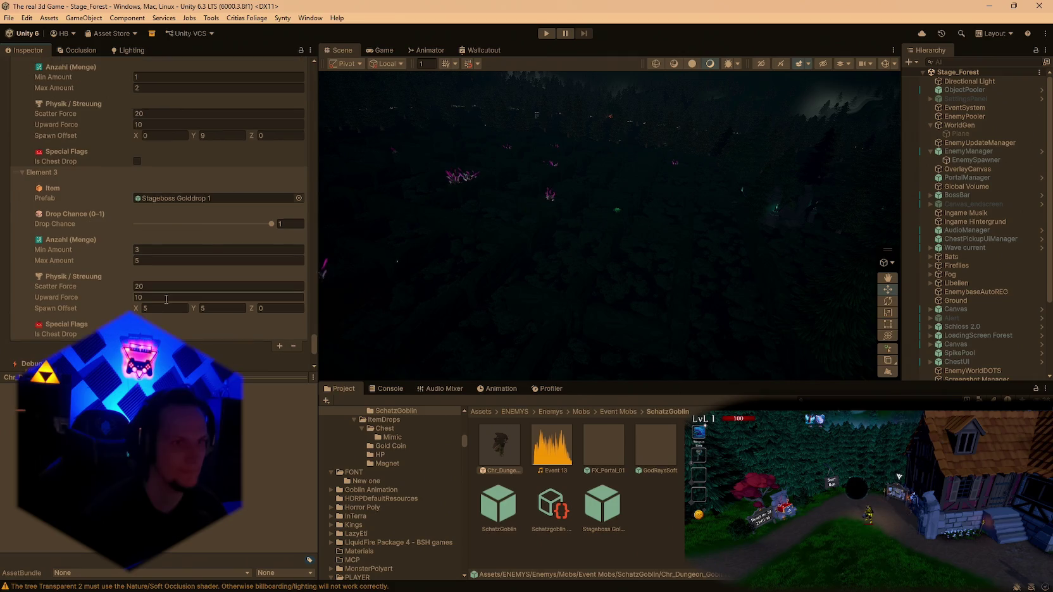
{"action": "scroll", "coordinate": [166, 299], "scroll_direction": "up", "scroll_amount": 6}
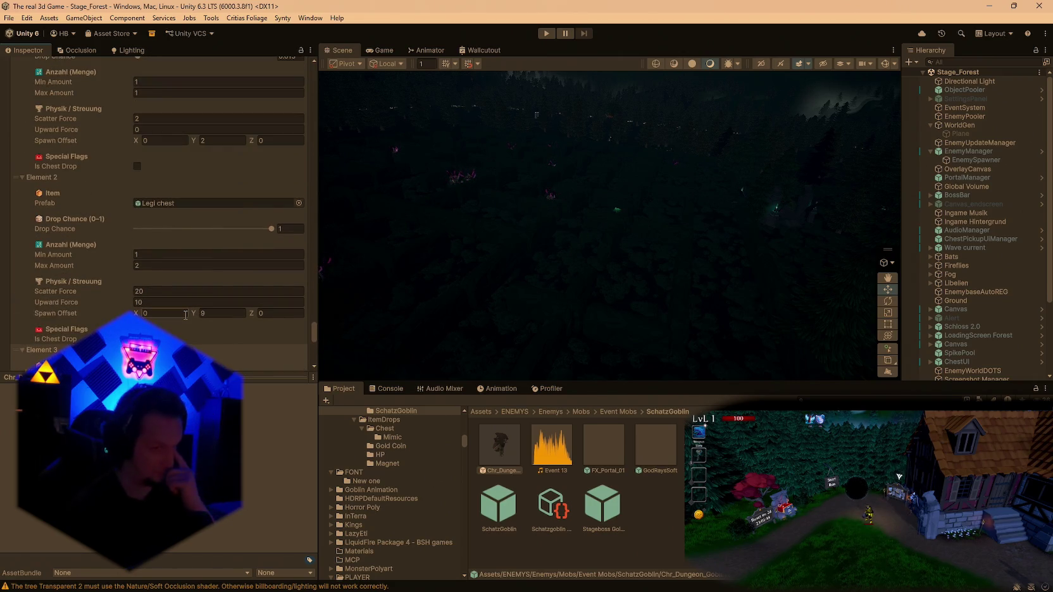
{"action": "scroll", "coordinate": [187, 306], "scroll_direction": "up", "scroll_amount": 1}
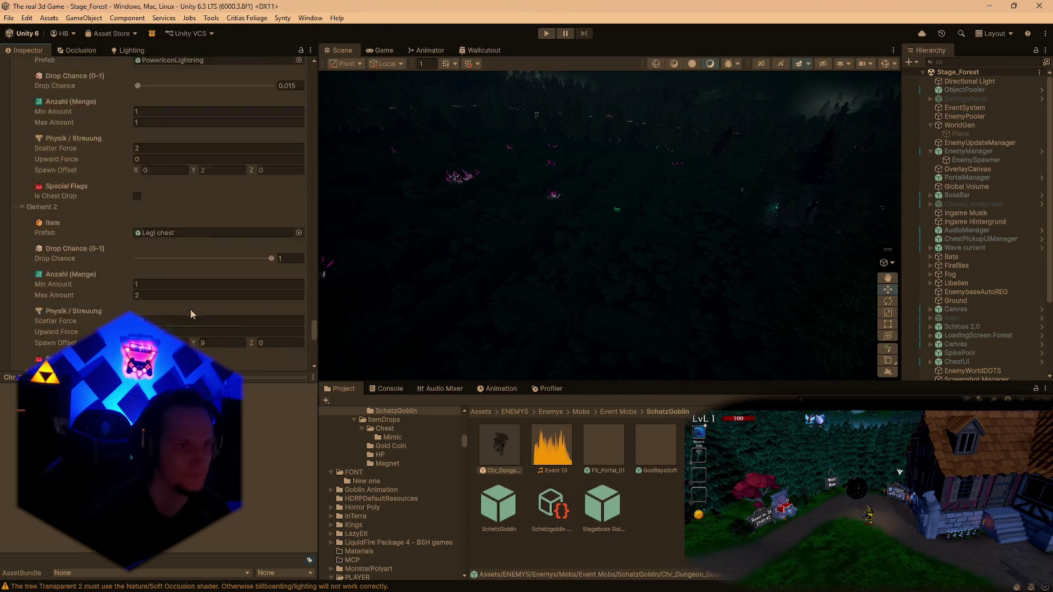
{"action": "scroll", "coordinate": [189, 309], "scroll_direction": "down", "scroll_amount": 2}
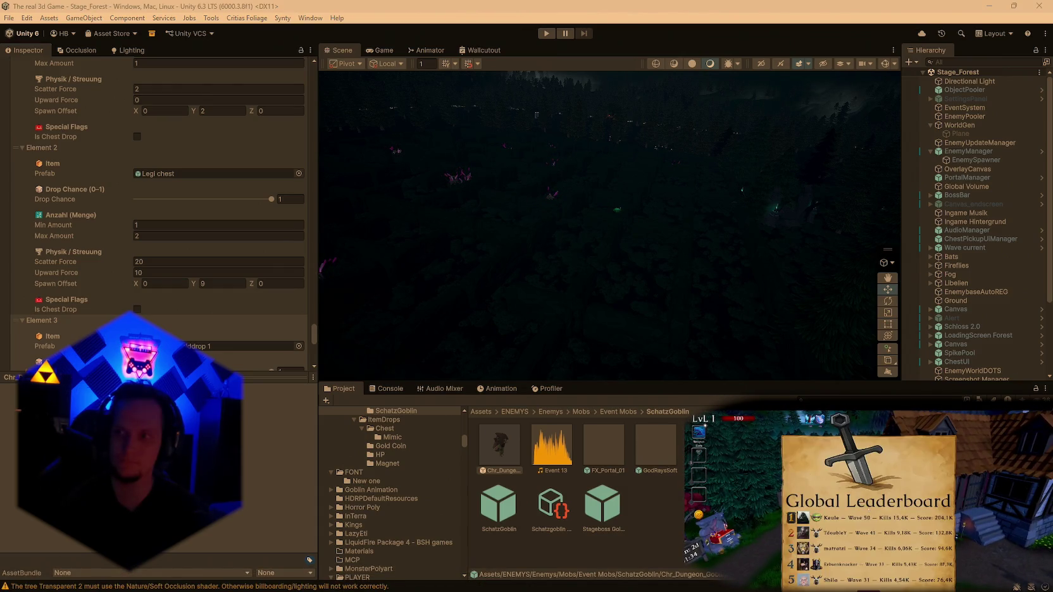
{"action": "mouse_move", "coordinate": [754, 319]}
{"action": "left_mouse_down"}
{"action": "mouse_move", "coordinate": [412, 235]}
{"action": "mouse_move", "coordinate": [624, 184]}
{"action": "left_mouse_up"}
{"action": "left_click", "coordinate": [696, 589]}
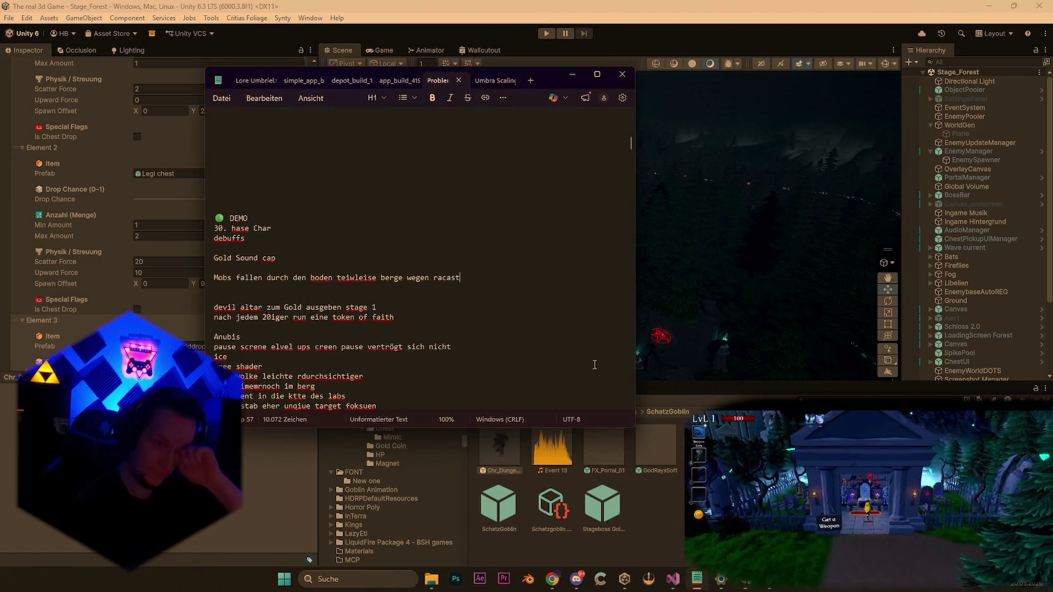
Add a note about special points of interest getting a larger distance to the maze.
{"action": "scroll", "coordinate": [372, 298], "scroll_direction": "down", "scroll_amount": 15}
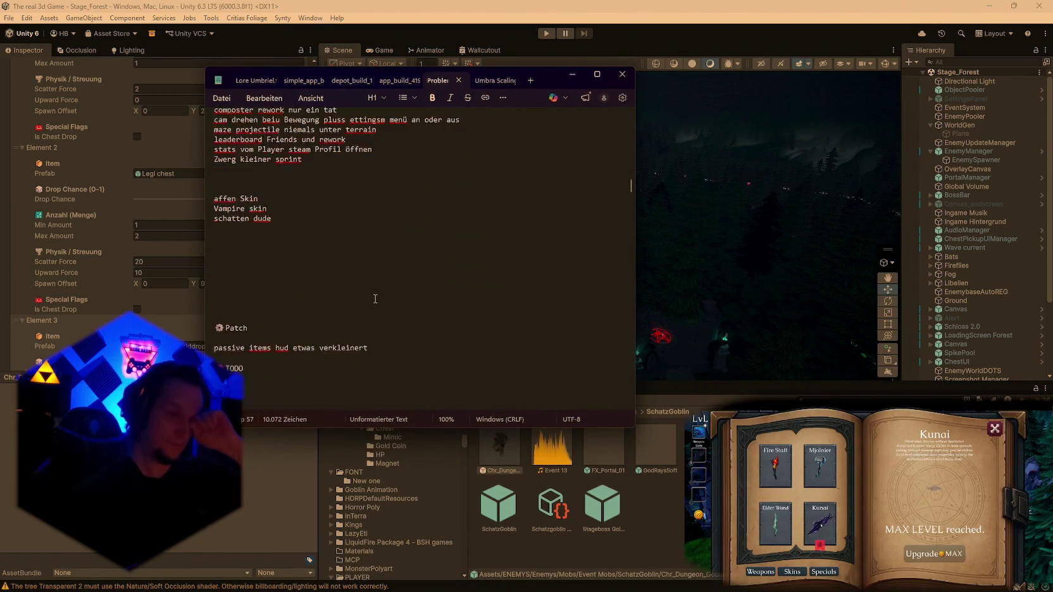
{"action": "scroll", "coordinate": [346, 266], "scroll_direction": "up", "scroll_amount": 4}
{"action": "left_click", "coordinate": [222, 239]}
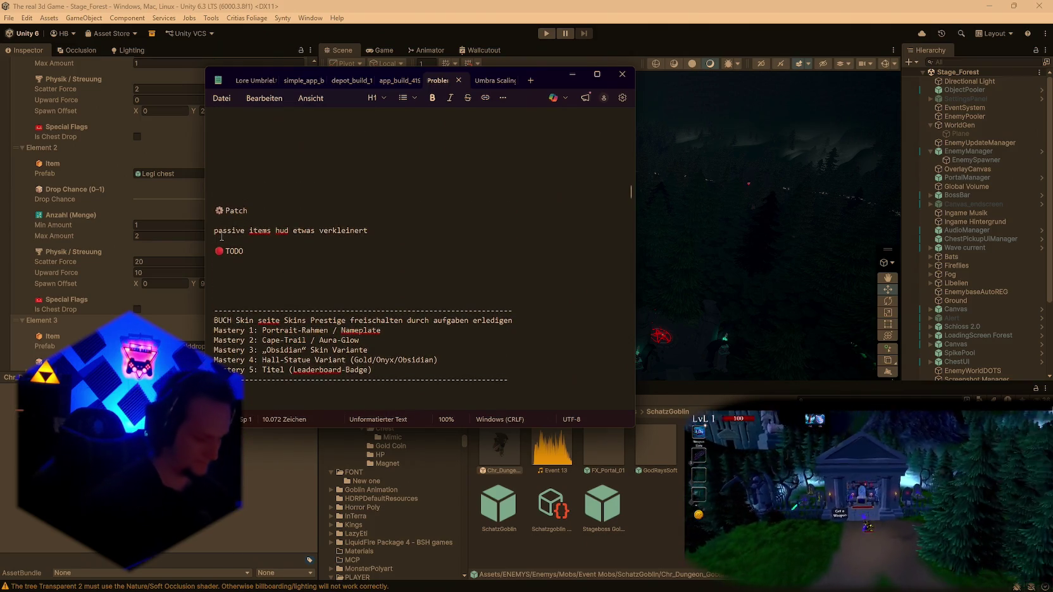
{"action": "type", "text": "sSpecial po"}
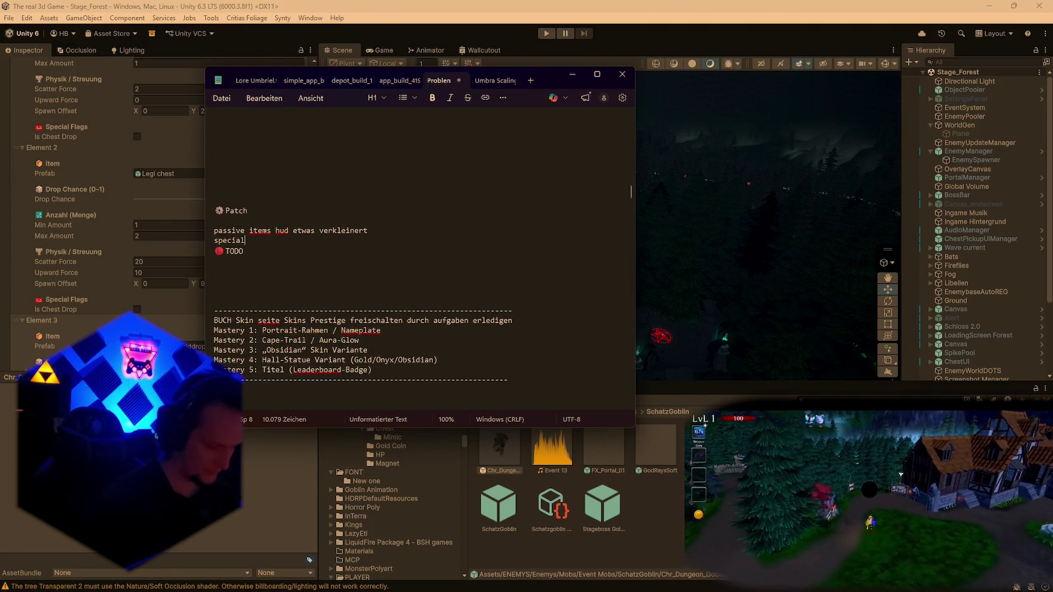
{"action": "type", "text": "int sof interst wie das bau"}
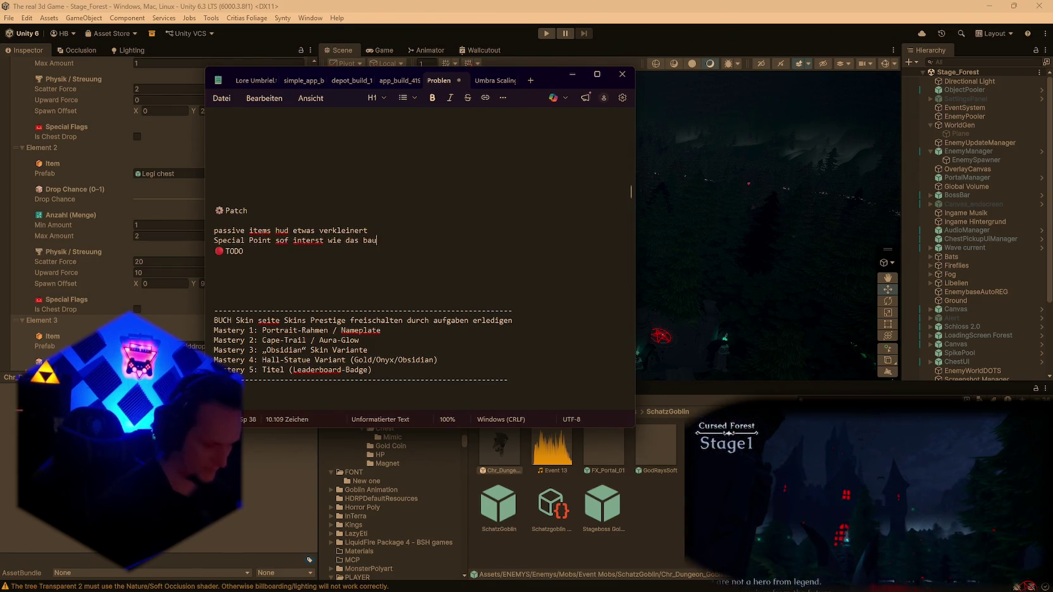
{"action": "type", "text": "s und der fortune Teller habne"}
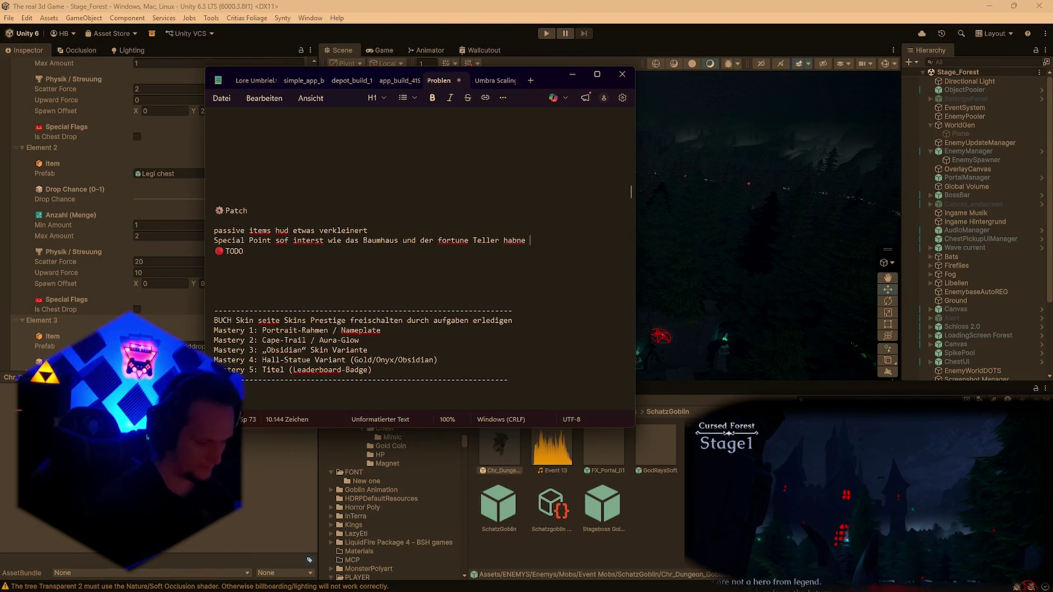
{"action": "type", "text": "größ"}
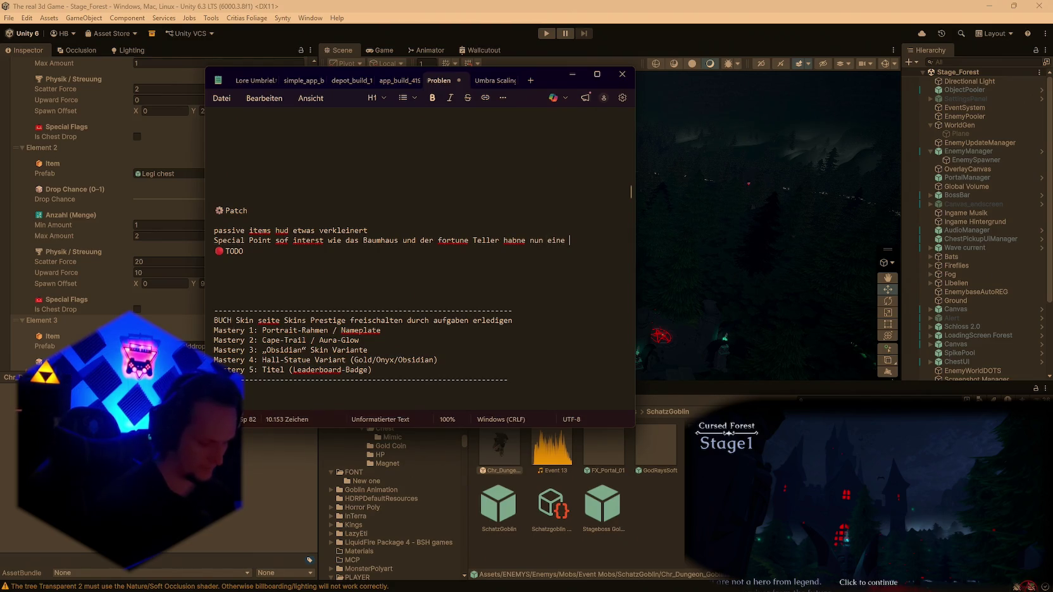
{"action": "type", "text": "eren abstand z"}
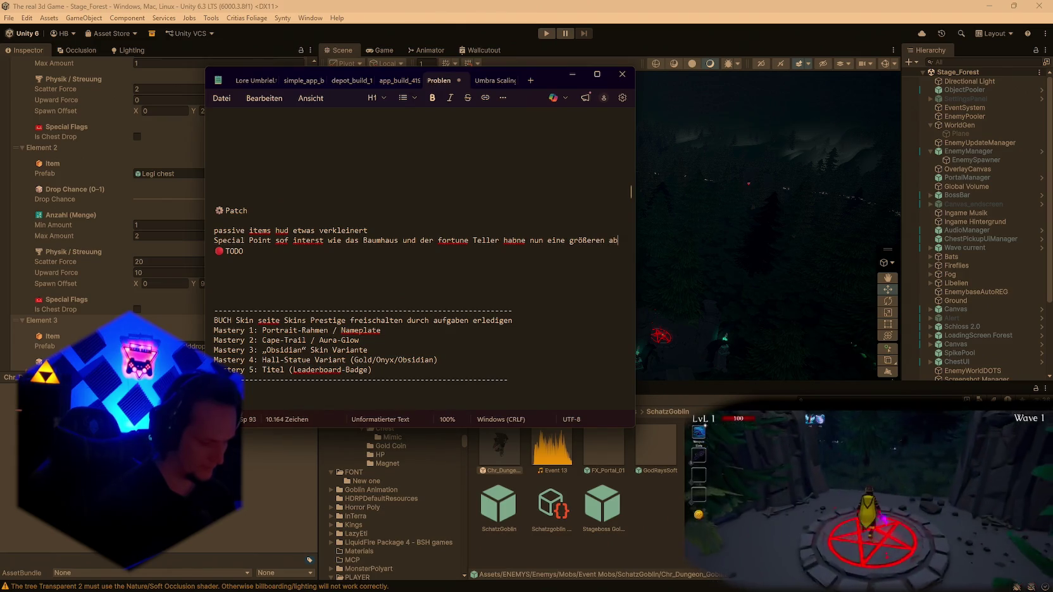
{"action": "type", "text": "um maze"}
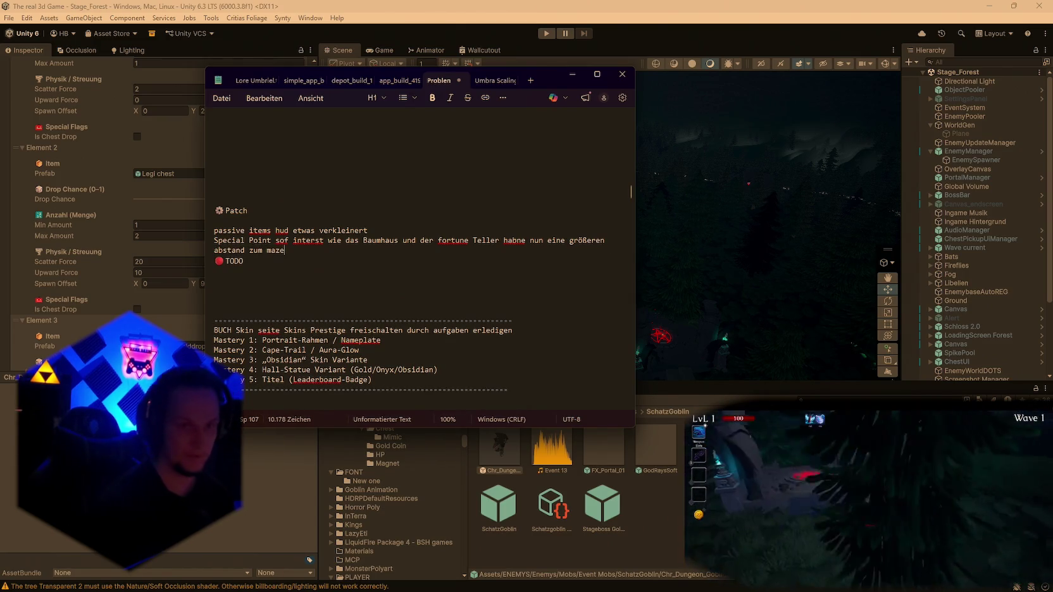
{"action": "key", "text": "Return"}
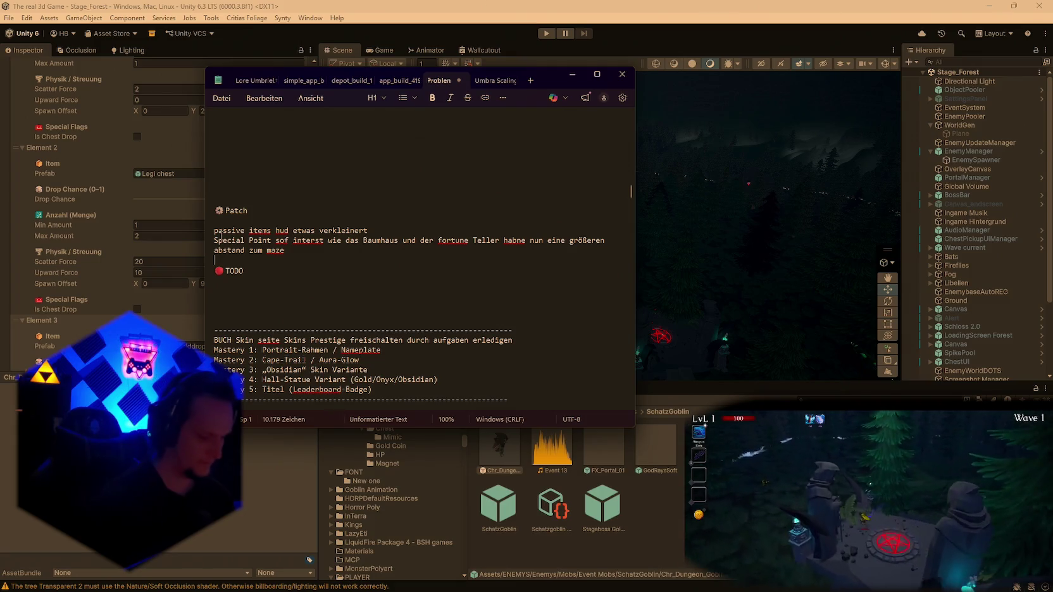
Add notes on the buff/debuff display, cave-floor fall fix and Schatz Goblin loot and spawn sound, then save.
{"action": "type", "text": "cooldown anzeige"}
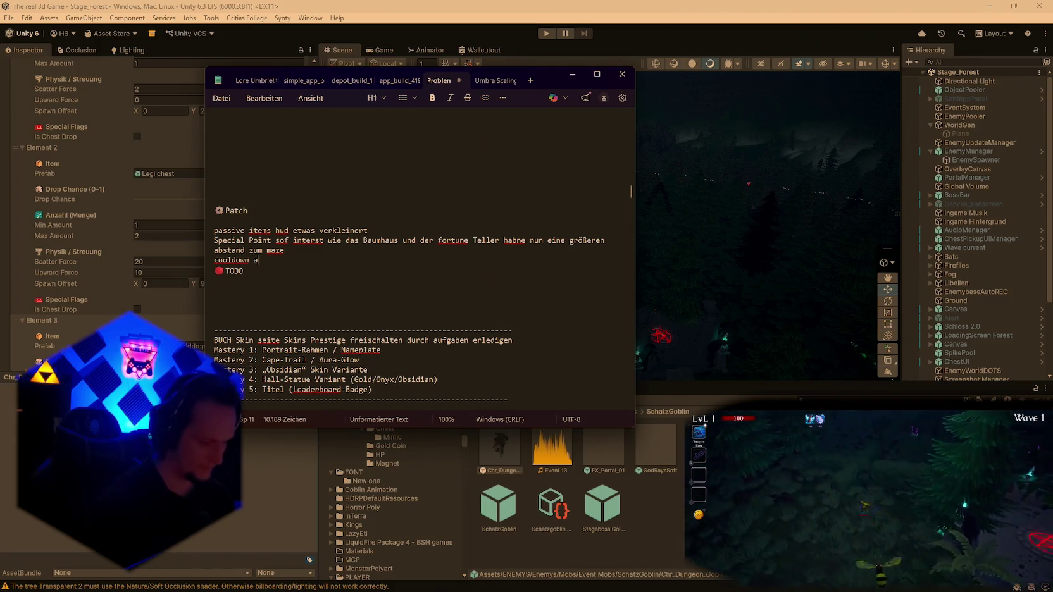
{"action": "key", "text": "BackSpace"}
{"action": "key", "text": "BackSpace"}
{"action": "key", "text": "BackSpace"}
{"action": "type", "text": "buf"}
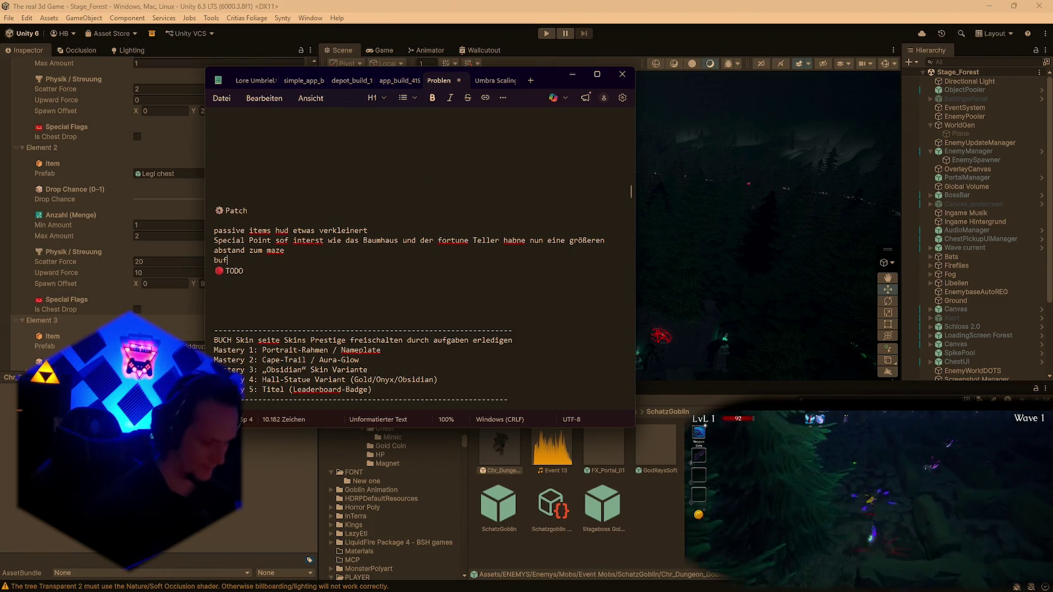
{"action": "type", "text": "f/uff anzeige"}
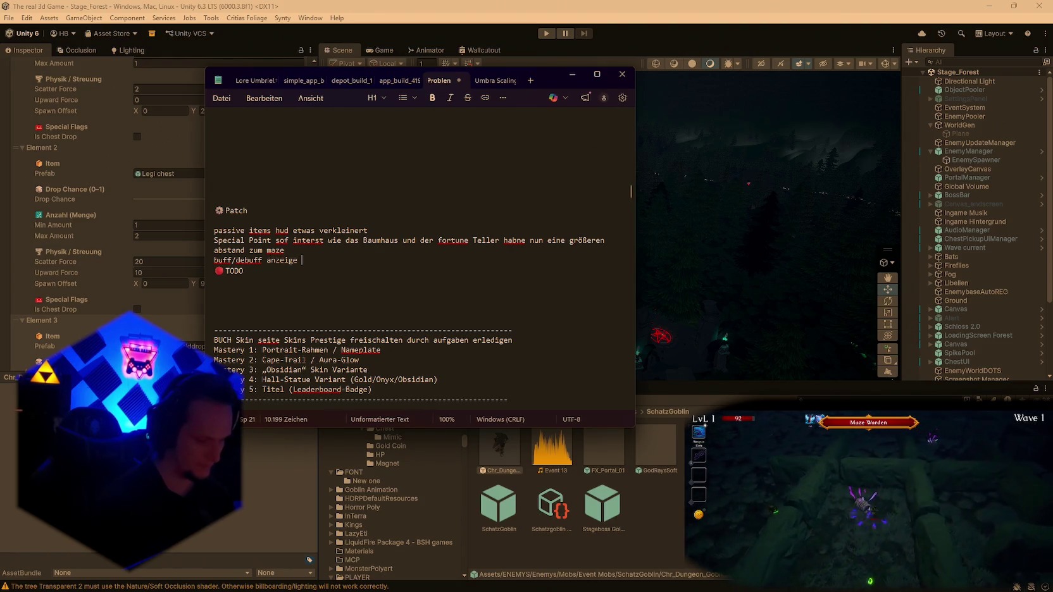
{"action": "type", "text": "fewhler würde behoben"}
{"action": "key", "text": "Return"}
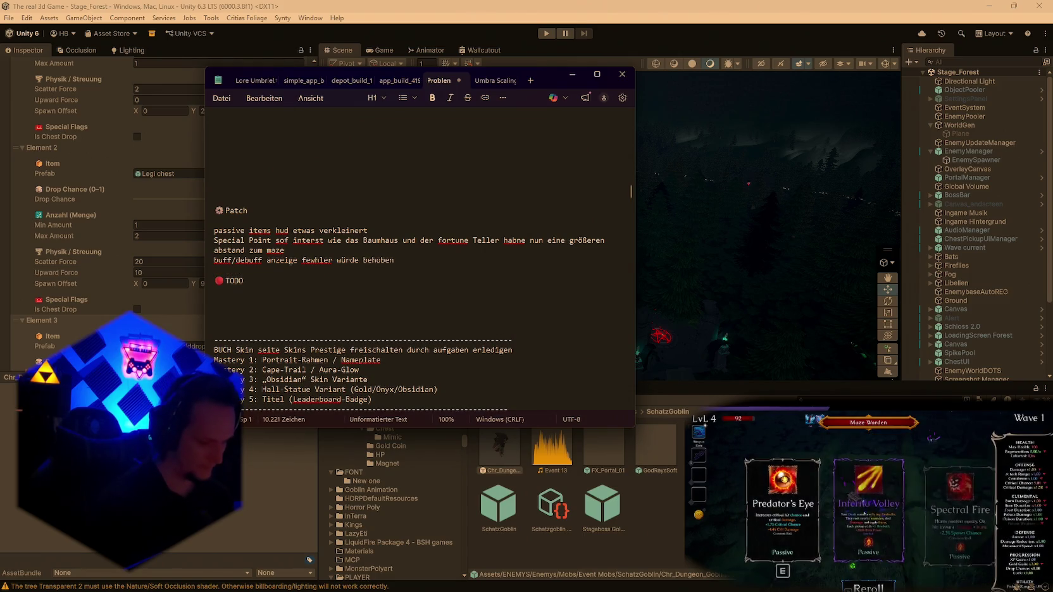
{"action": "type", "text": "Mobs sind vershenetl"}
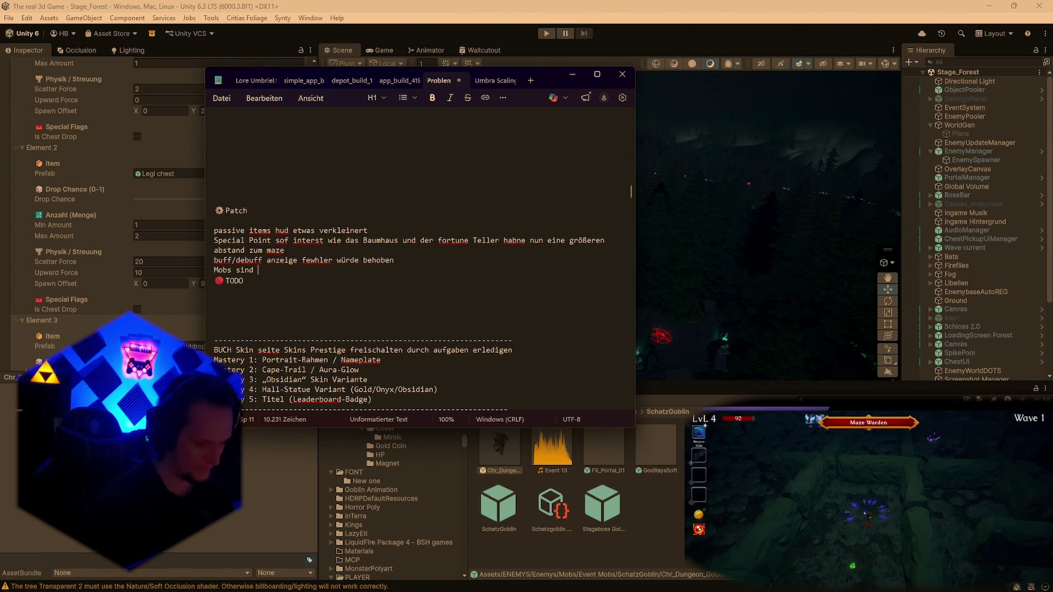
{"action": "type", "text": "ich "}
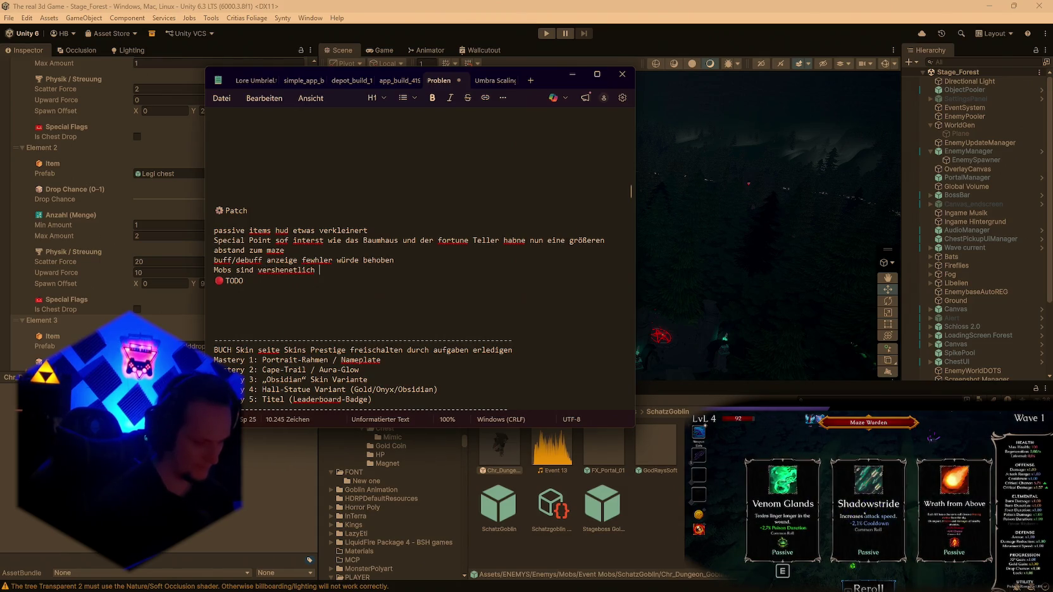
{"action": "type", "text": "in d ernöähe der "}
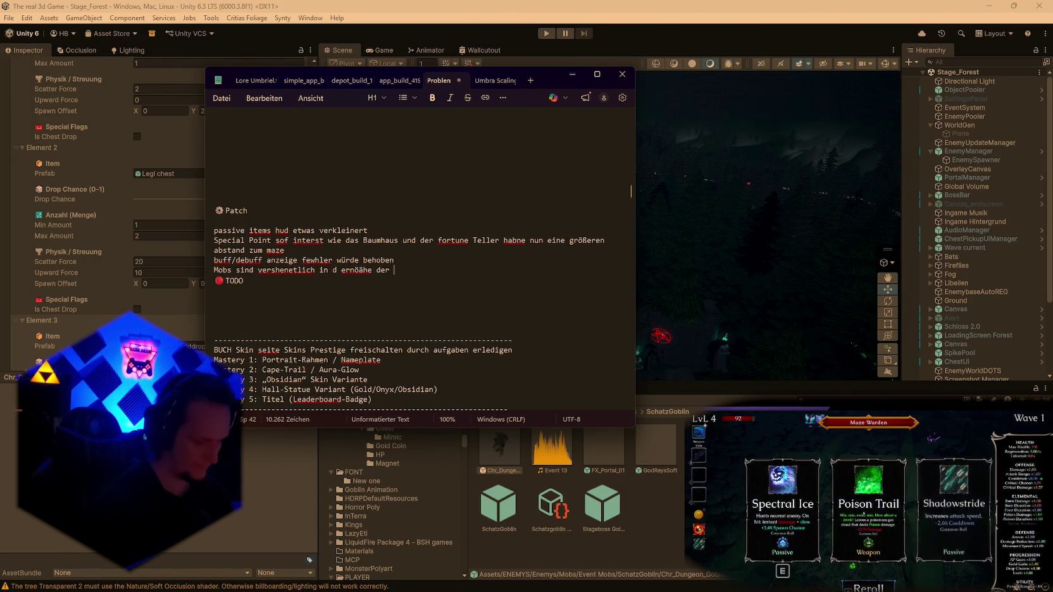
{"action": "type", "text": "cave unter"}
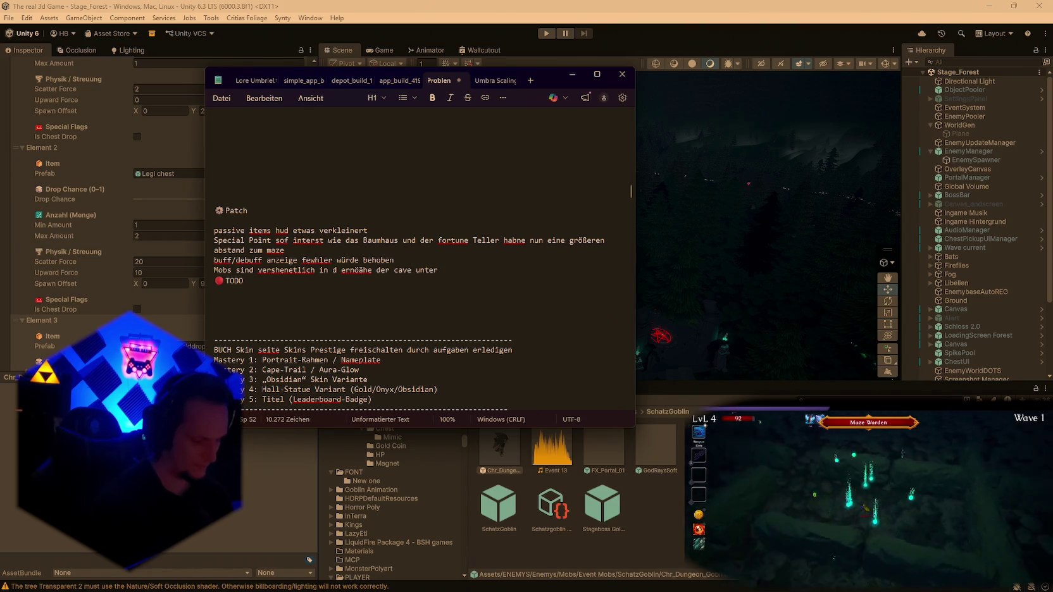
{"action": "type", "text": " den boden gefallen"}
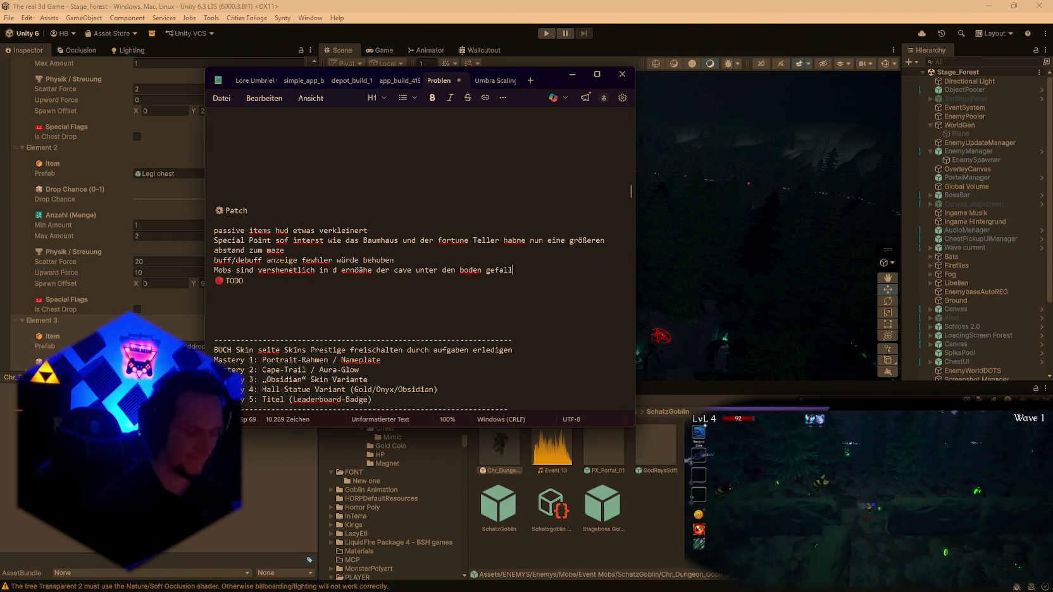
{"action": "key", "text": "Return"}
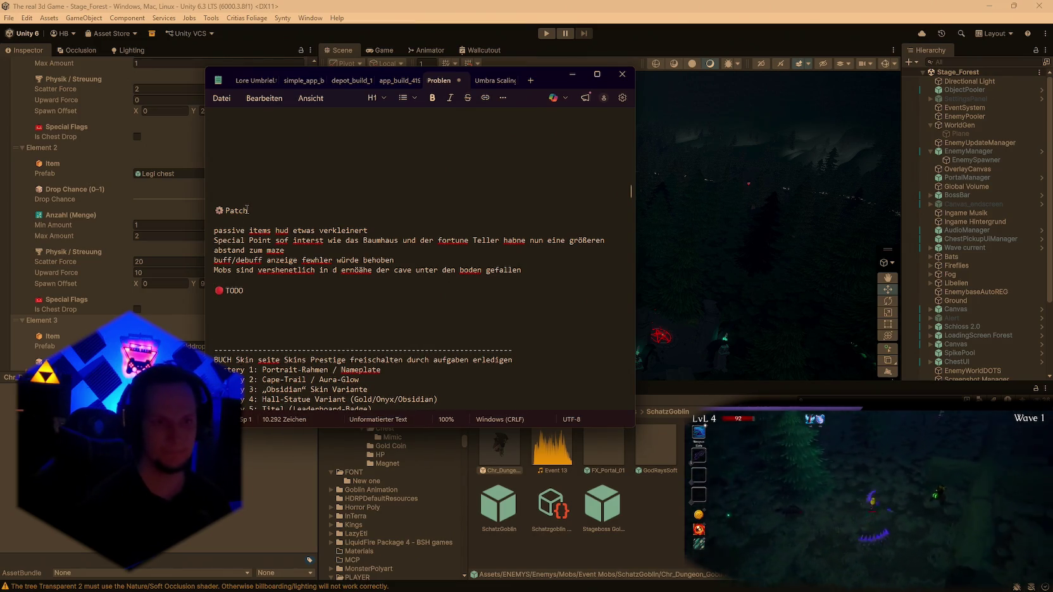
{"action": "type", "text": "schatz gobl"}
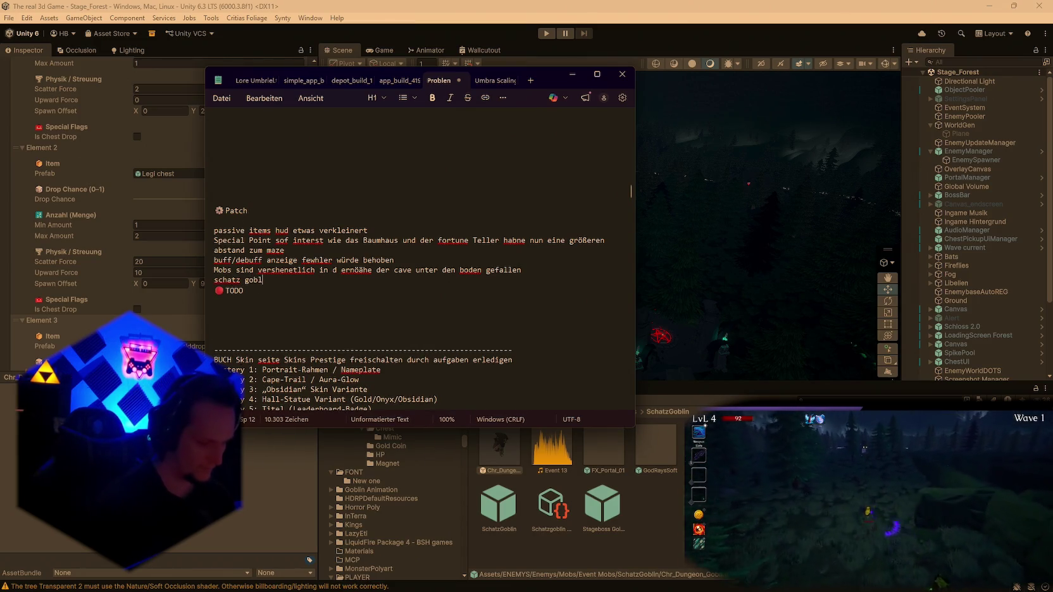
{"action": "type", "text": "beute deutlich erhöhtvom"}
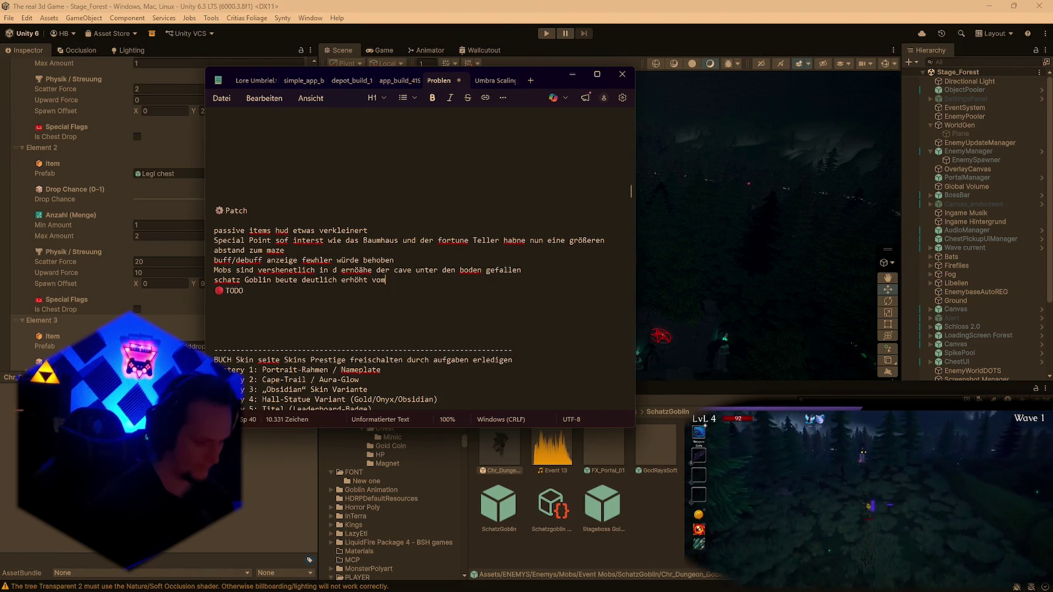
{"action": "type", "text": " Gold erstarg,"}
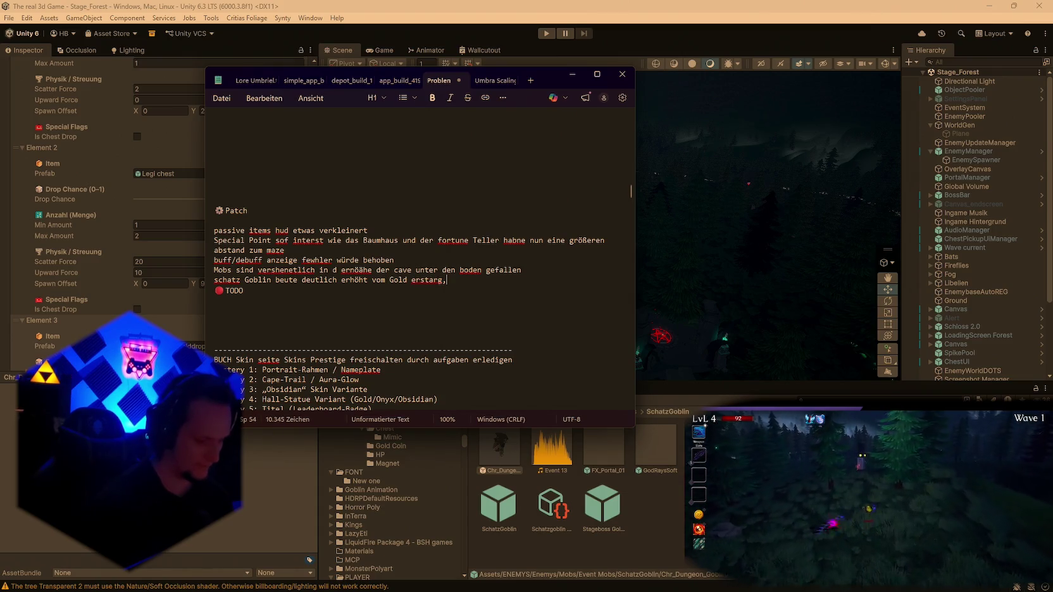
{"action": "type", "text": " spawn soudn g"}
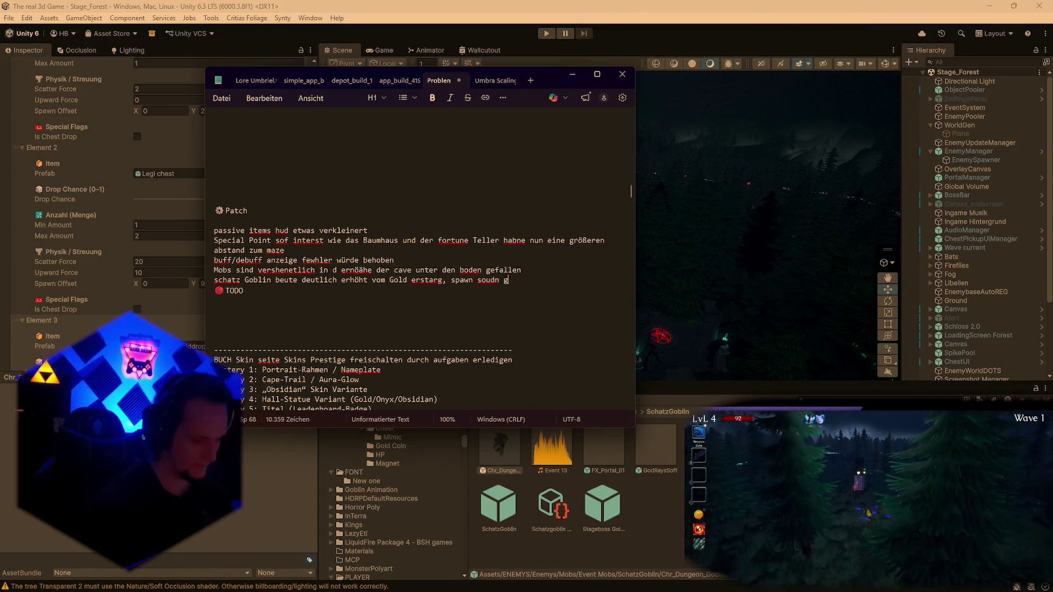
{"action": "type", "text": "efixxt vomgoblin"}
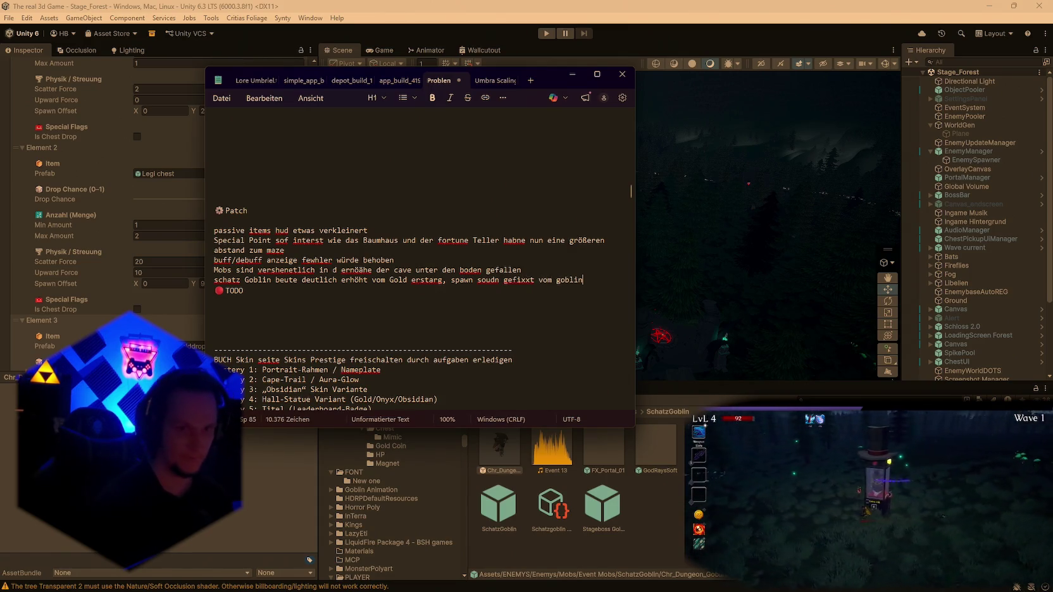
{"action": "key", "text": "ctrl+s"}
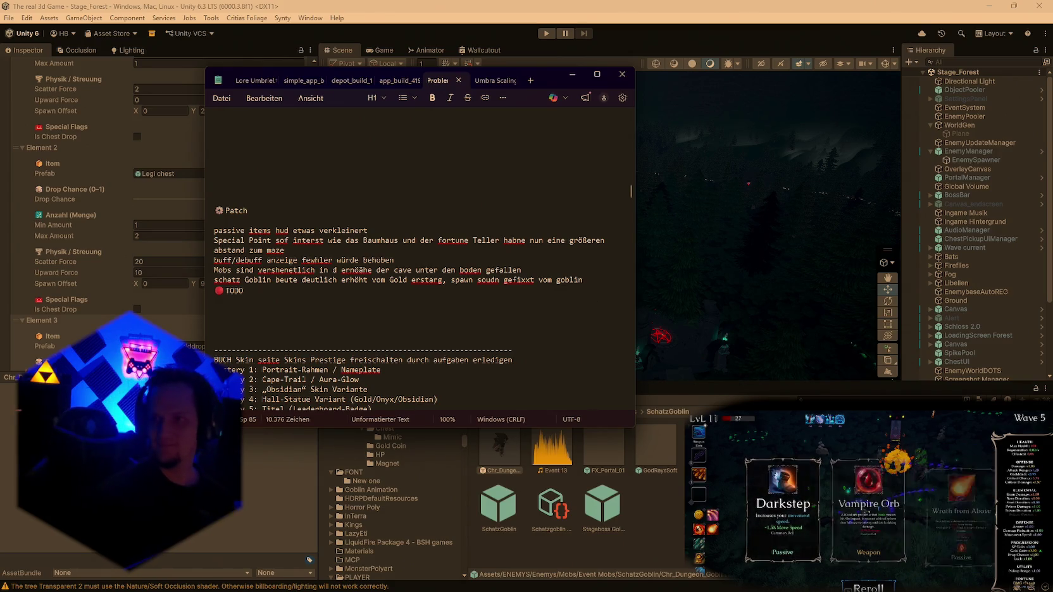
Minimize Notepad and load Stage_Hub via File > Open Recent Scene.
{"action": "left_click", "coordinate": [393, 336]}
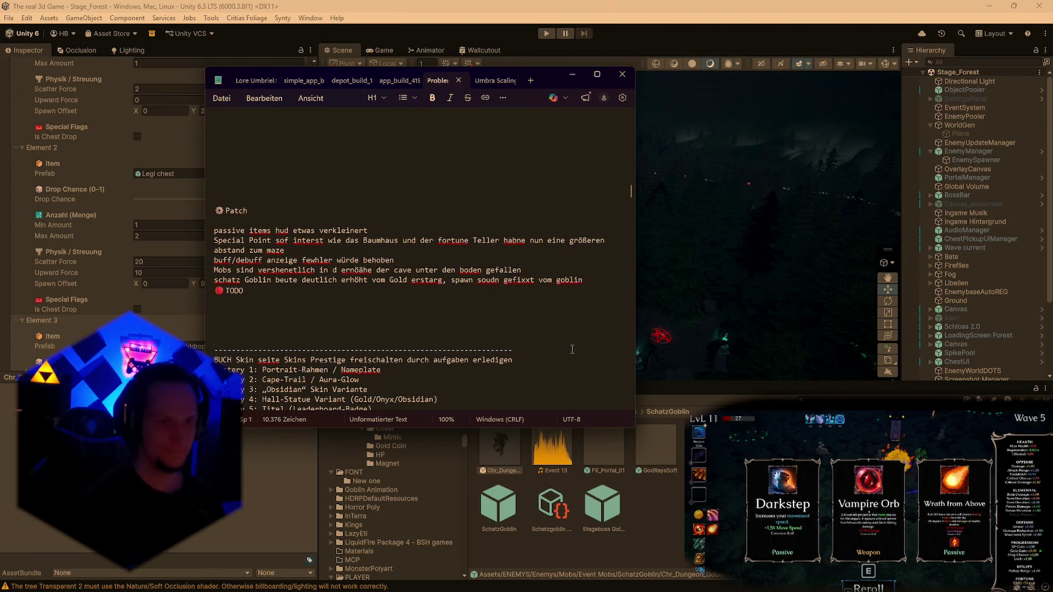
{"action": "left_click", "coordinate": [572, 74]}
{"action": "left_click", "coordinate": [9, 18]}
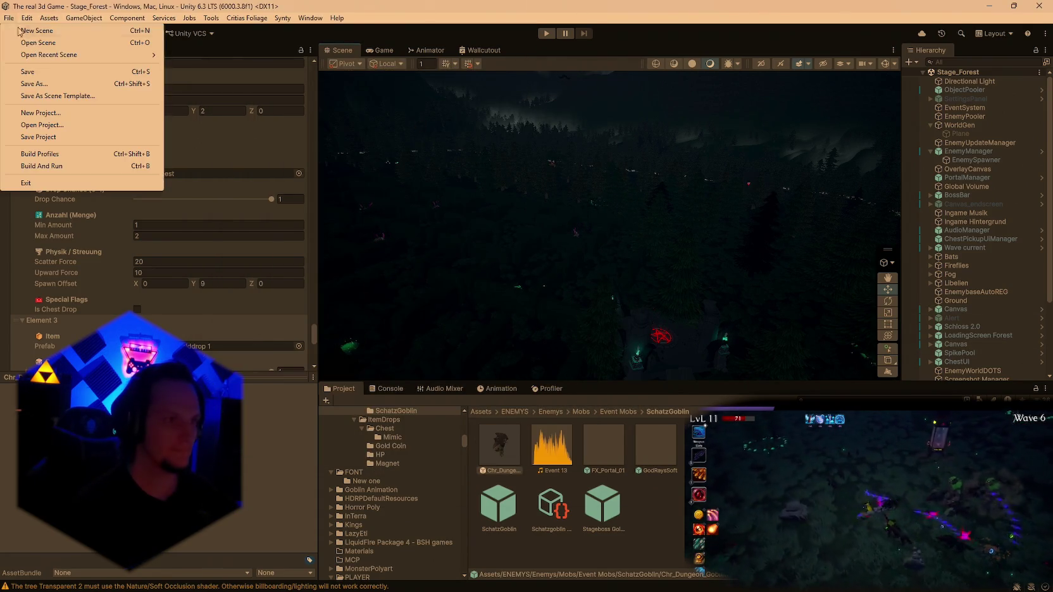
{"action": "mouse_move", "coordinate": [82, 55]}
{"action": "left_click", "coordinate": [190, 66]}
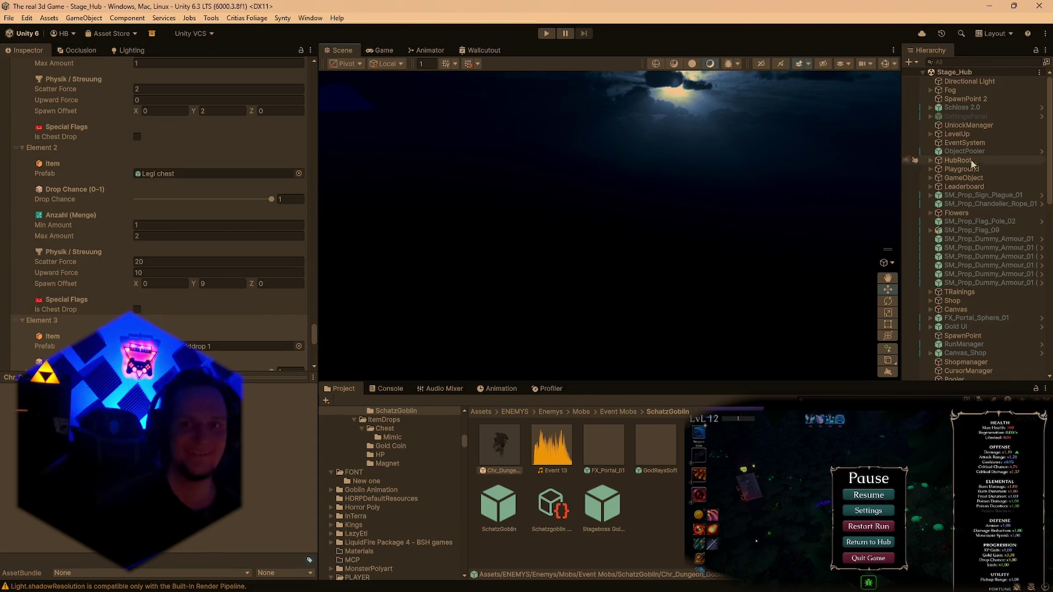
Verify that RunManager's Next Stage Scene is Stage_Forest, then play the Stage_Hub scene.
{"action": "scroll", "coordinate": [947, 342], "scroll_direction": "down", "scroll_amount": 5}
{"action": "scroll", "coordinate": [947, 342], "scroll_direction": "down", "scroll_amount": 4}
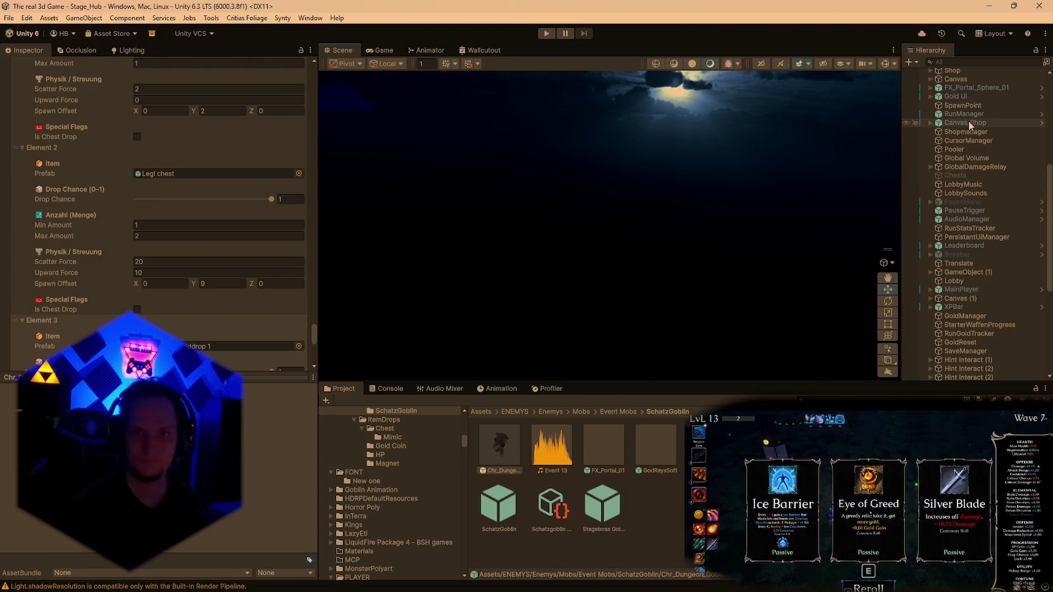
{"action": "left_click", "coordinate": [930, 122]}
{"action": "left_click", "coordinate": [963, 114]}
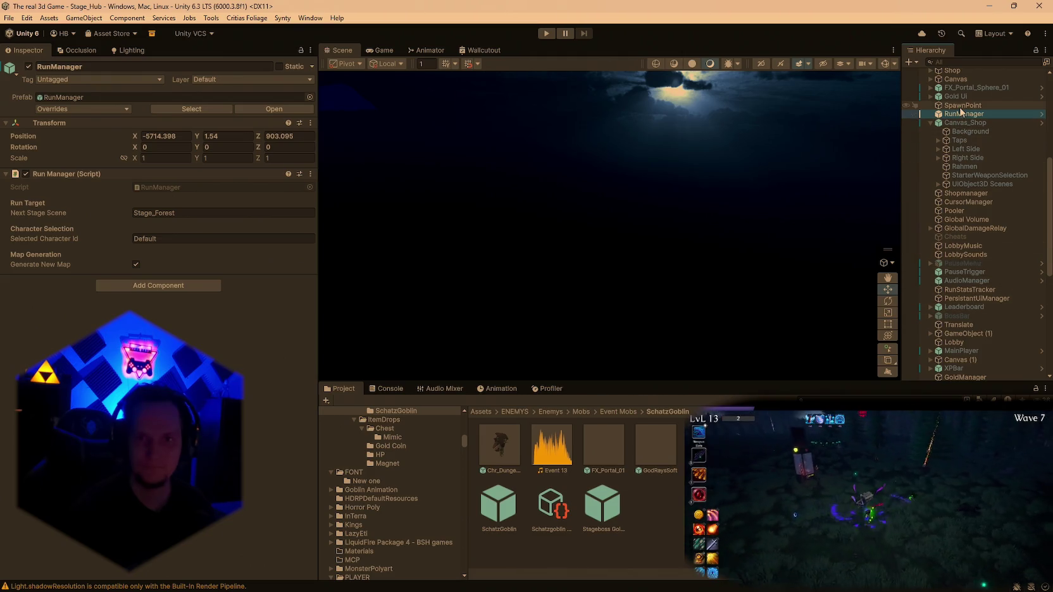
{"action": "left_click", "coordinate": [547, 33]}
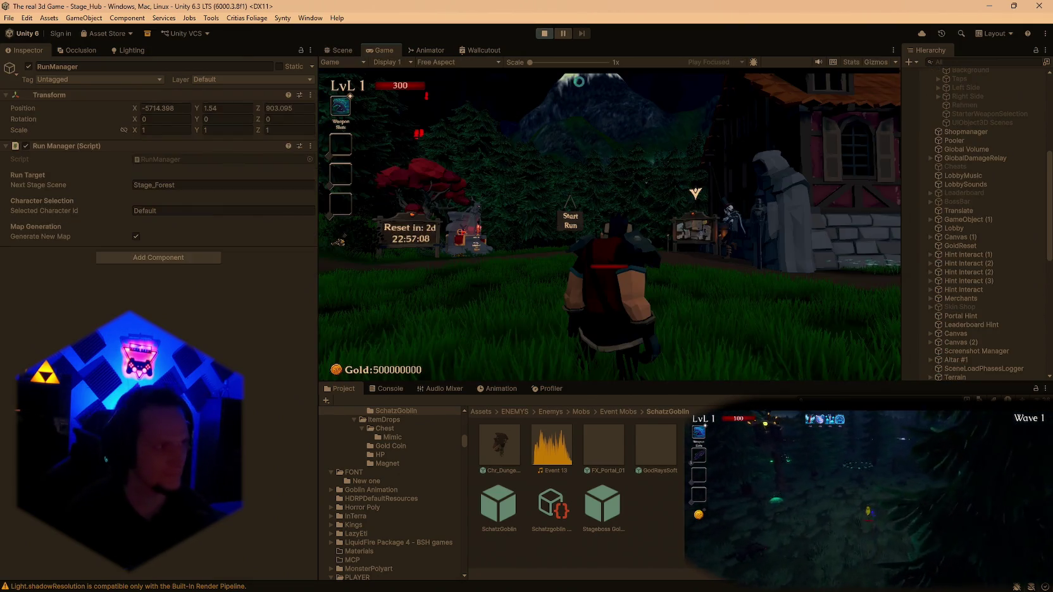
Reroll the altar upgrades, take Fire Tornado, then start and pause a Cursed Forest run.
{"action": "key", "text": "w"}
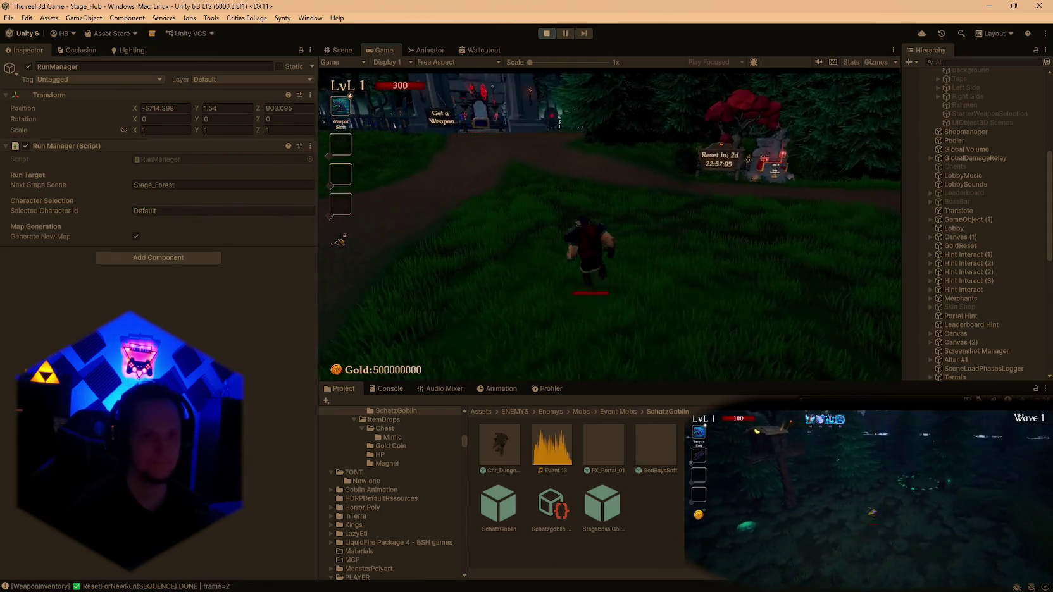
{"action": "key", "text": "w"}
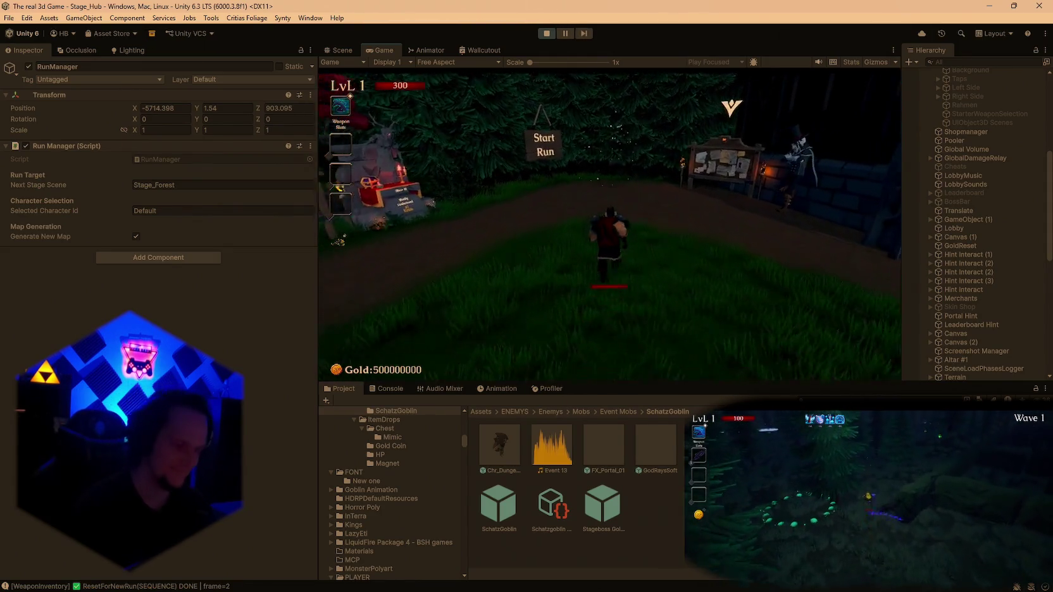
{"action": "key", "text": "e"}
{"action": "left_click", "coordinate": [664, 219]}
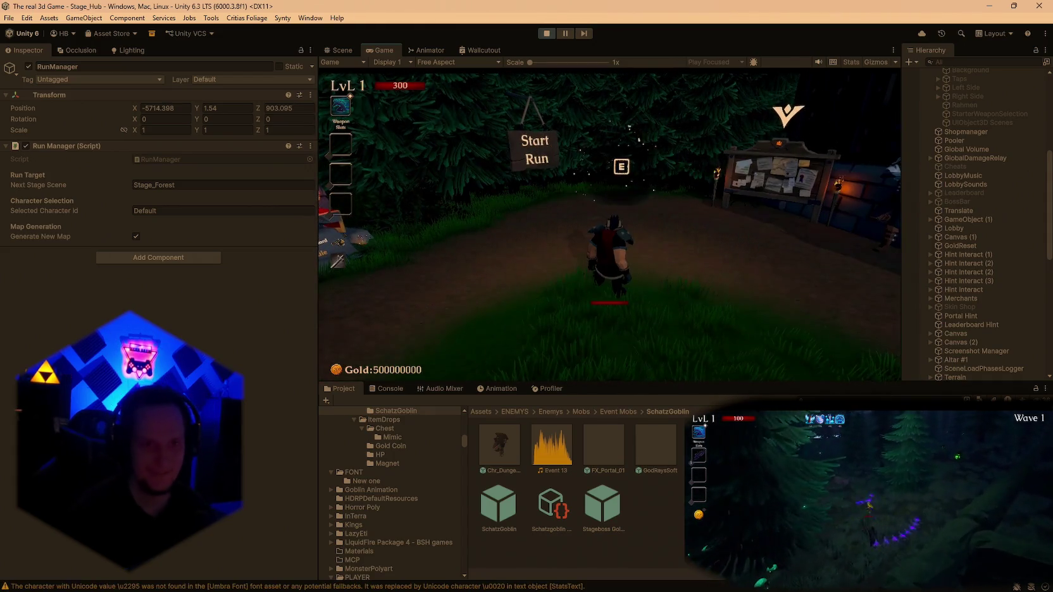
{"action": "key", "text": "e"}
{"action": "key", "text": "r"}
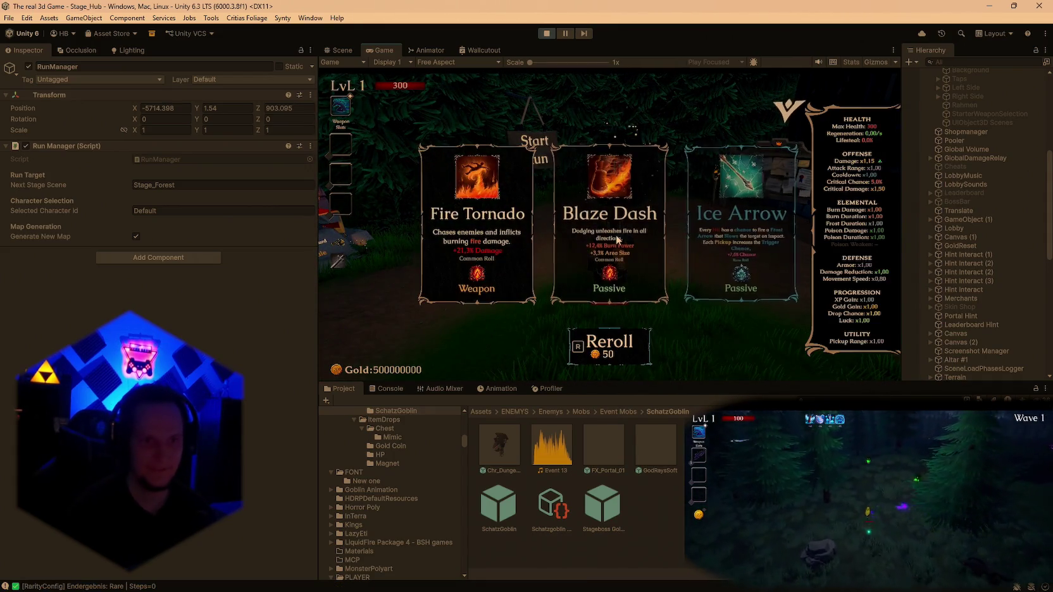
{"action": "left_click", "coordinate": [465, 246]}
{"action": "key", "text": "w"}
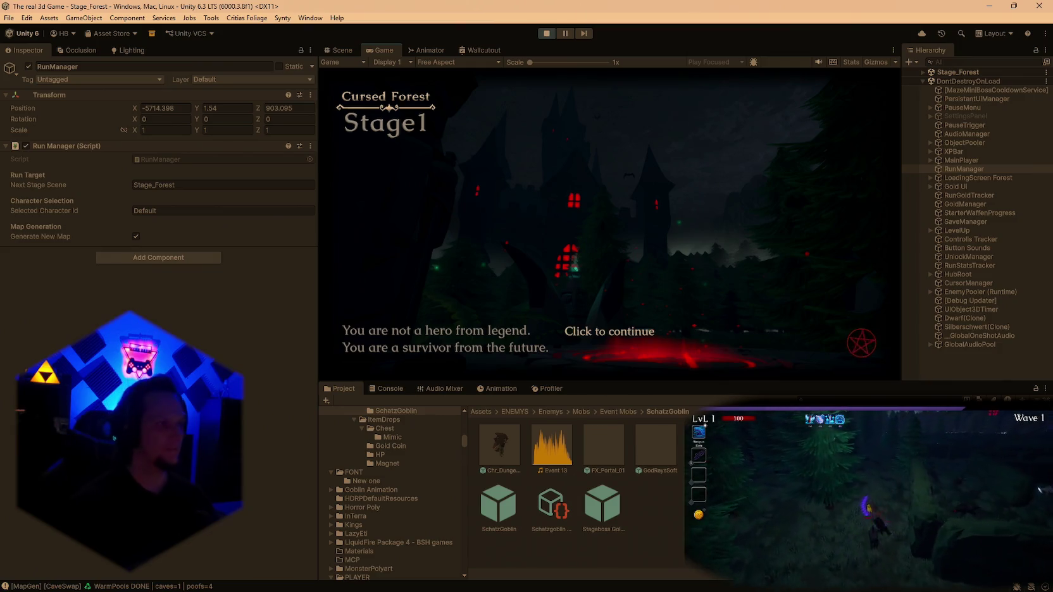
{"action": "key", "text": "Escape"}
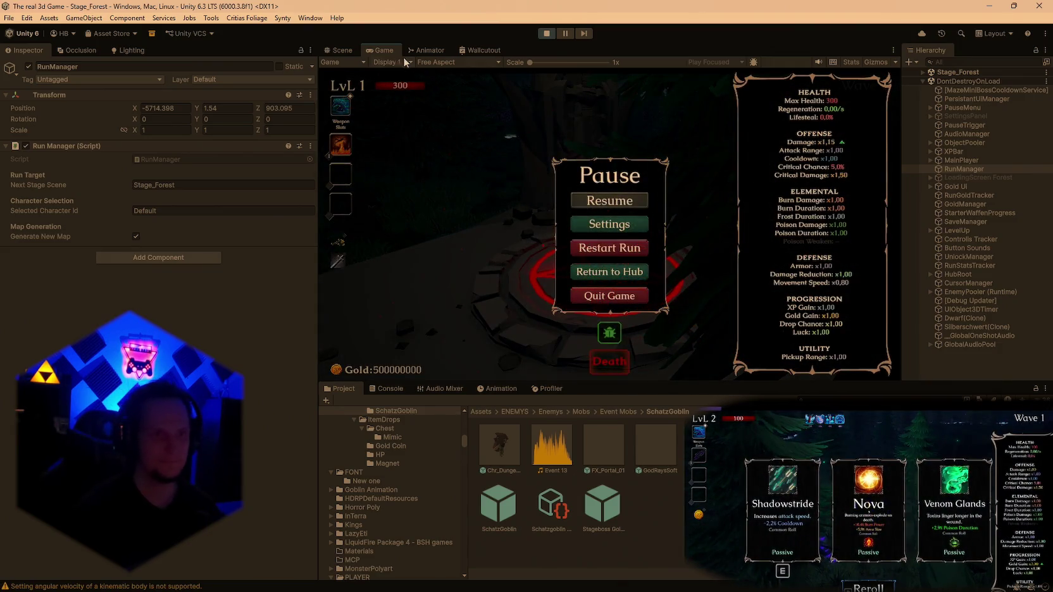
Maximize the Game view and resume the paused forest run.
{"action": "double_click", "coordinate": [387, 55]}
{"action": "left_click", "coordinate": [545, 284]}
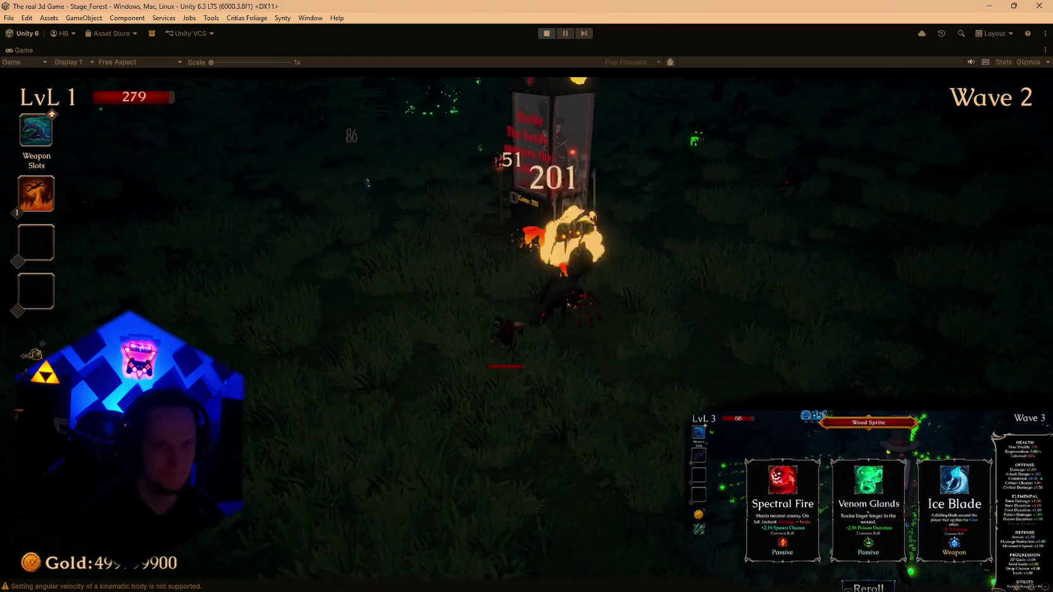
Buy the Full Heal + Power shrine effect, then pause briefly and resume.
{"action": "key", "text": "e"}
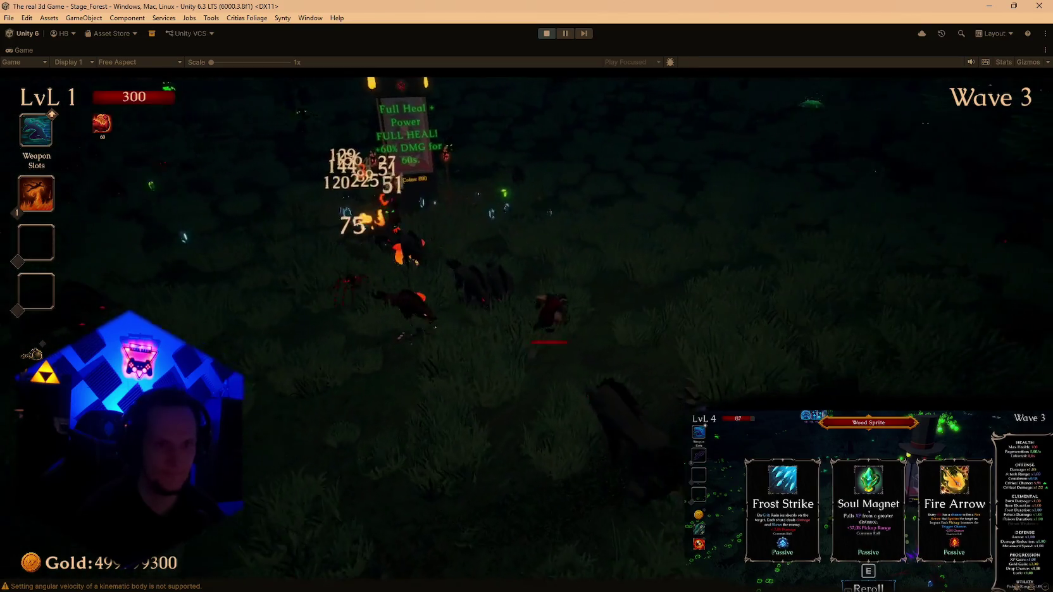
{"action": "key", "text": "Escape"}
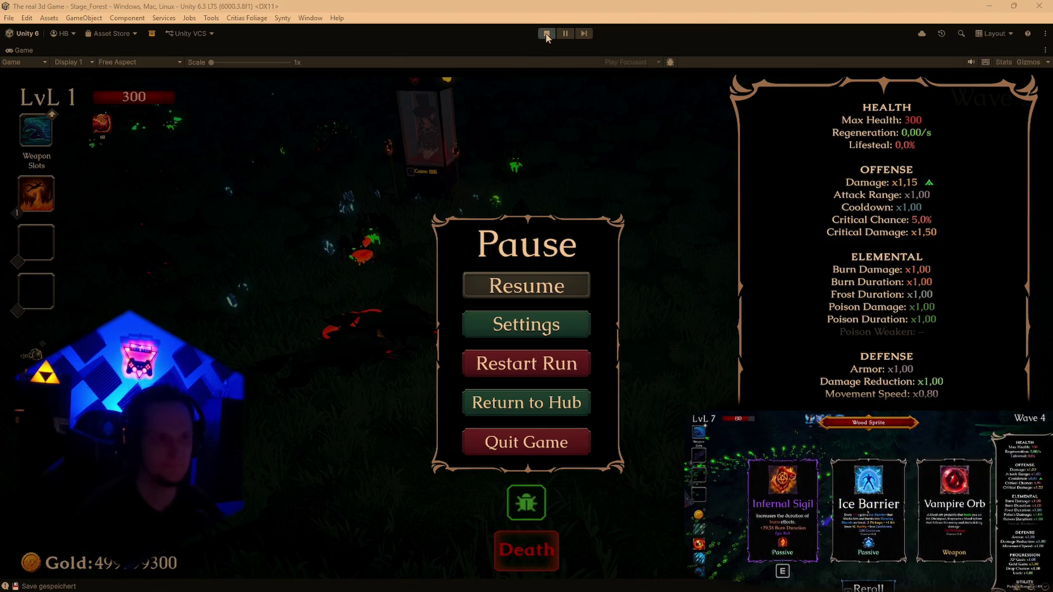
{"action": "key", "text": "Escape"}
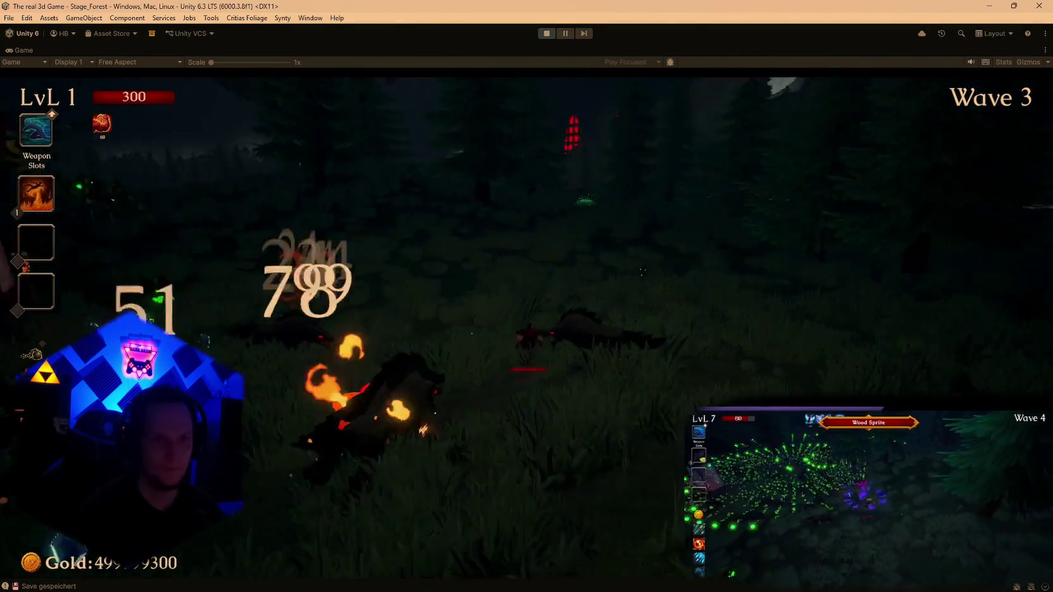
Steer the player with WASD through waves 4–5 until the level-up cards appear.
{"action": "key", "text": "d"}
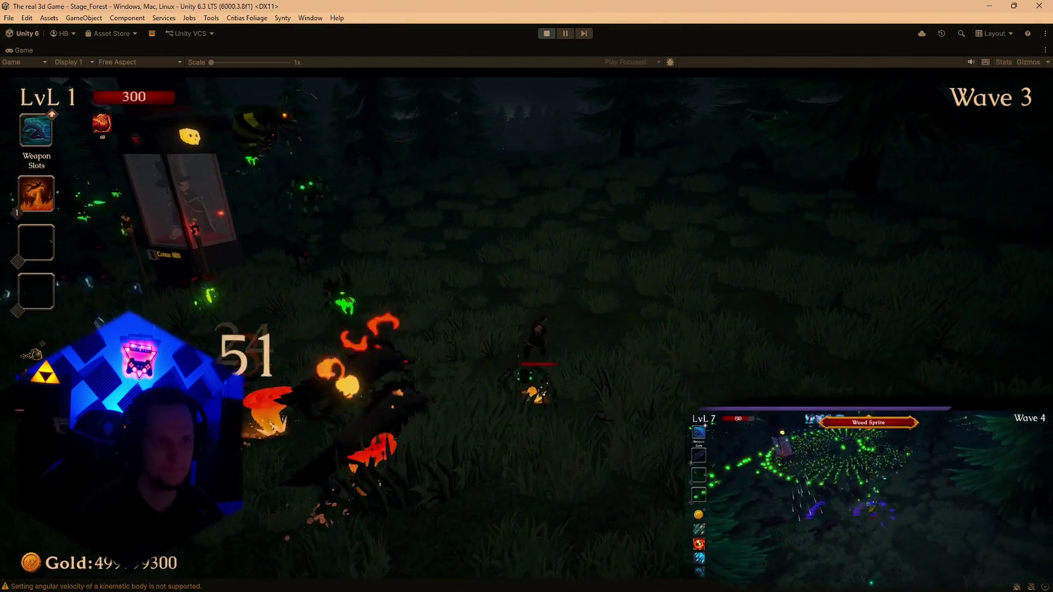
{"action": "key", "text": "a"}
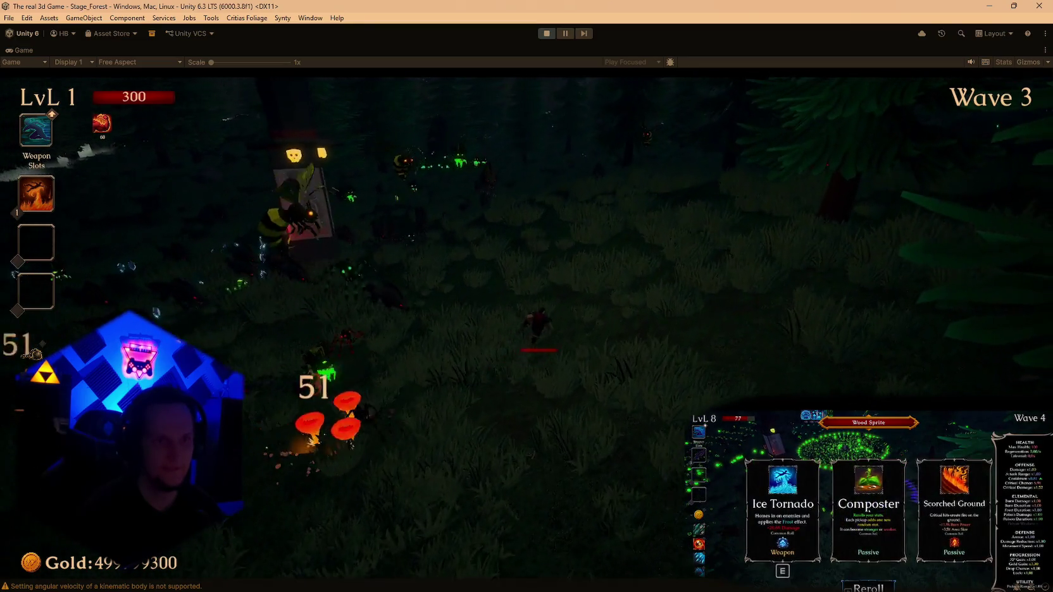
{"action": "key", "text": "d"}
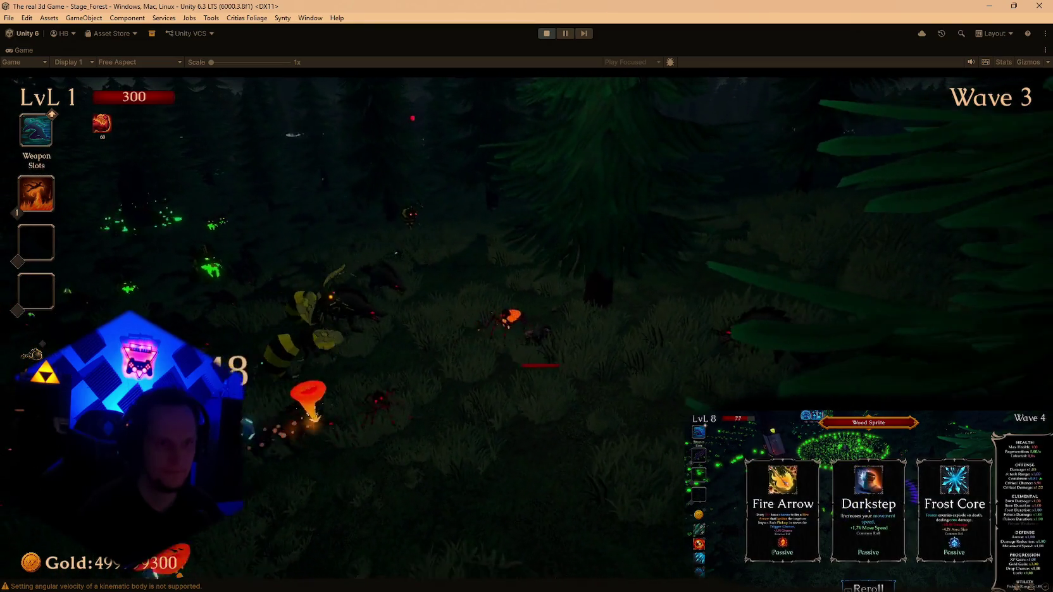
{"action": "key", "text": "d"}
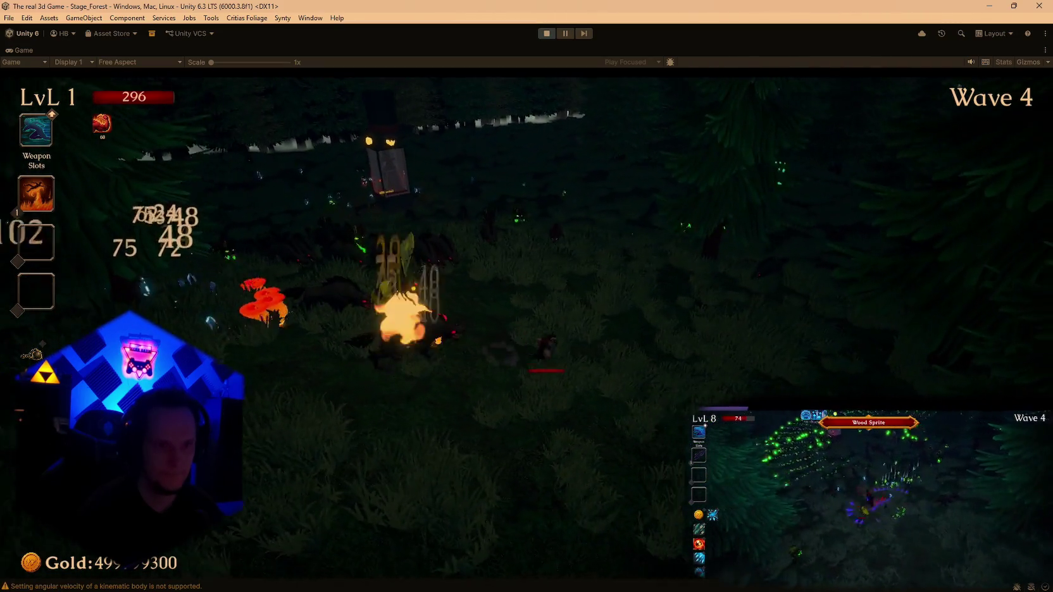
{"action": "key", "text": "d"}
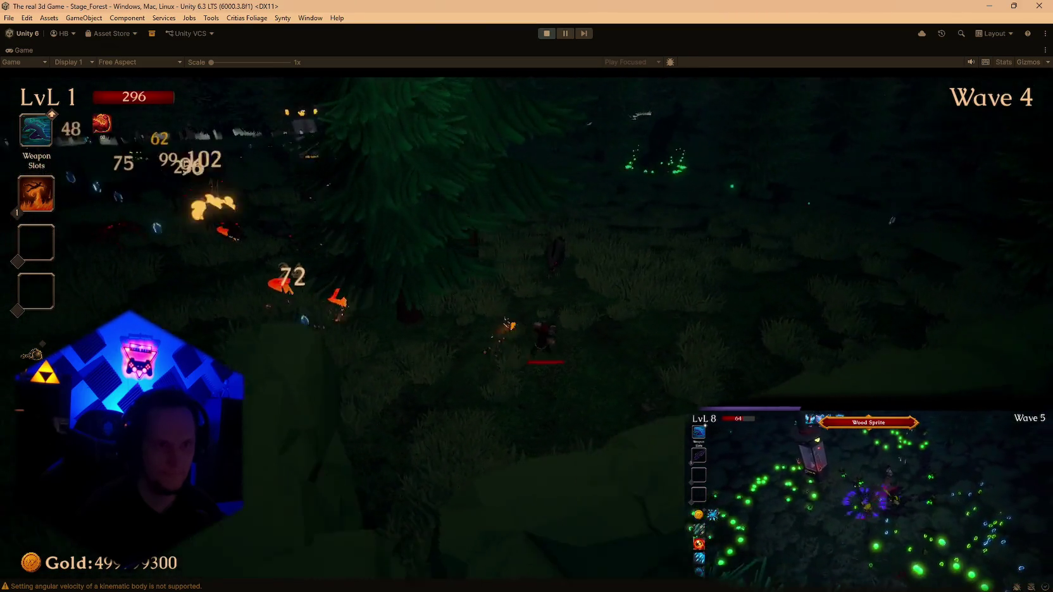
{"action": "key", "text": "a"}
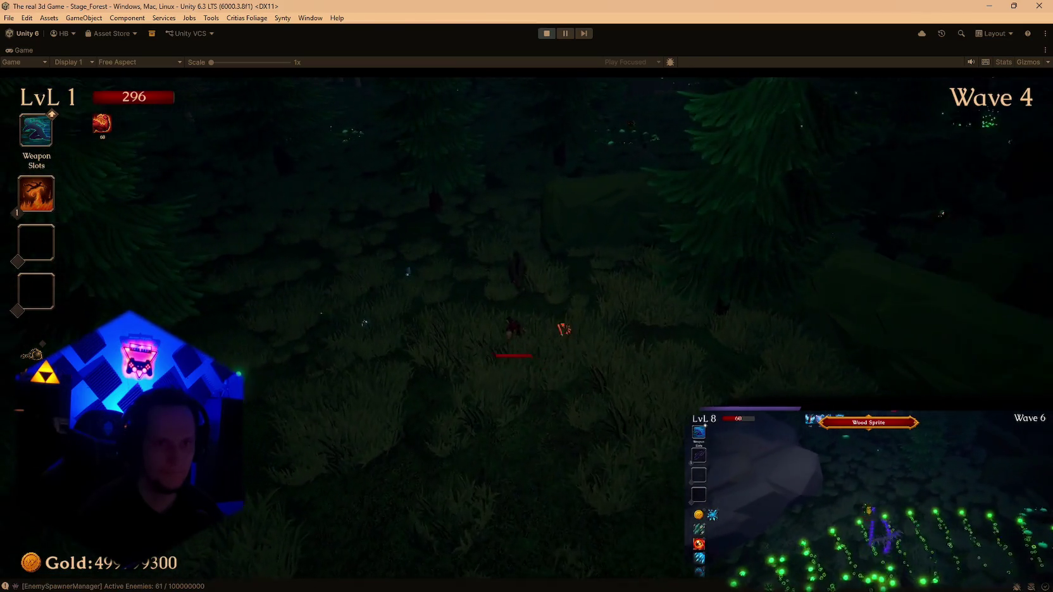
{"action": "key", "text": "d"}
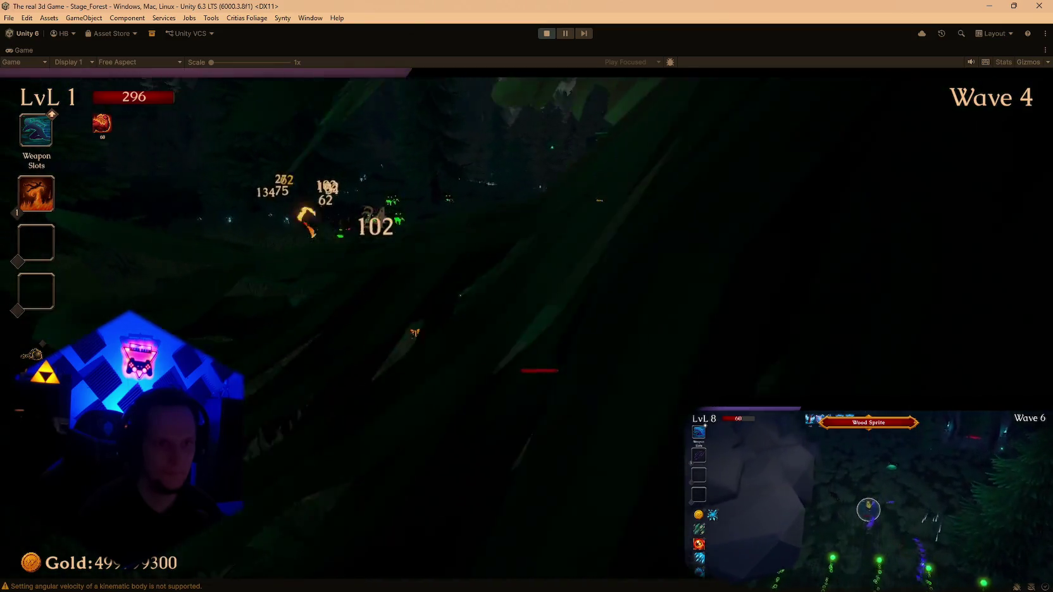
{"action": "key", "text": "a"}
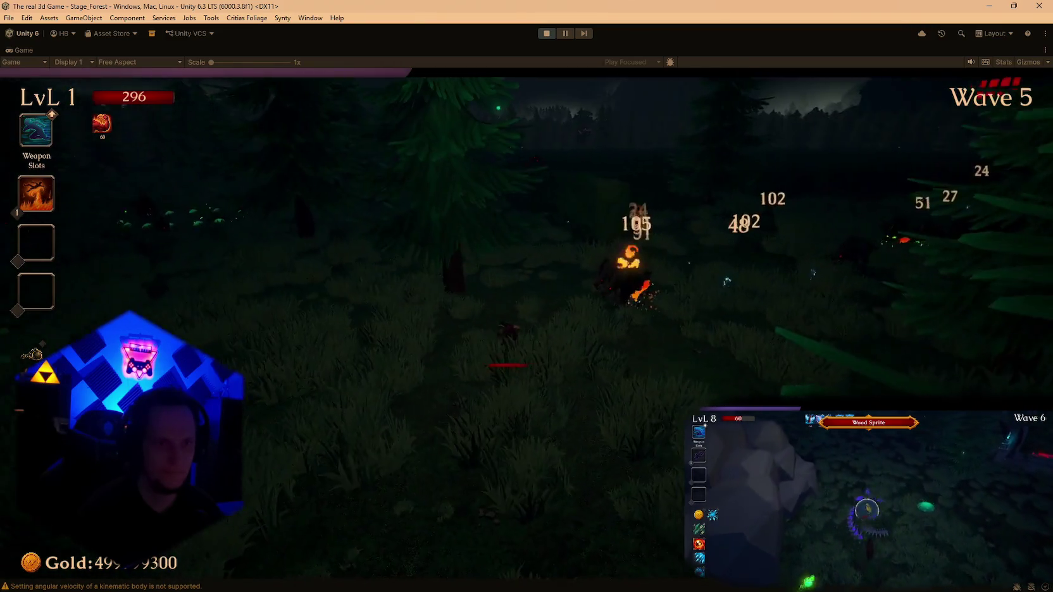
{"action": "key", "text": "w"}
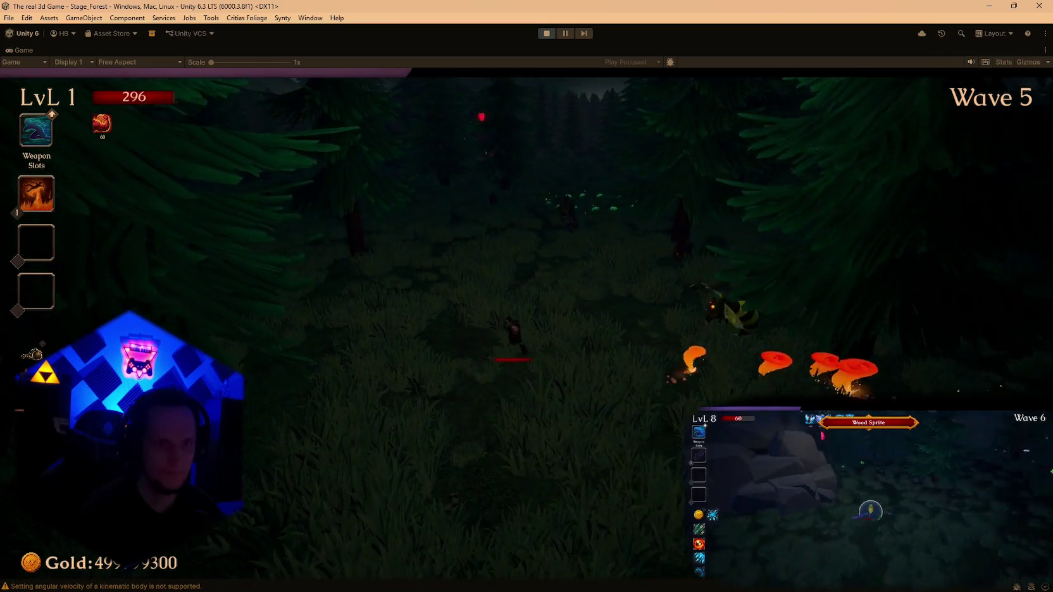
{"action": "key", "text": "w"}
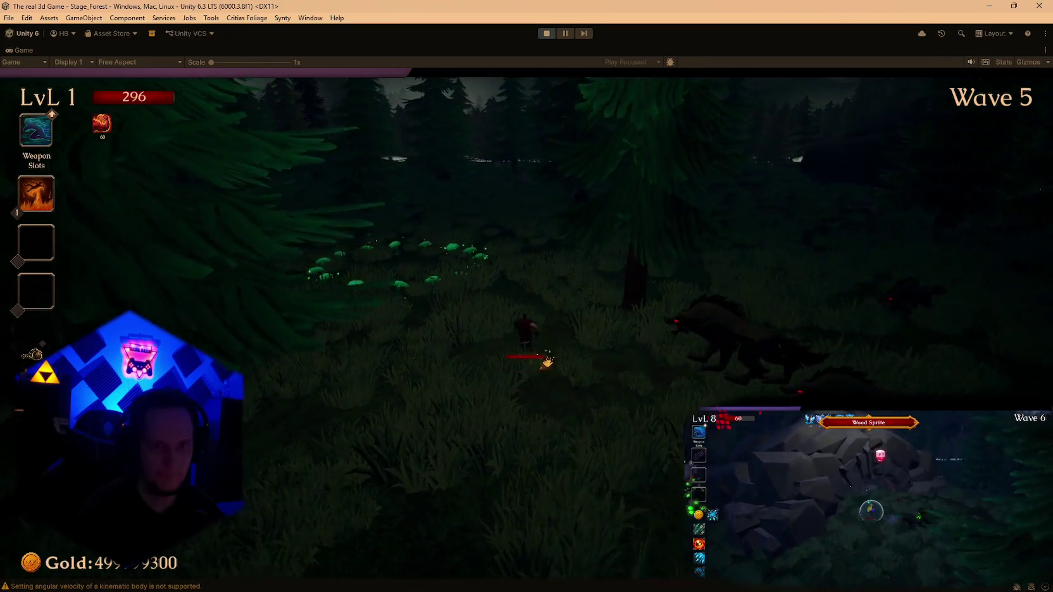
{"action": "key", "text": "w"}
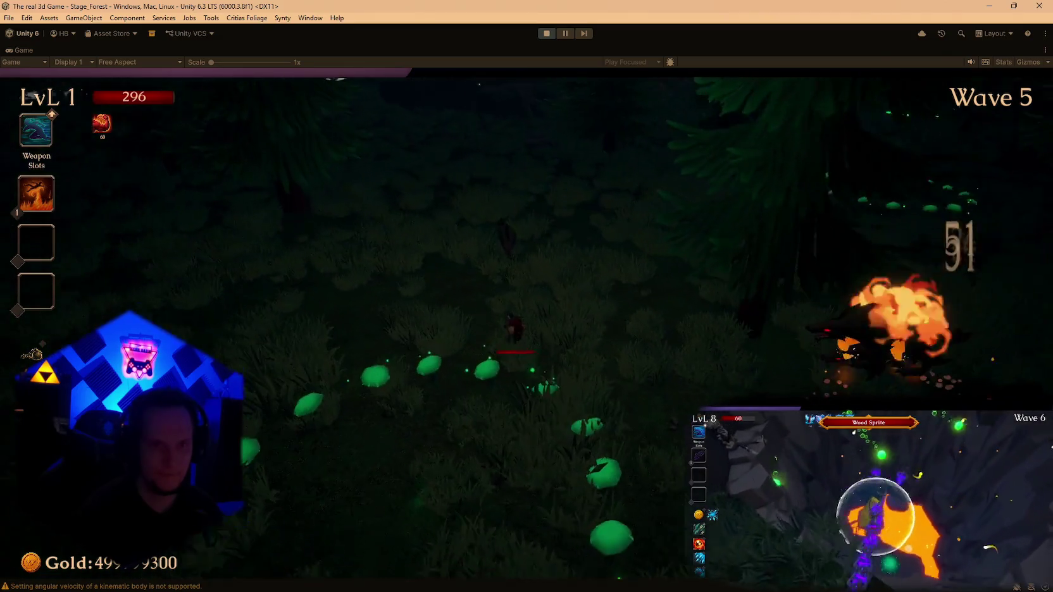
{"action": "key", "text": "d"}
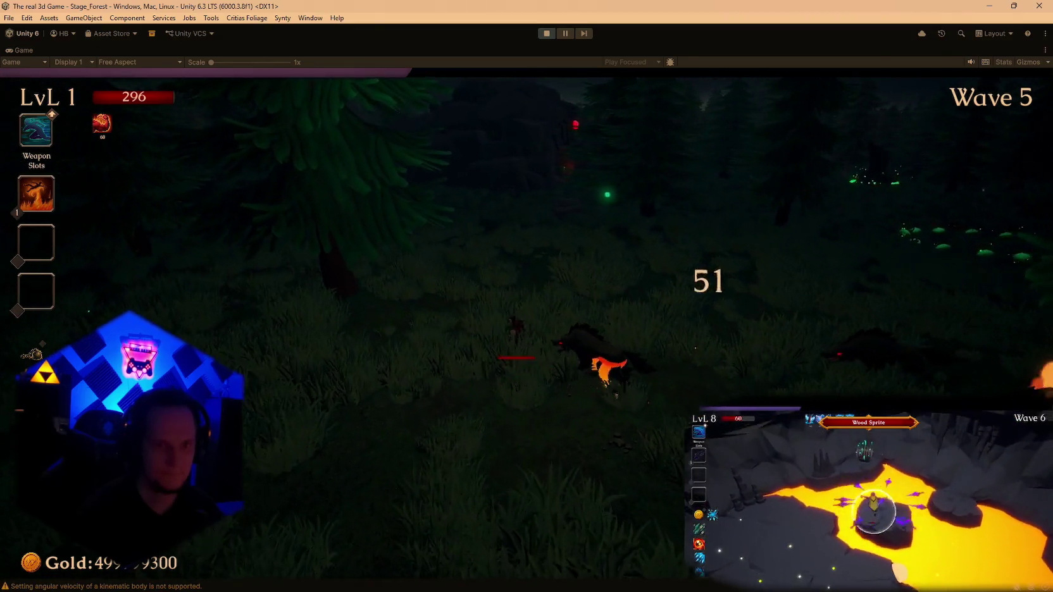
{"action": "key", "text": "d"}
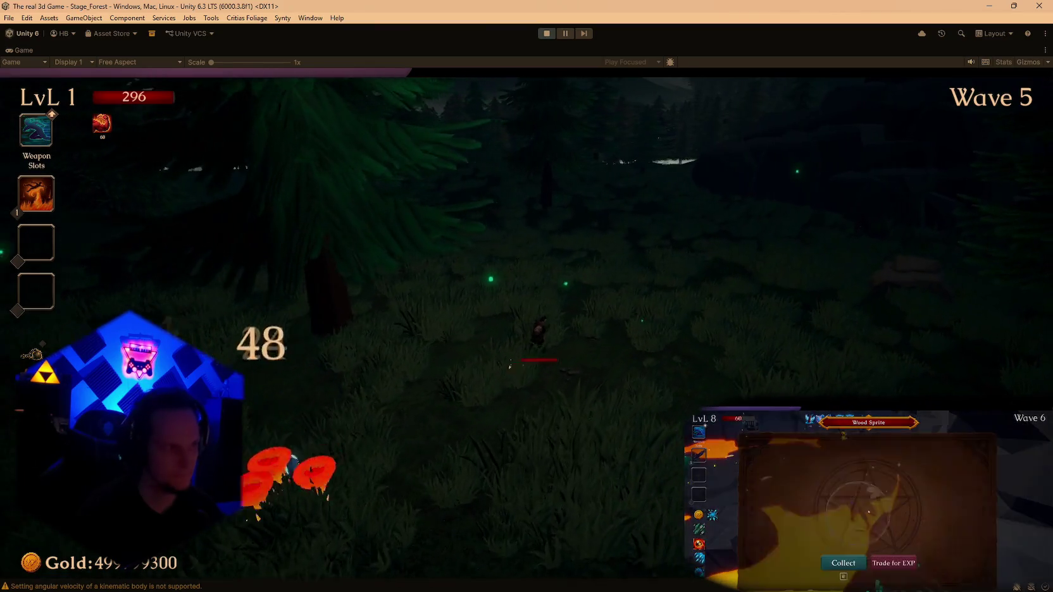
{"action": "key", "text": "d"}
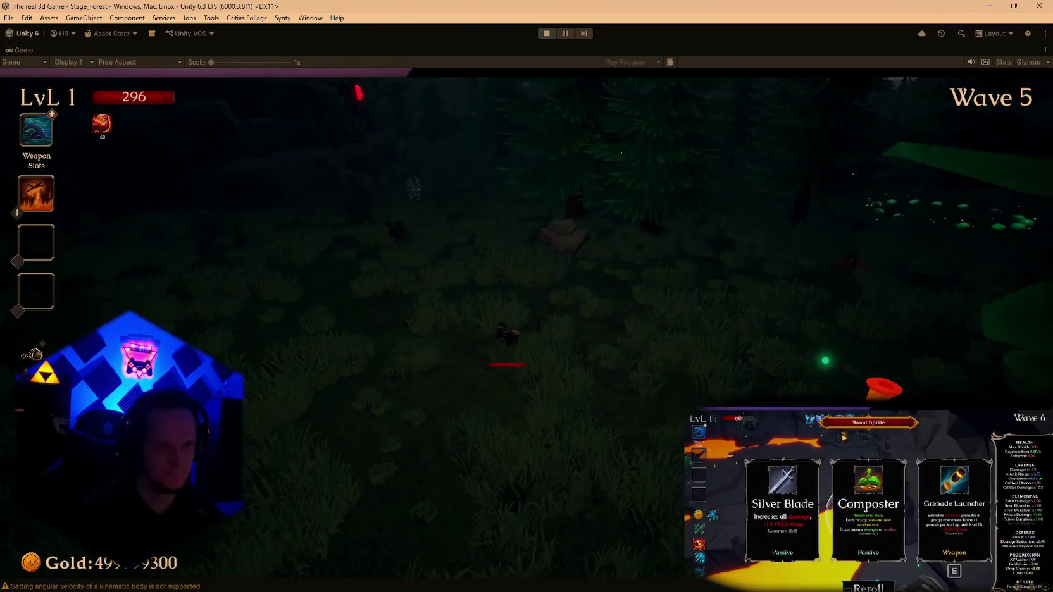
{"action": "key", "text": "a"}
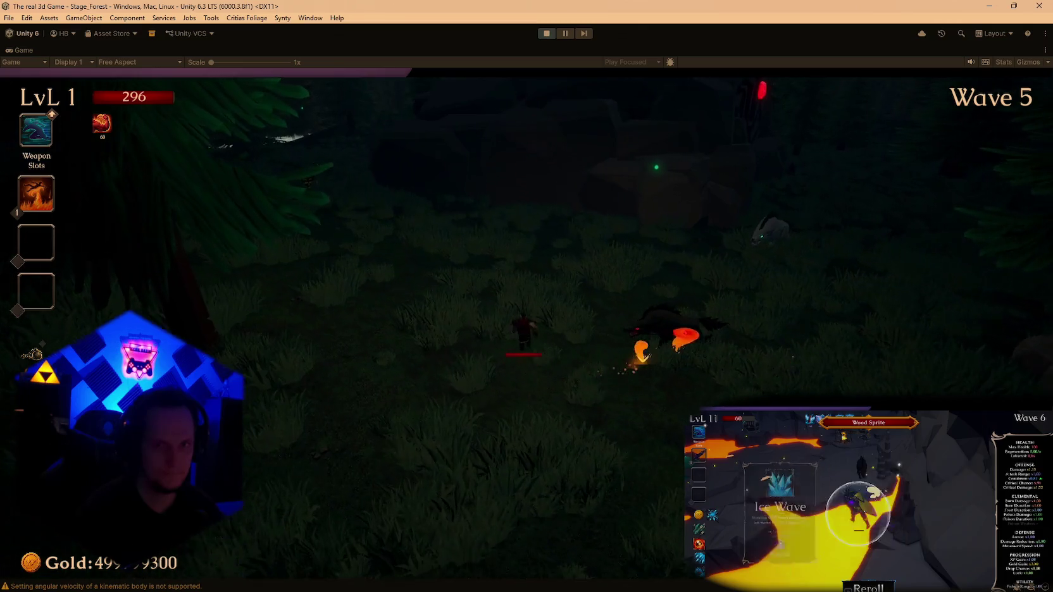
{"action": "key", "text": "w"}
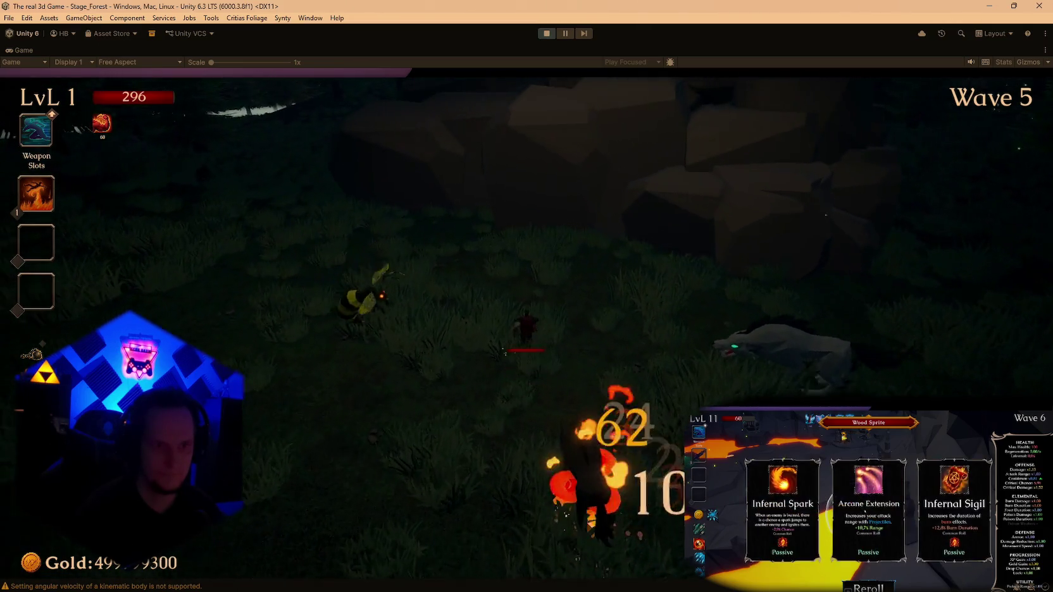
{"action": "key", "text": "w"}
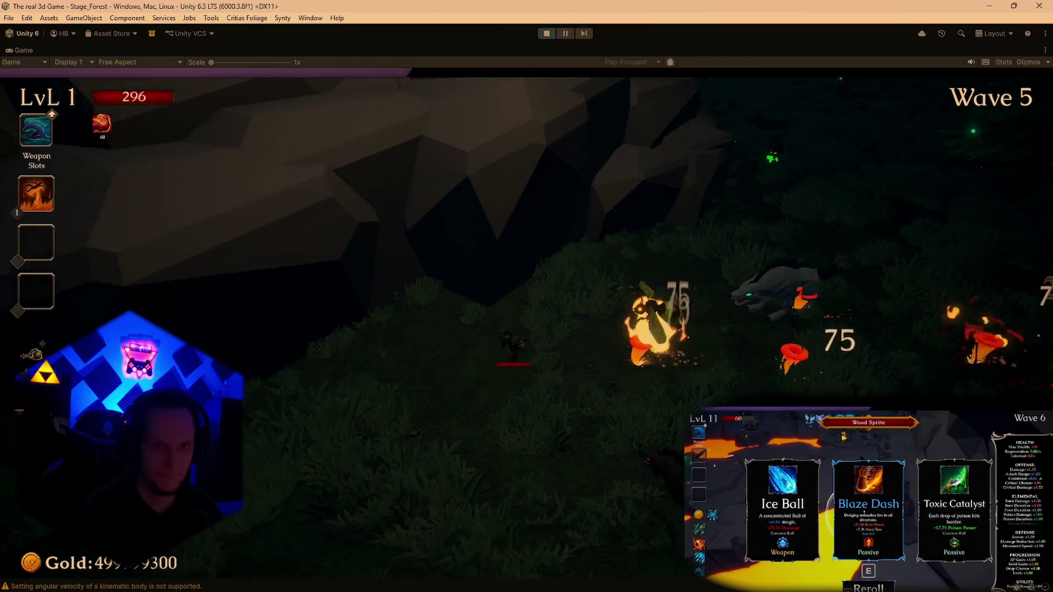
{"action": "key", "text": "w"}
{"action": "key", "text": "a"}
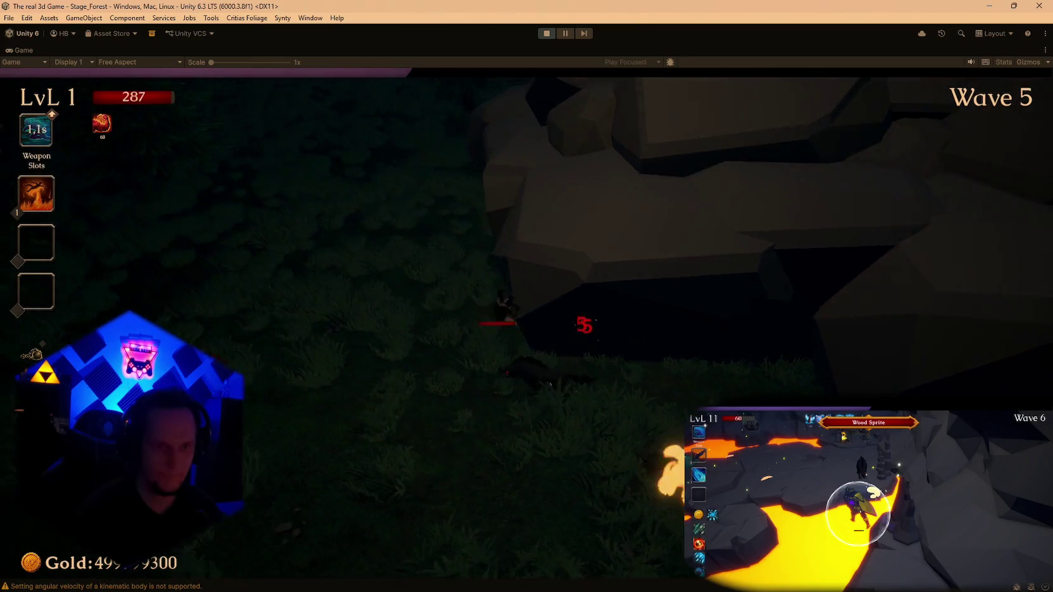
{"action": "key", "text": "d"}
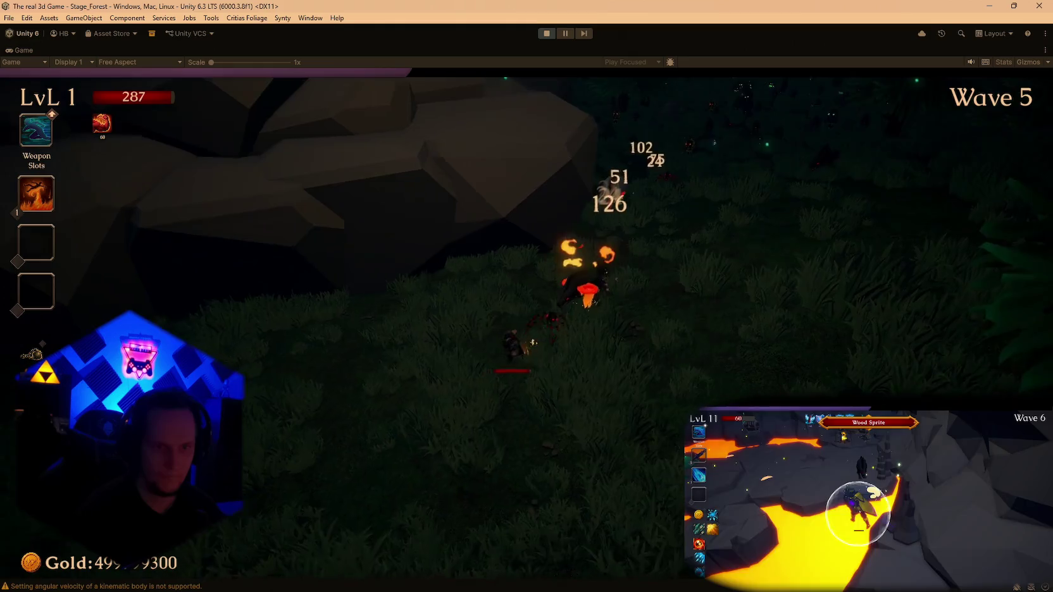
{"action": "key", "text": "d"}
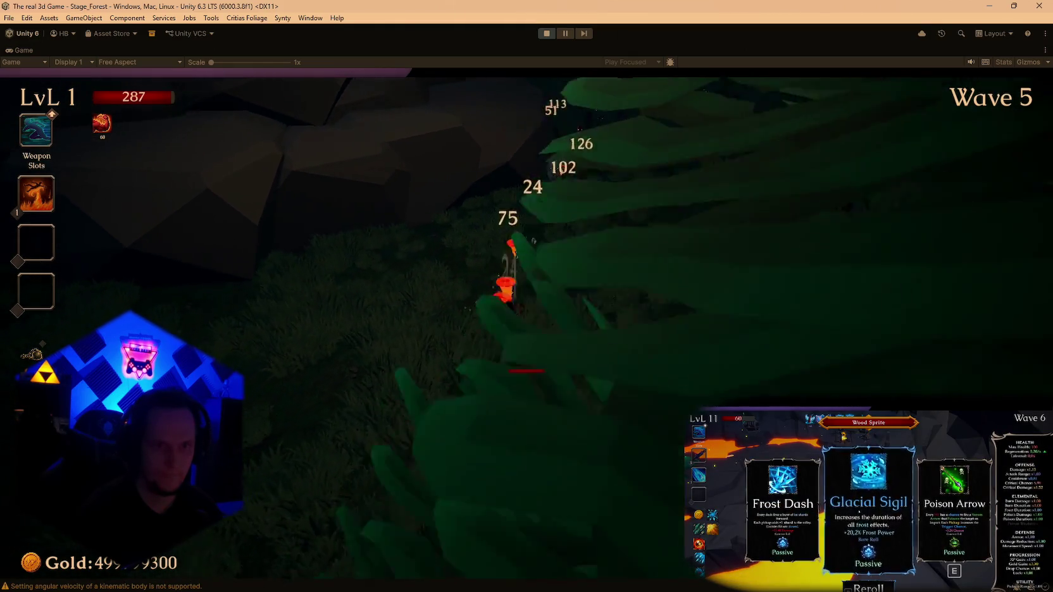
{"action": "key", "text": "a"}
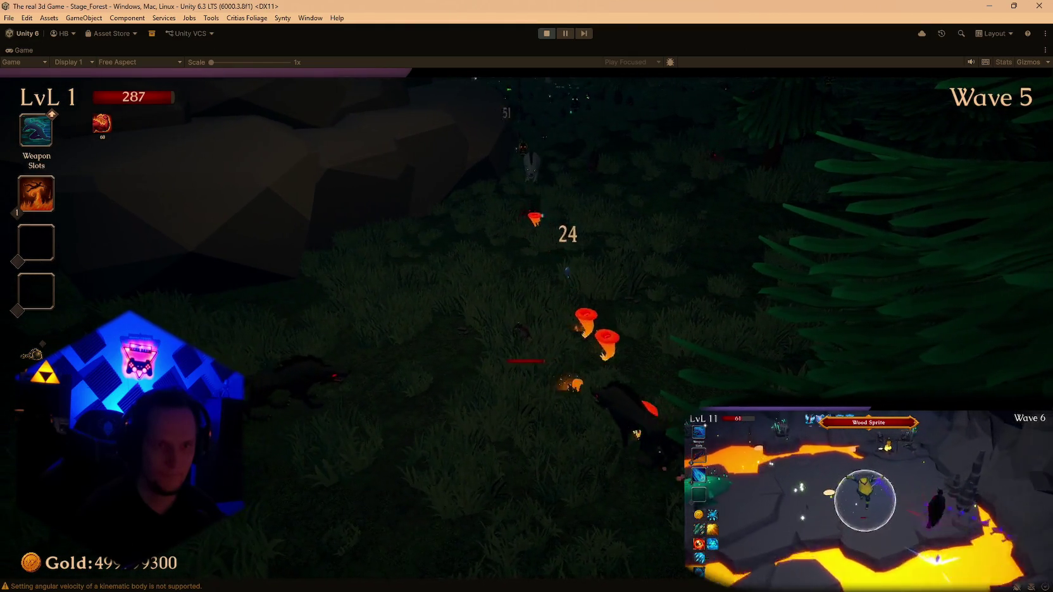
{"action": "key", "text": "d"}
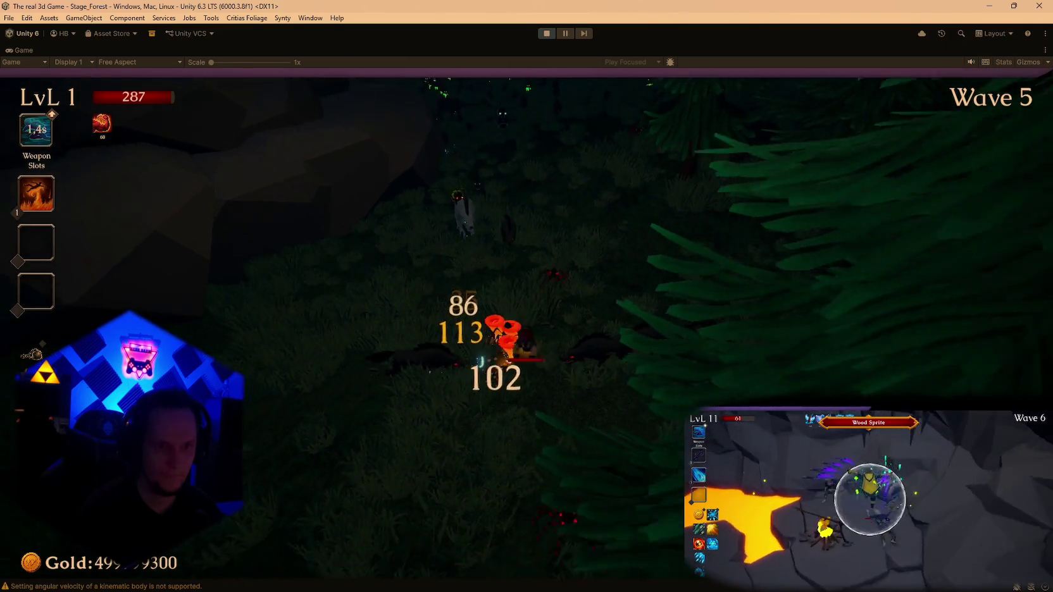
{"action": "key", "text": "a"}
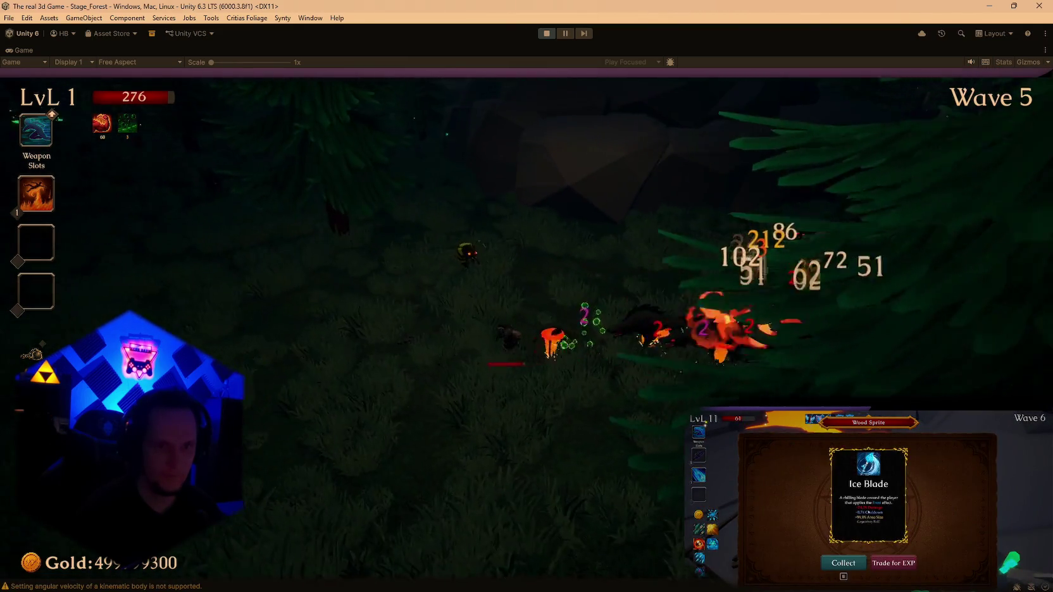
{"action": "key", "text": "a"}
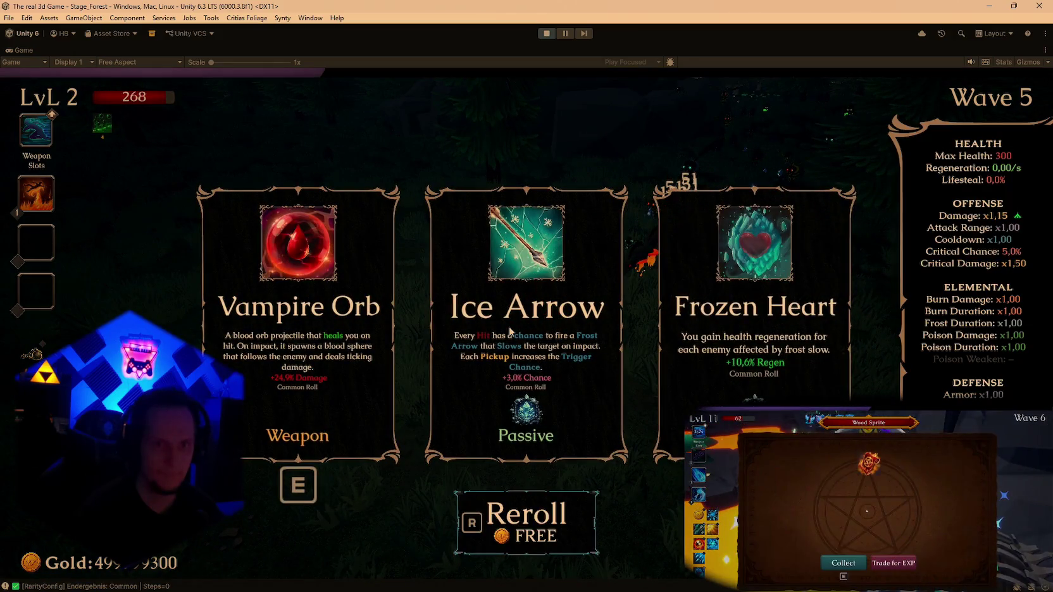
Take Ice Arrow, play into wave 6, then pause and restore the editor layout.
{"action": "left_click", "coordinate": [527, 328]}
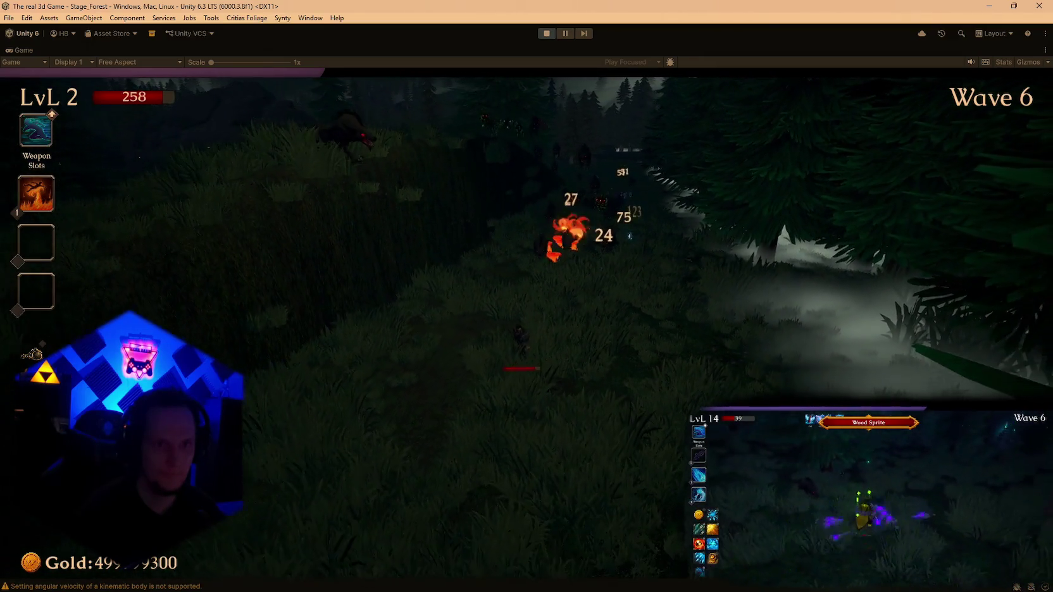
{"action": "key", "text": "Escape"}
{"action": "double_click", "coordinate": [23, 50]}
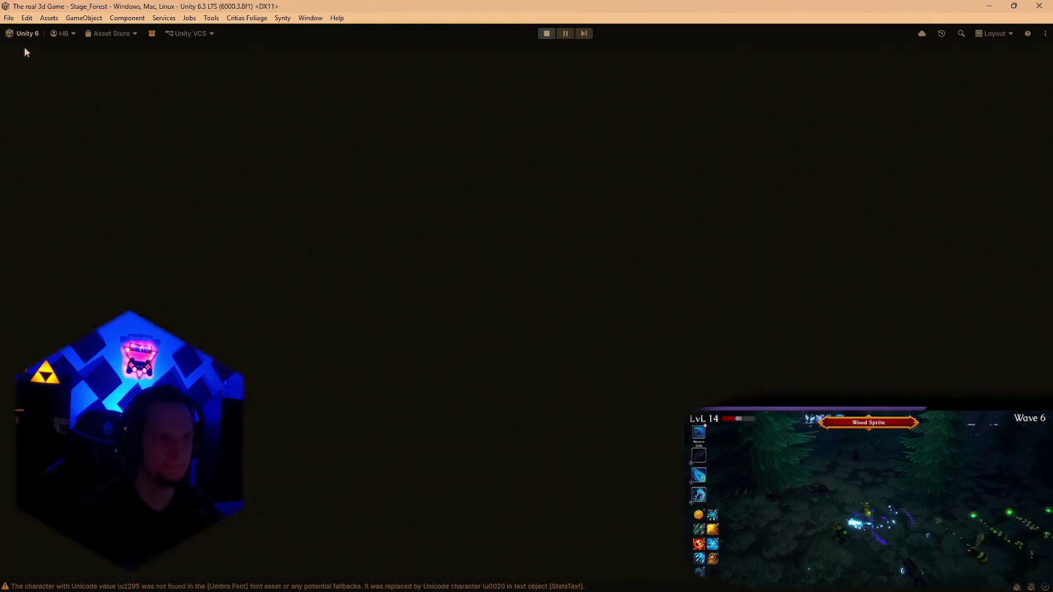
In the Scene view, select a live Polygonal Wolf Black clone in the forest.
{"action": "left_click", "coordinate": [340, 50]}
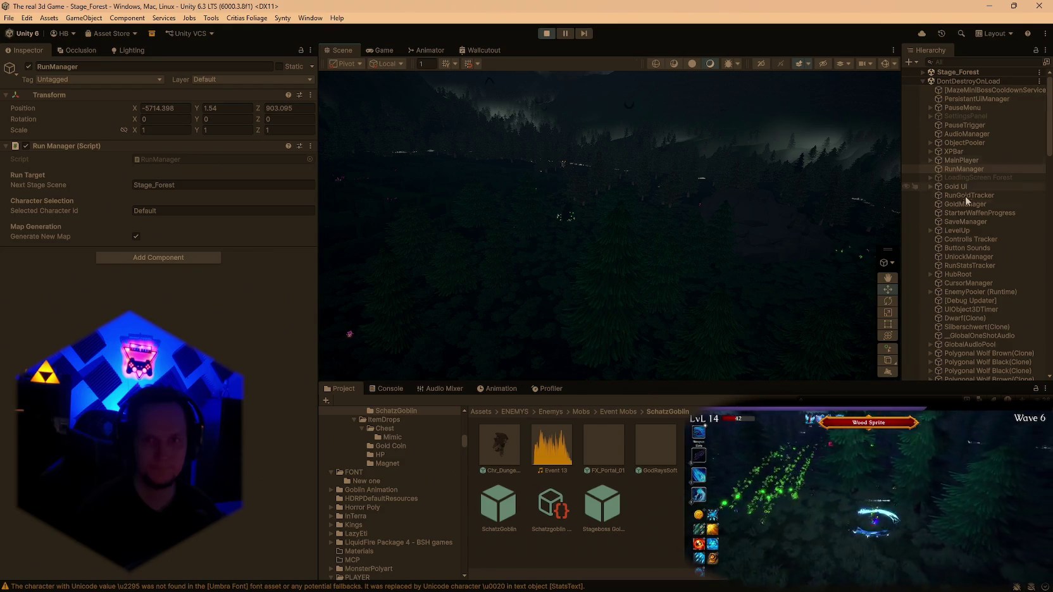
{"action": "scroll", "coordinate": [967, 259], "scroll_direction": "down", "scroll_amount": 5}
{"action": "scroll", "coordinate": [966, 260], "scroll_direction": "down", "scroll_amount": 5}
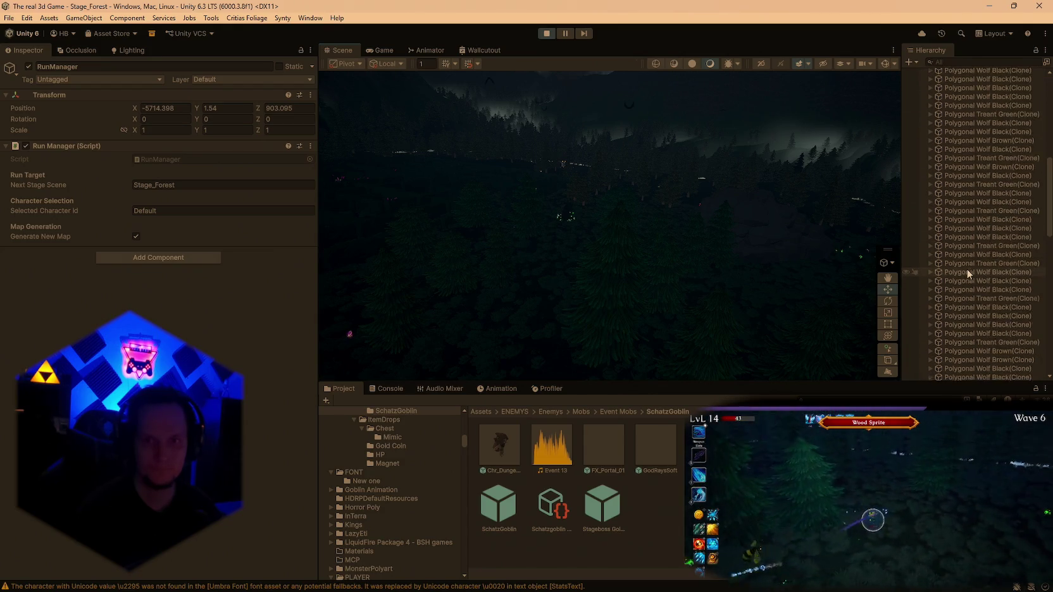
{"action": "mouse_move", "coordinate": [886, 201]}
{"action": "left_mouse_down"}
{"action": "mouse_move", "coordinate": [853, 197]}
{"action": "mouse_move", "coordinate": [748, 226]}
{"action": "left_mouse_up"}
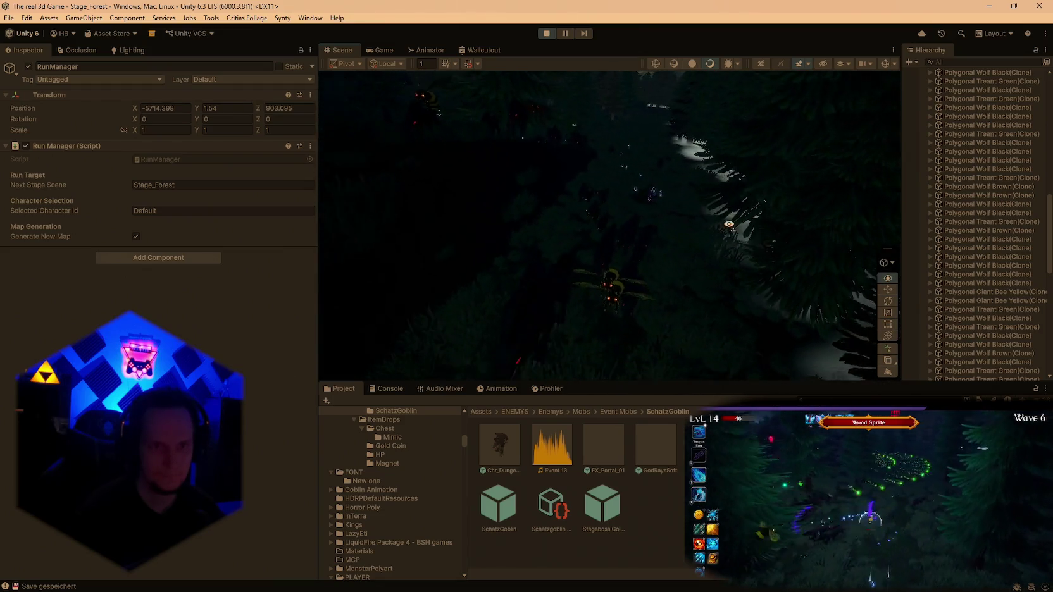
{"action": "left_click", "coordinate": [584, 233]}
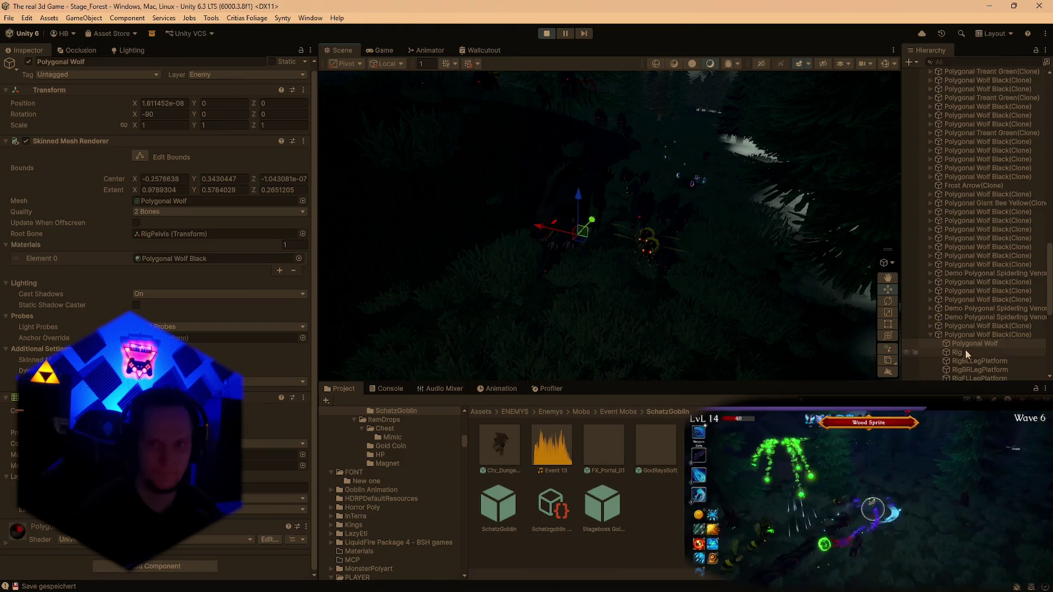
{"action": "left_click", "coordinate": [974, 335]}
Scroll the Inspector to the clone's Kinematic Ground Snap settings showing ray length 200.
{"action": "scroll", "coordinate": [213, 342], "scroll_direction": "down", "scroll_amount": 10}
{"action": "scroll", "coordinate": [214, 343], "scroll_direction": "down", "scroll_amount": 15}
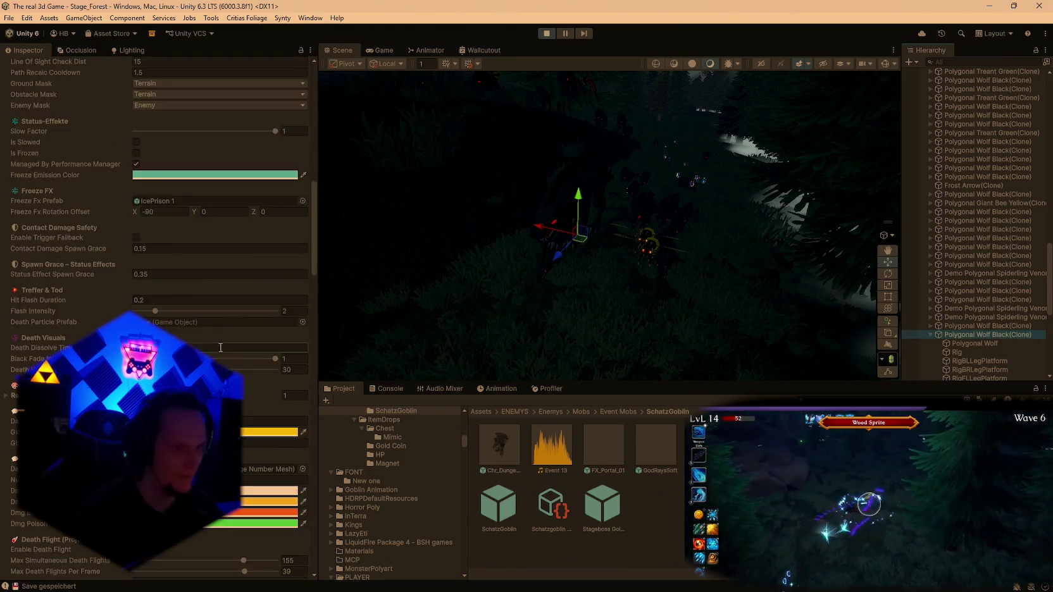
{"action": "scroll", "coordinate": [190, 283], "scroll_direction": "down", "scroll_amount": 10}
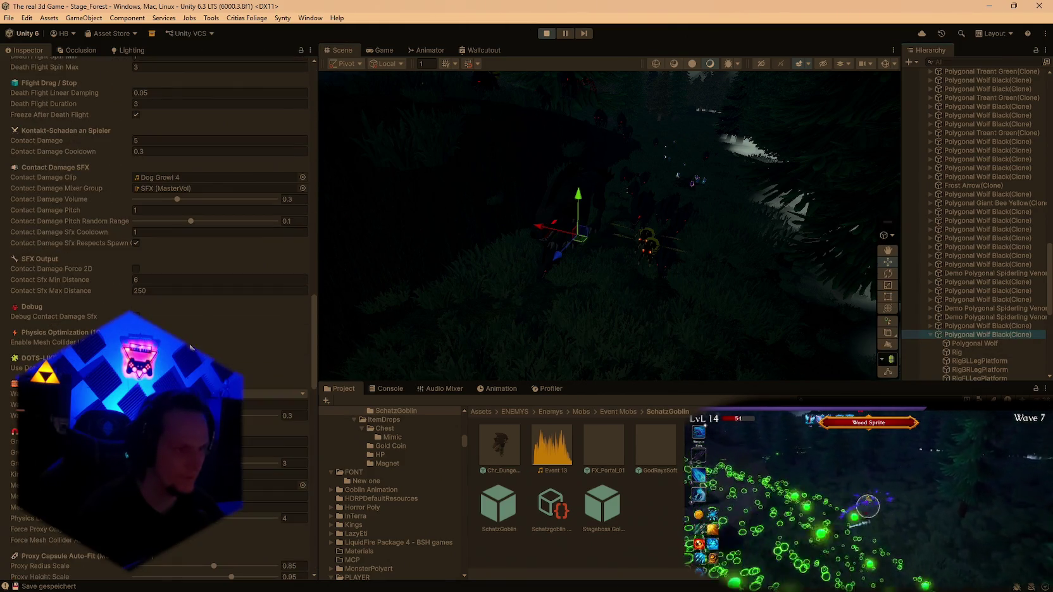
{"action": "scroll", "coordinate": [188, 290], "scroll_direction": "down", "scroll_amount": 3}
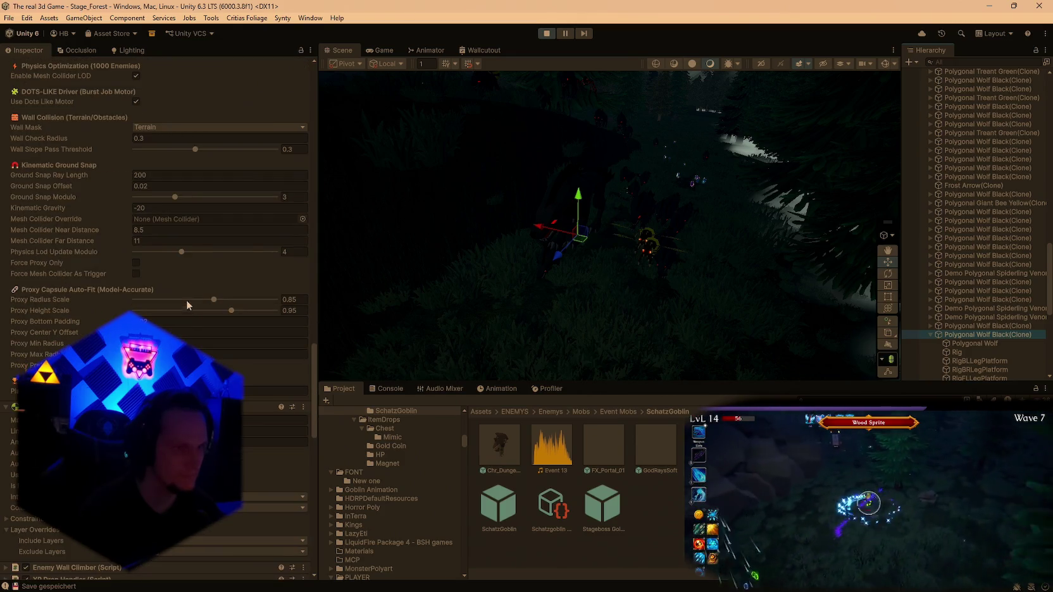
{"action": "left_click", "coordinate": [134, 240]}
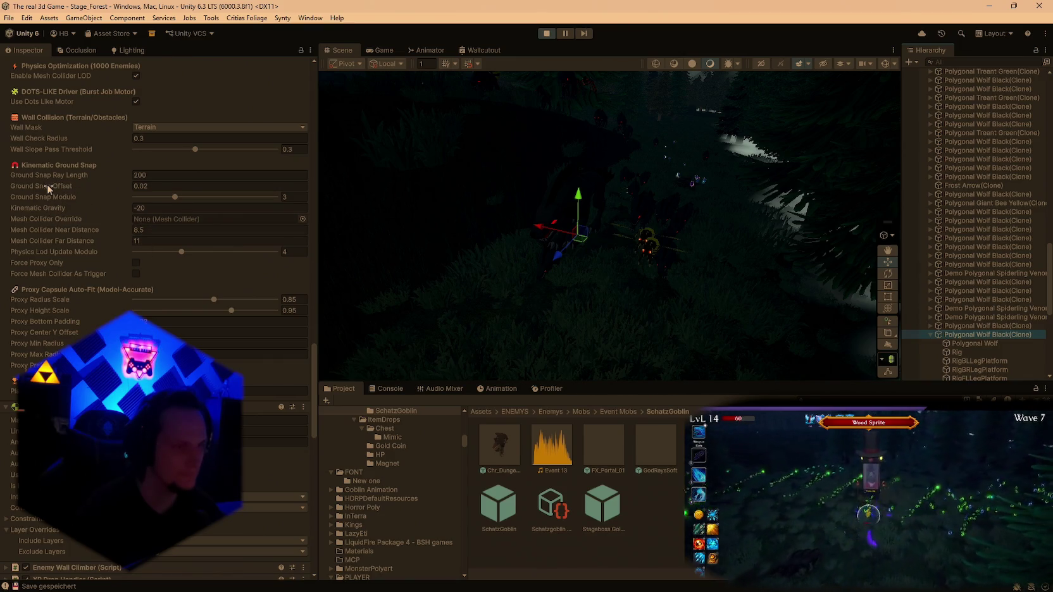
Change the wolf clone's Ground Snap Ray Length from 200 to 500.
{"action": "left_click", "coordinate": [162, 176]}
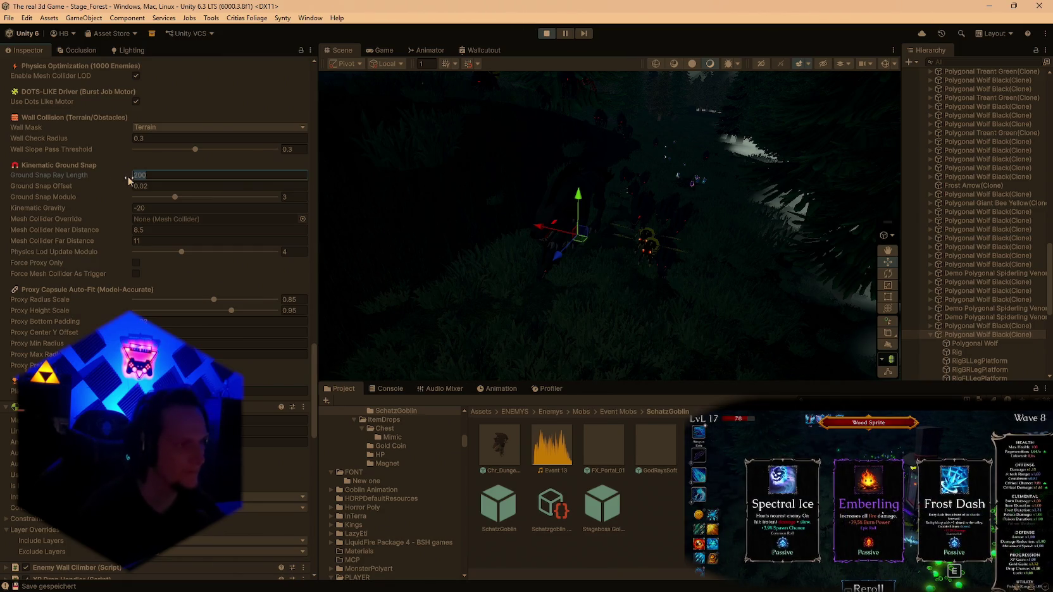
{"action": "key", "text": "Right"}
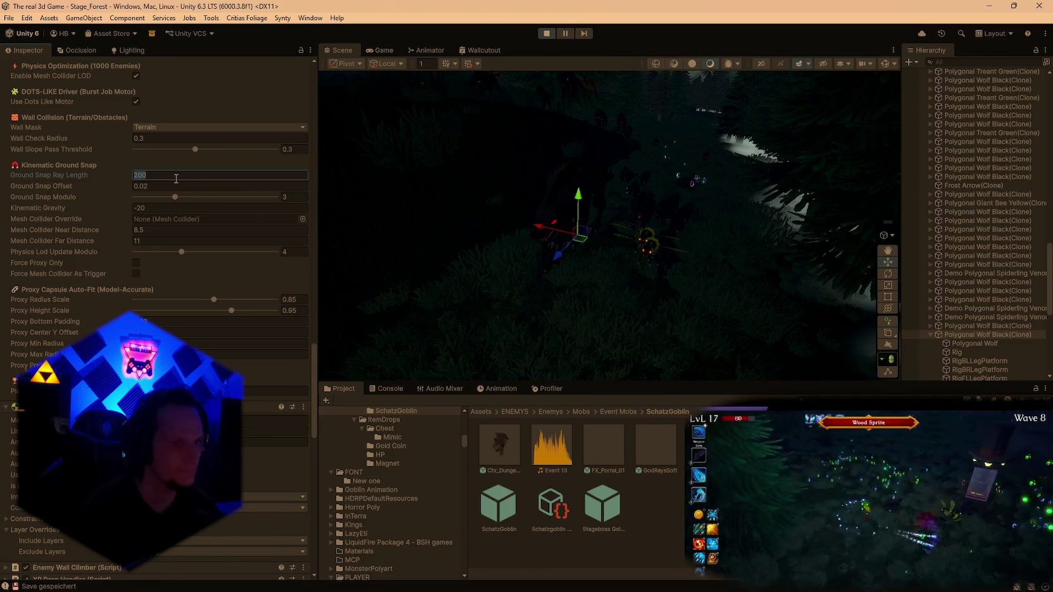
{"action": "type", "text": "500"}
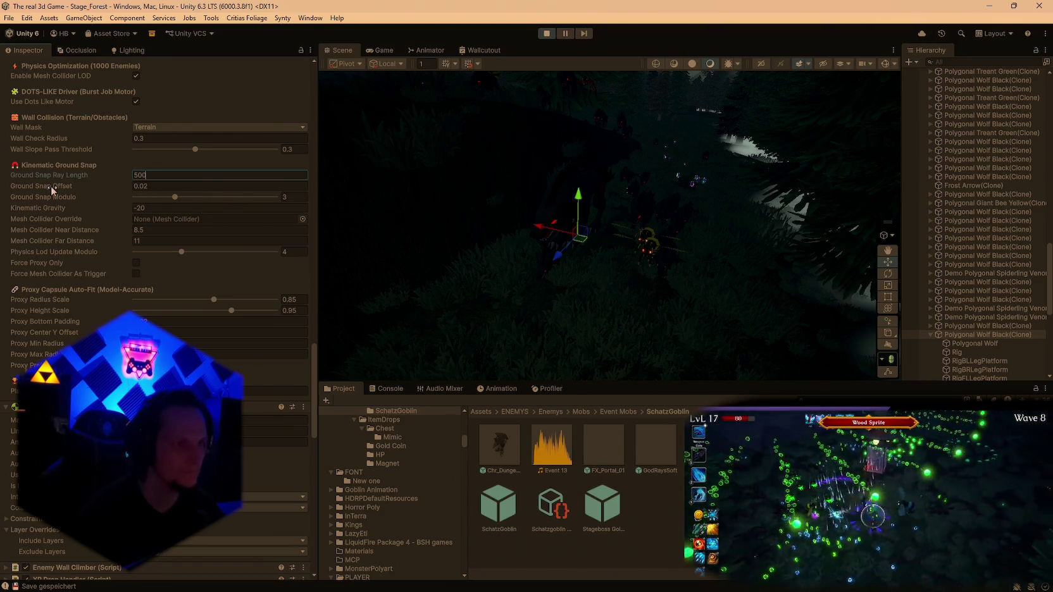
{"action": "left_click", "coordinate": [378, 50]}
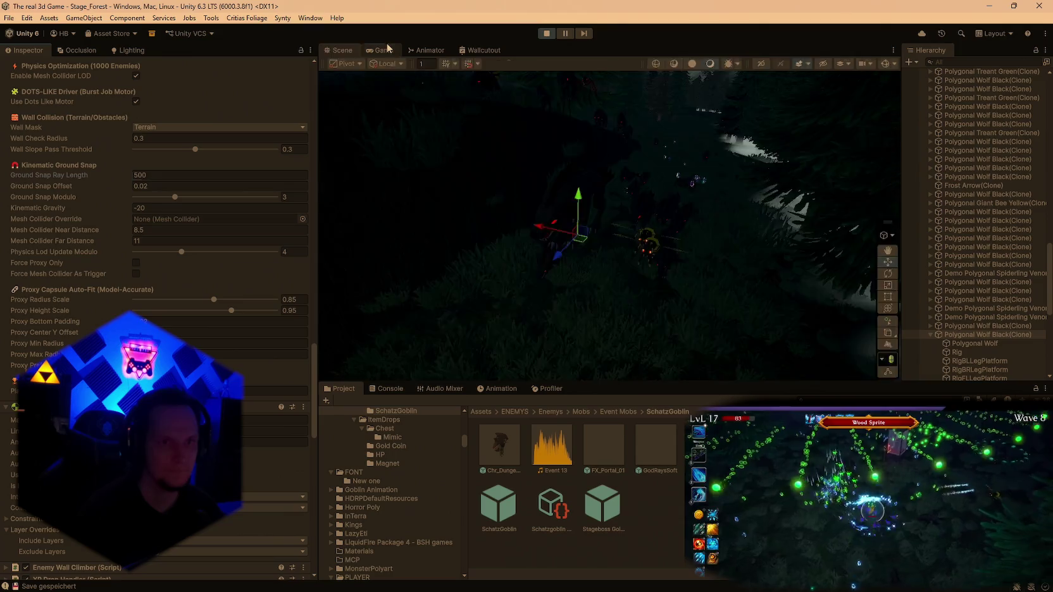
Resume the run briefly, then pause and maximize the Scene view over the forest wolves.
{"action": "left_click", "coordinate": [600, 200]}
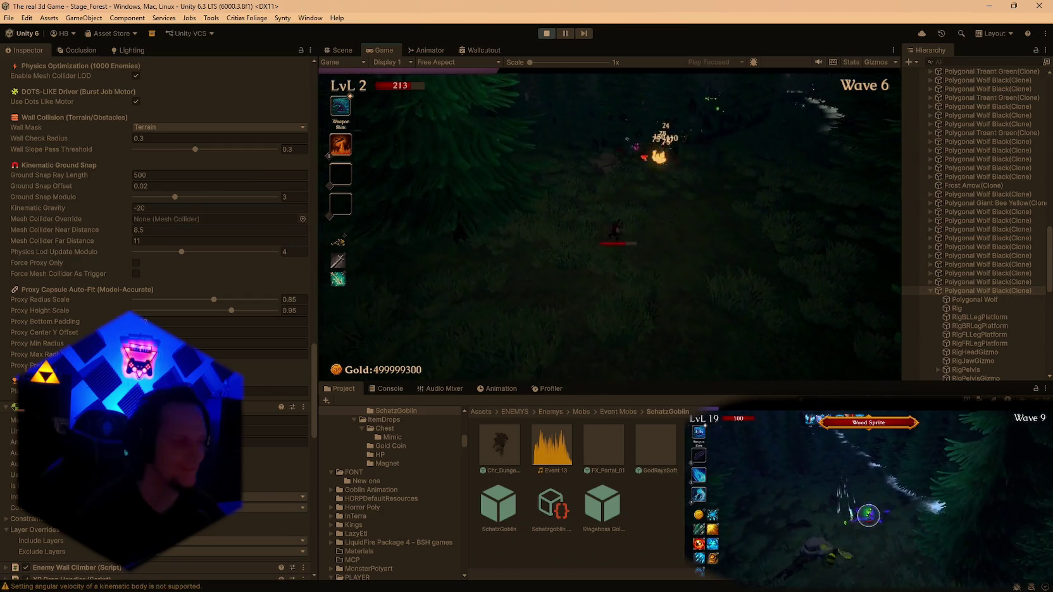
{"action": "key", "text": "Escape"}
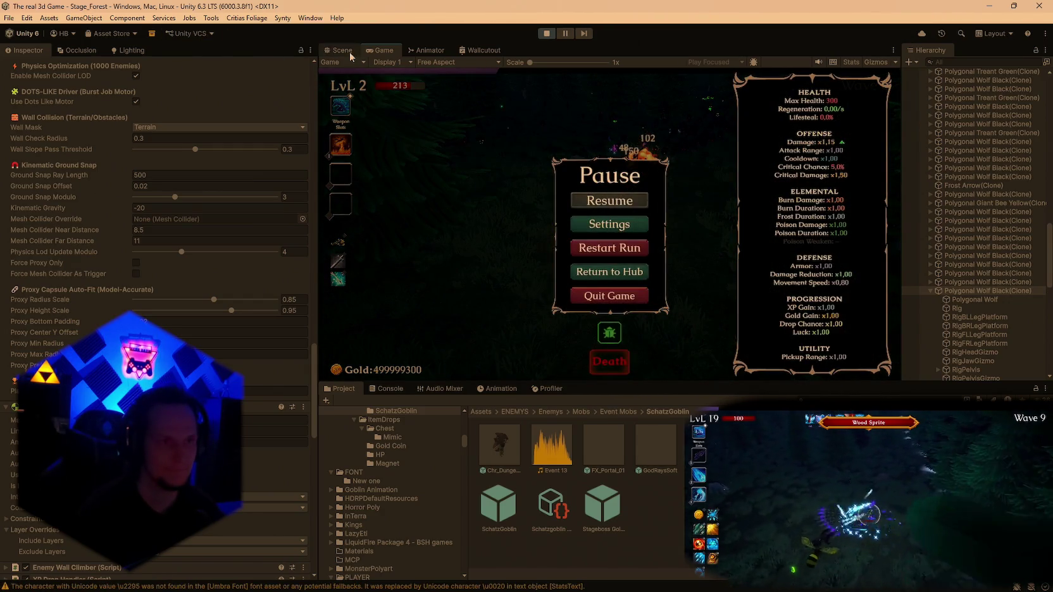
{"action": "left_click", "coordinate": [352, 51]}
{"action": "double_click", "coordinate": [352, 51]}
{"action": "left_click_drag", "start_coordinate": [685, 204], "coordinate": [197, 175]}
{"action": "key", "text": "f"}
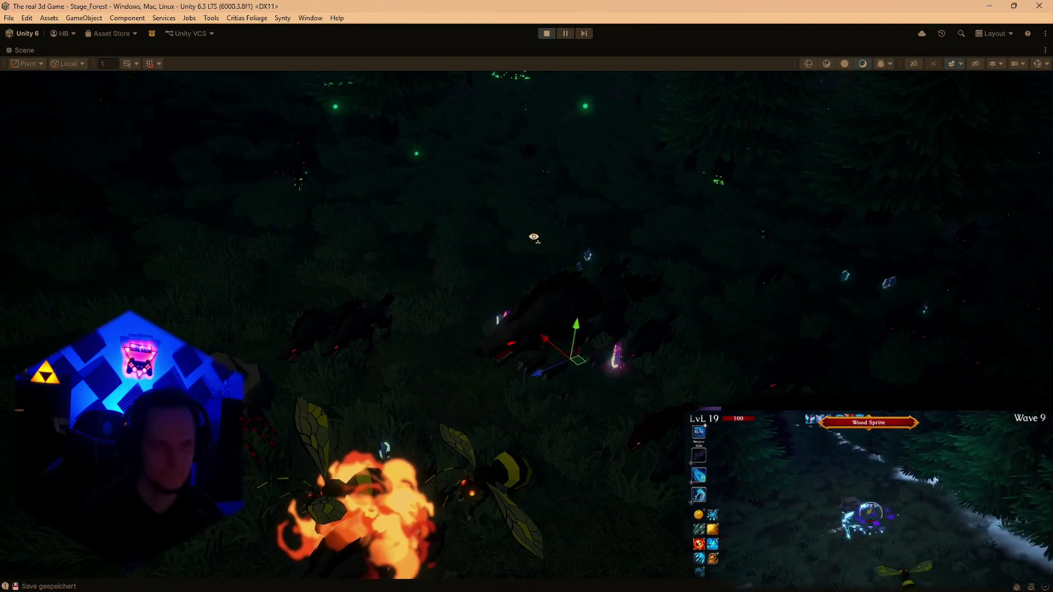
Restore the editor layout and scroll the Inspector through the wolf's Enemy Base settings.
{"action": "double_click", "coordinate": [37, 49]}
{"action": "scroll", "coordinate": [182, 328], "scroll_direction": "down", "scroll_amount": 10}
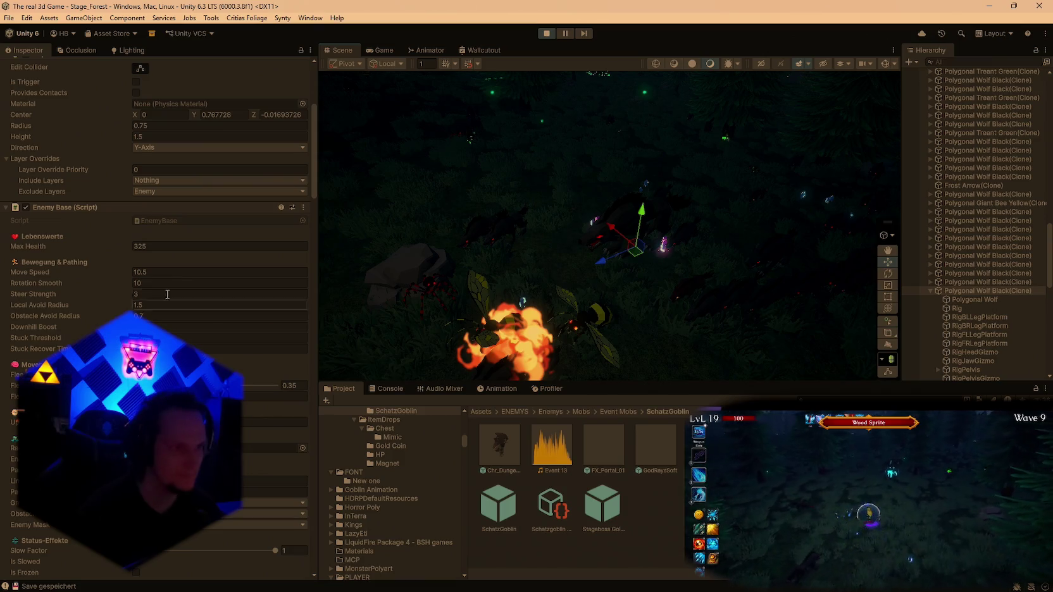
{"action": "scroll", "coordinate": [183, 313], "scroll_direction": "down", "scroll_amount": 3}
{"action": "scroll", "coordinate": [183, 319], "scroll_direction": "down", "scroll_amount": 8}
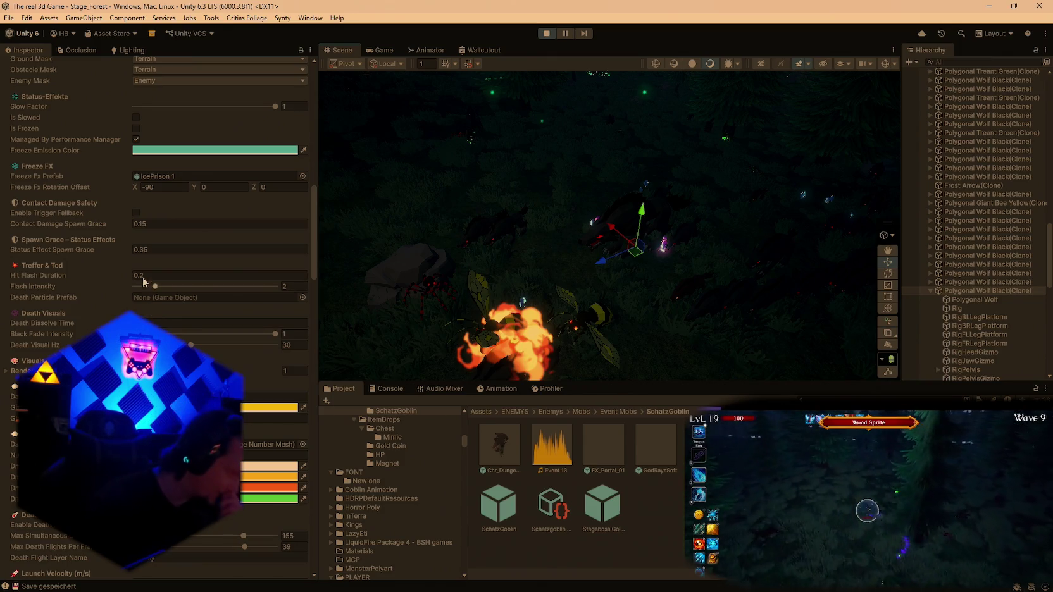
{"action": "scroll", "coordinate": [171, 288], "scroll_direction": "down", "scroll_amount": 15}
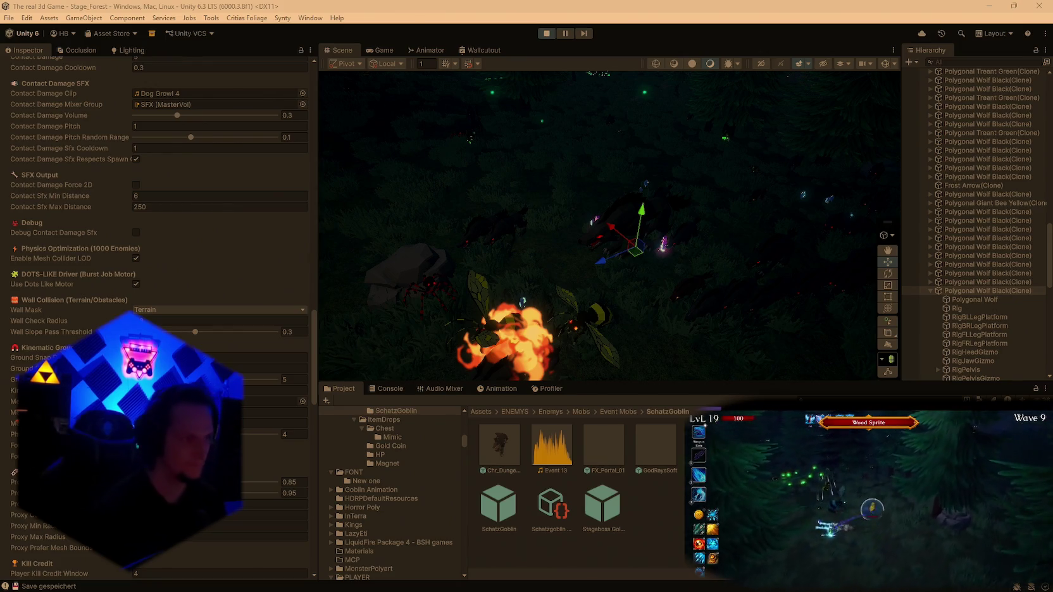
{"action": "key", "text": "super+shift+s"}
Snip the wolf's enemy settings, take the Crimson Heart upgrade, and maximize the Game view.
{"action": "left_click_drag", "start_coordinate": [12, 226], "coordinate": [322, 544]}
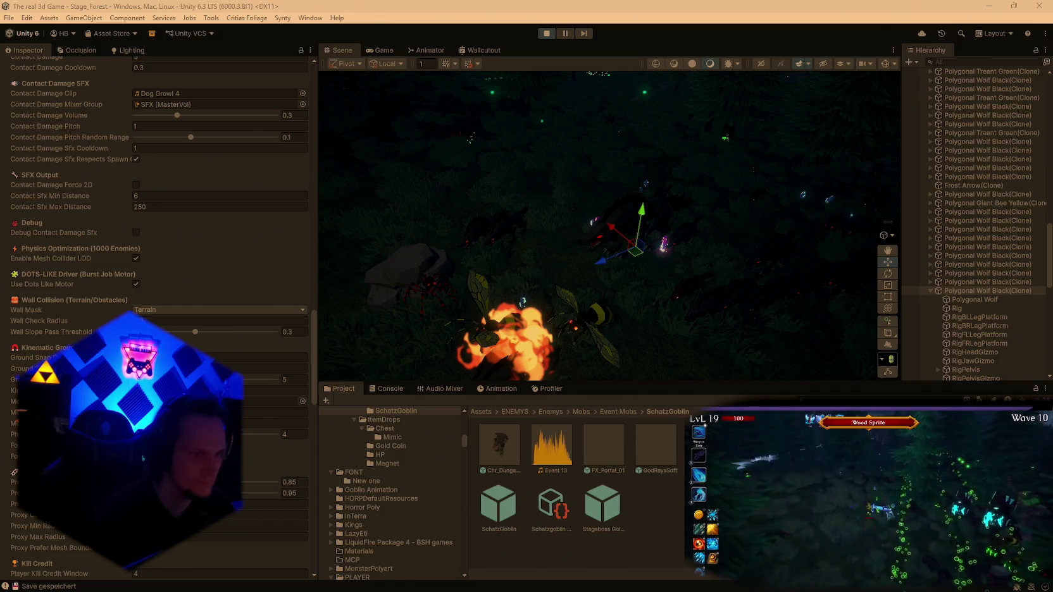
{"action": "scroll", "coordinate": [158, 317], "scroll_direction": "down", "scroll_amount": 3}
{"action": "key", "text": "Left"}
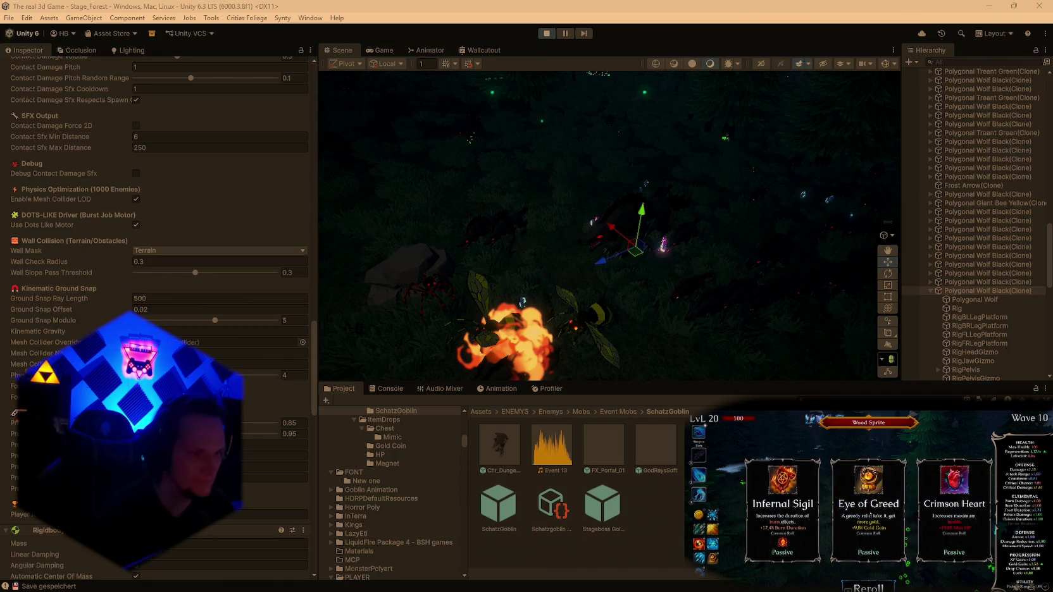
{"action": "scroll", "coordinate": [158, 316], "scroll_direction": "up", "scroll_amount": 2}
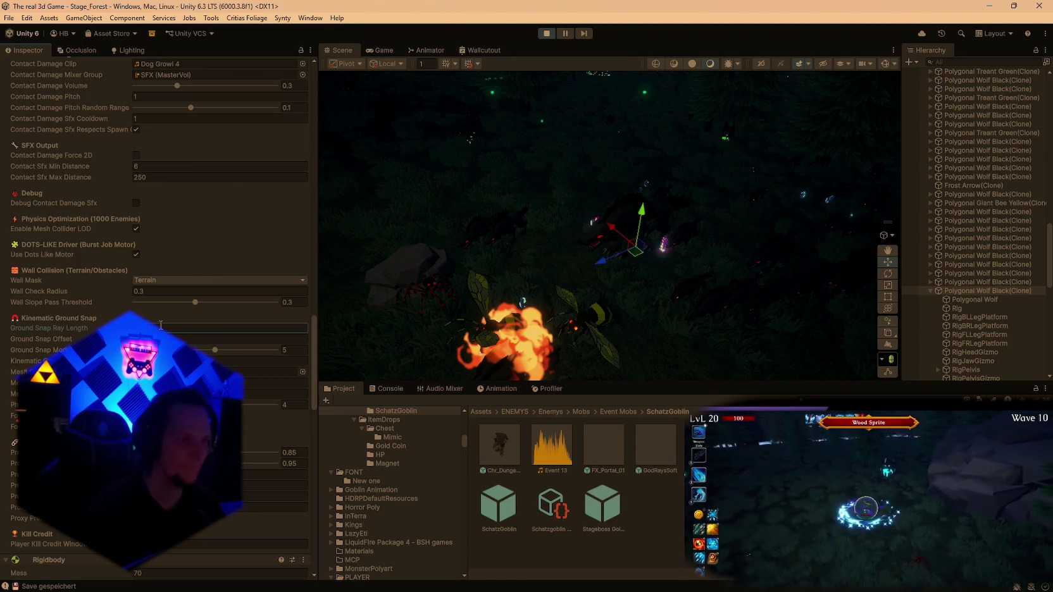
{"action": "double_click", "coordinate": [373, 50]}
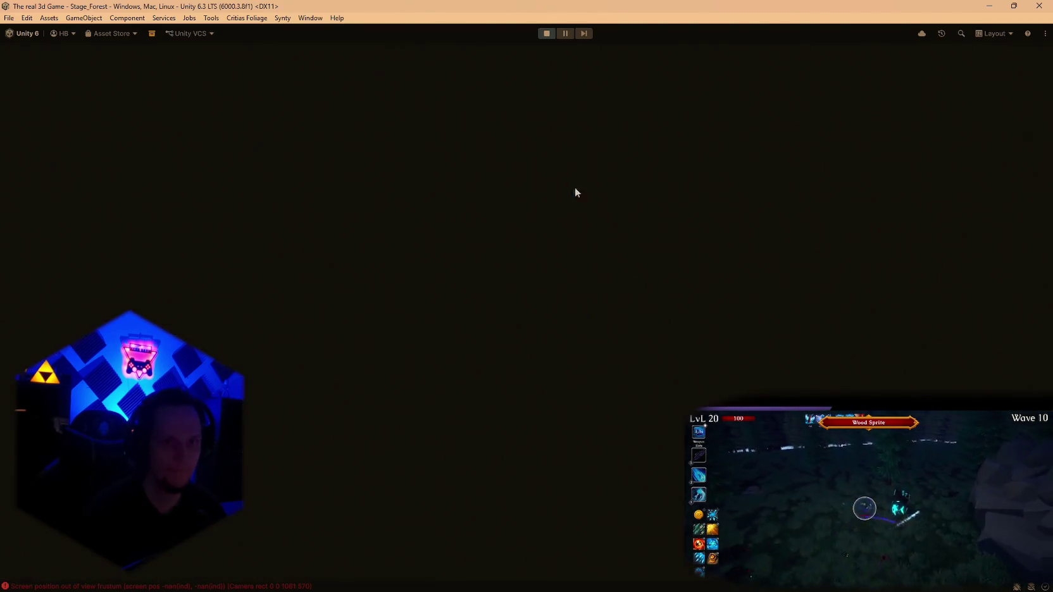
Briefly resume the run, pause it again, and restore the normal editor layout.
{"action": "left_click", "coordinate": [552, 290]}
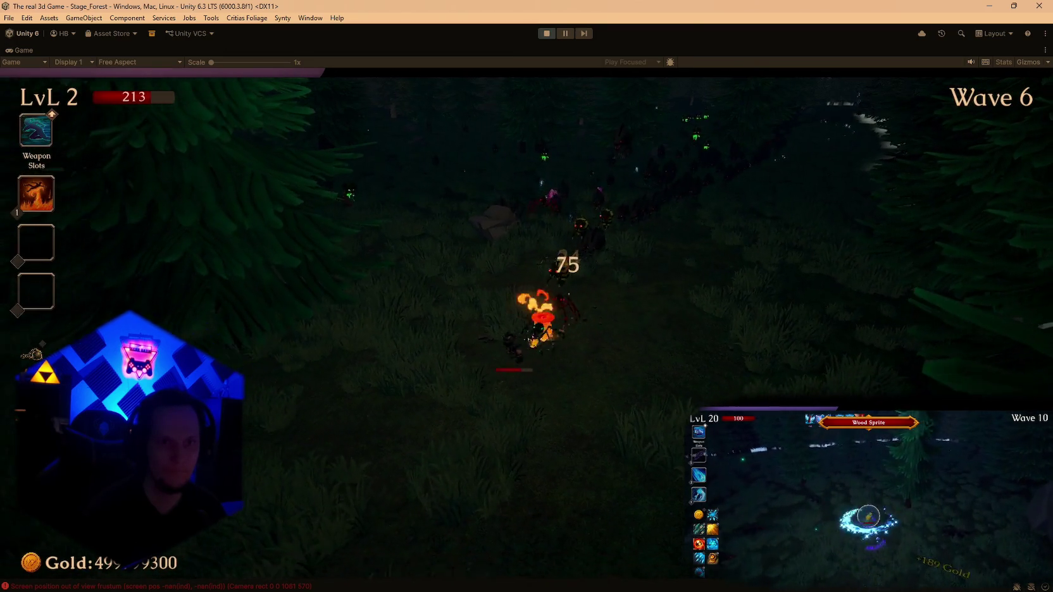
{"action": "key", "text": "Escape"}
{"action": "double_click", "coordinate": [15, 51]}
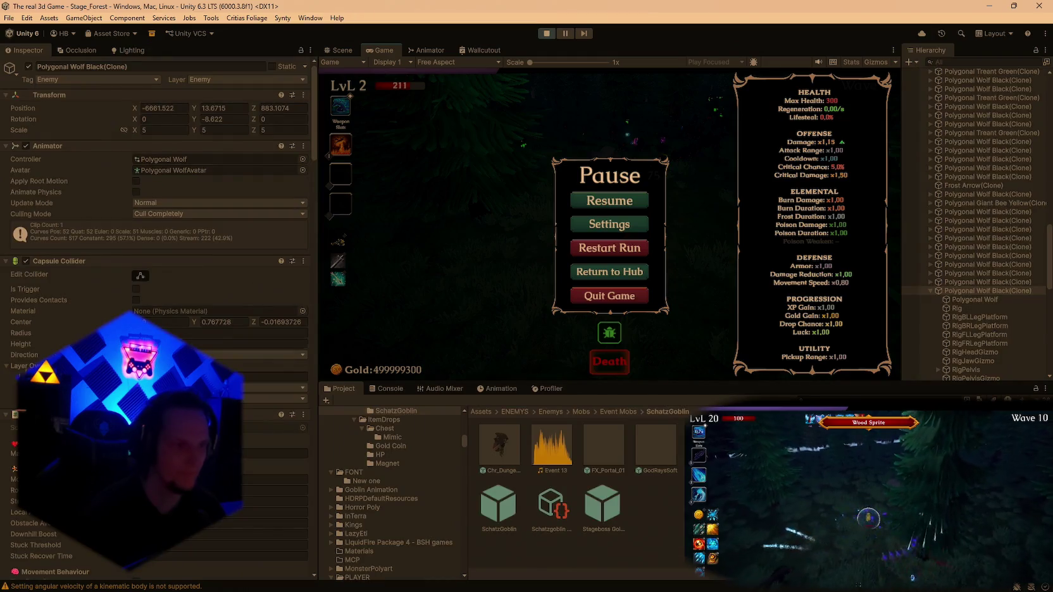
Enter a new Ground Snap Ray Length for the wolf under Kinematic Ground Snap.
{"action": "scroll", "coordinate": [158, 285], "scroll_direction": "down", "scroll_amount": 20}
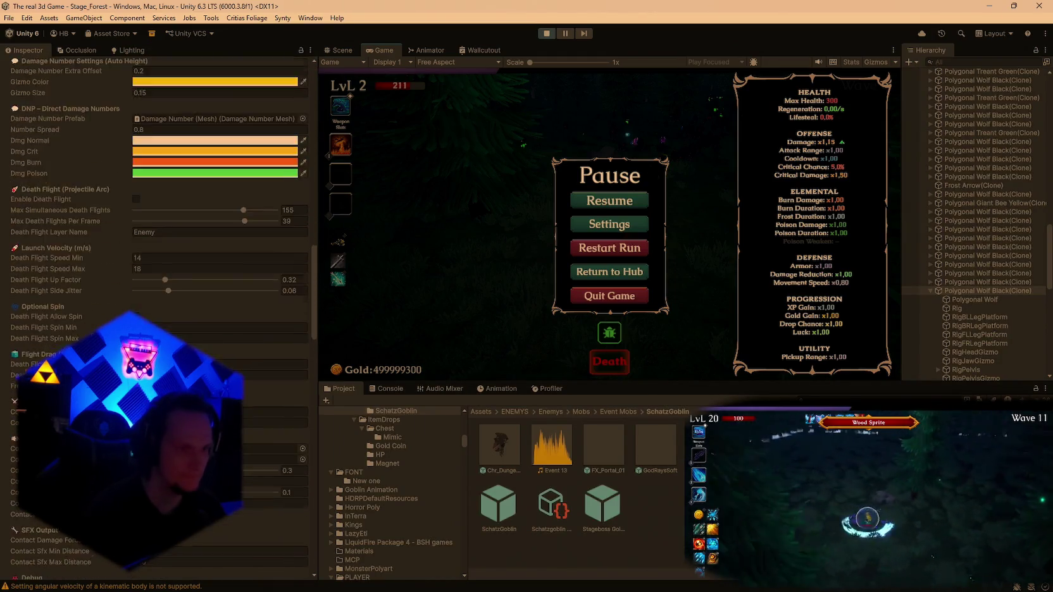
{"action": "scroll", "coordinate": [158, 285], "scroll_direction": "down", "scroll_amount": 5}
{"action": "left_click", "coordinate": [213, 210]}
{"action": "type", "text": "10"}
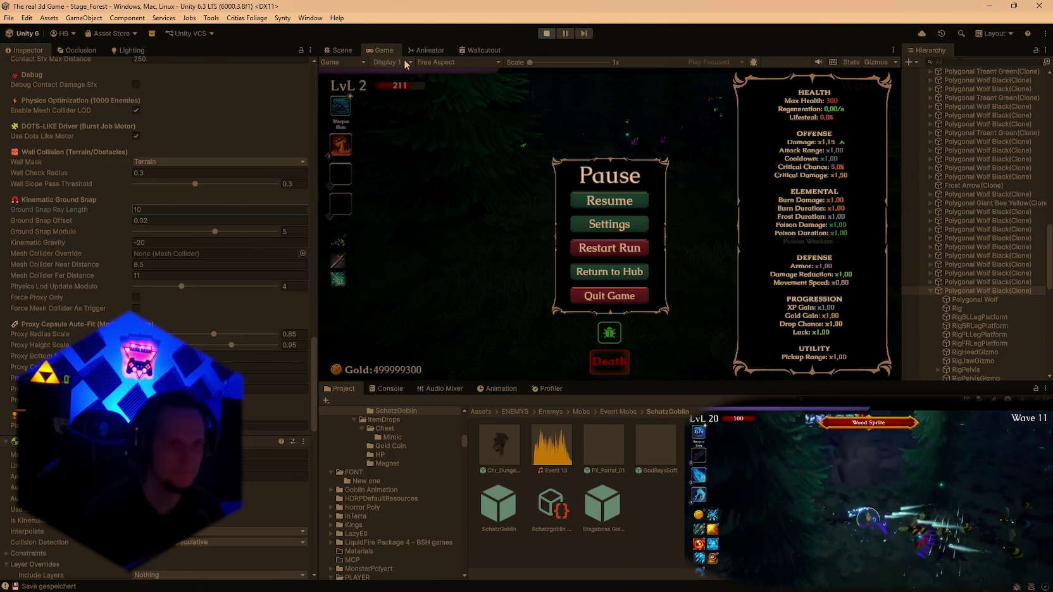
{"action": "double_click", "coordinate": [381, 50]}
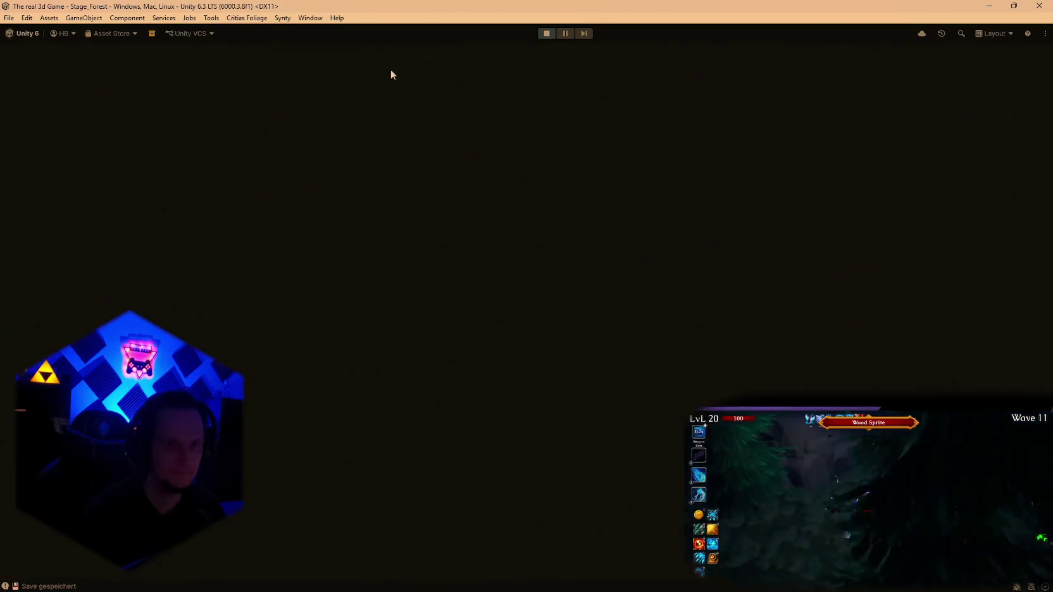
{"action": "left_click", "coordinate": [532, 283]}
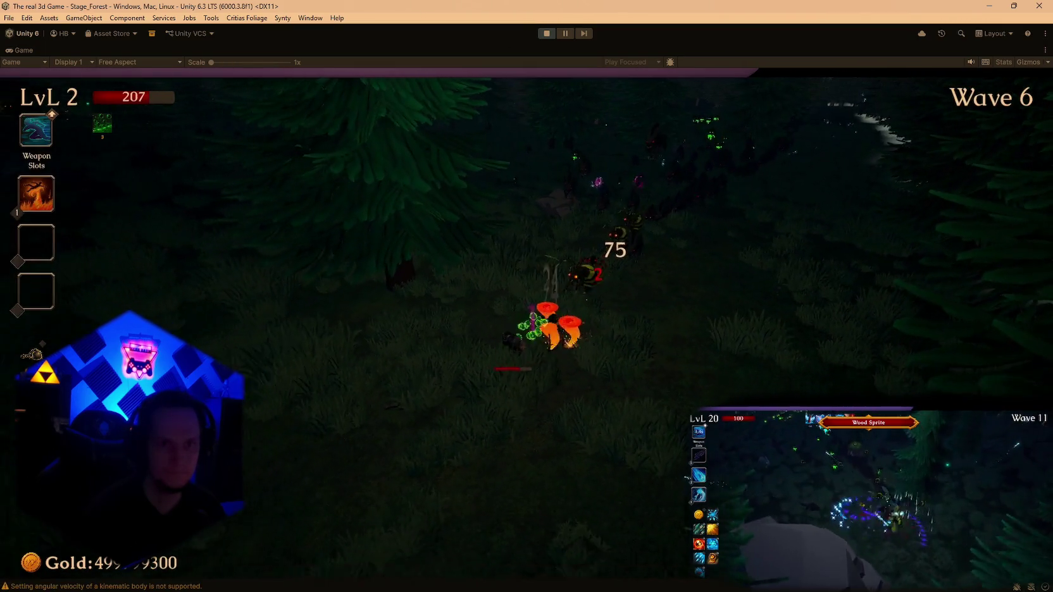
{"action": "key", "text": "Escape"}
{"action": "double_click", "coordinate": [26, 49]}
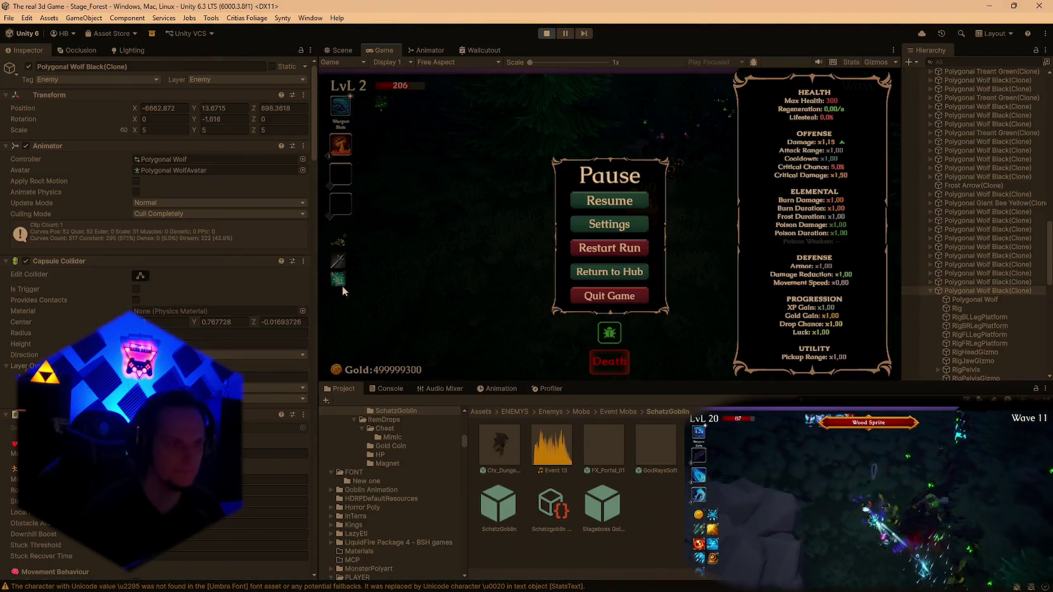
{"action": "scroll", "coordinate": [219, 347], "scroll_direction": "down", "scroll_amount": 3}
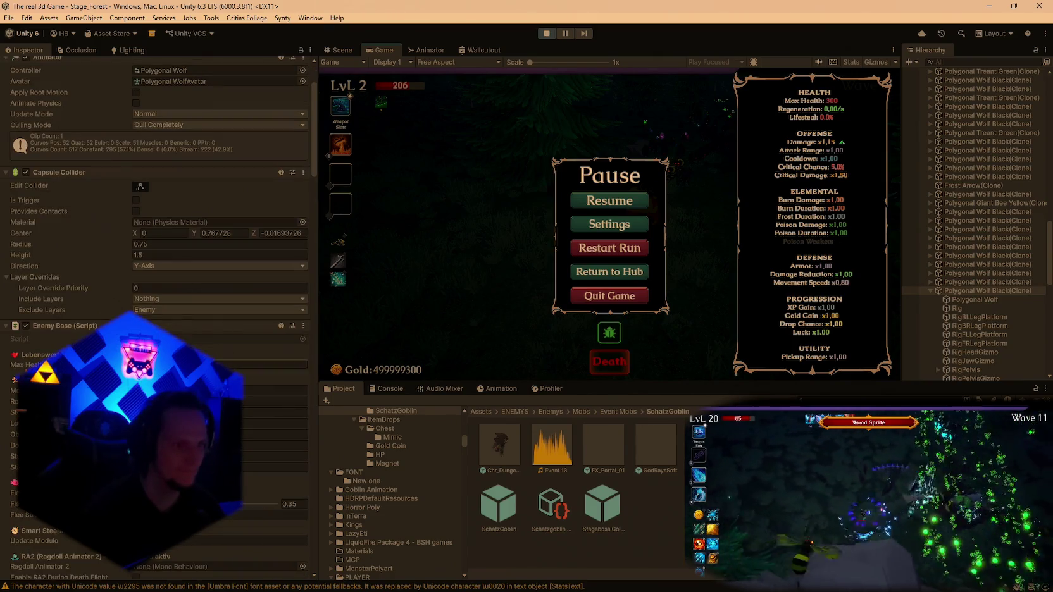
{"action": "scroll", "coordinate": [219, 347], "scroll_direction": "down", "scroll_amount": 15}
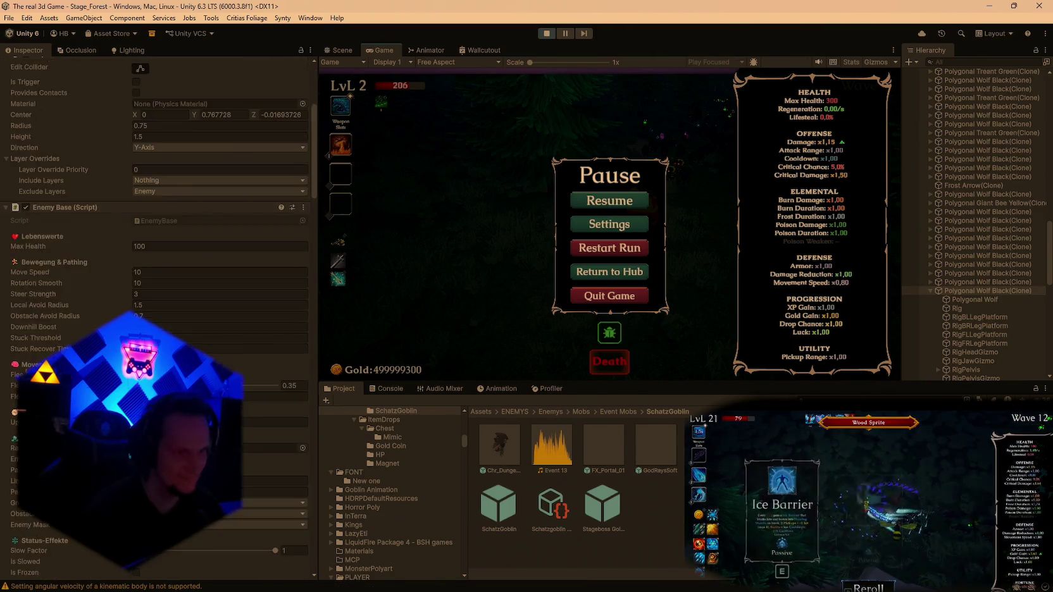
{"action": "scroll", "coordinate": [219, 347], "scroll_direction": "down", "scroll_amount": 20}
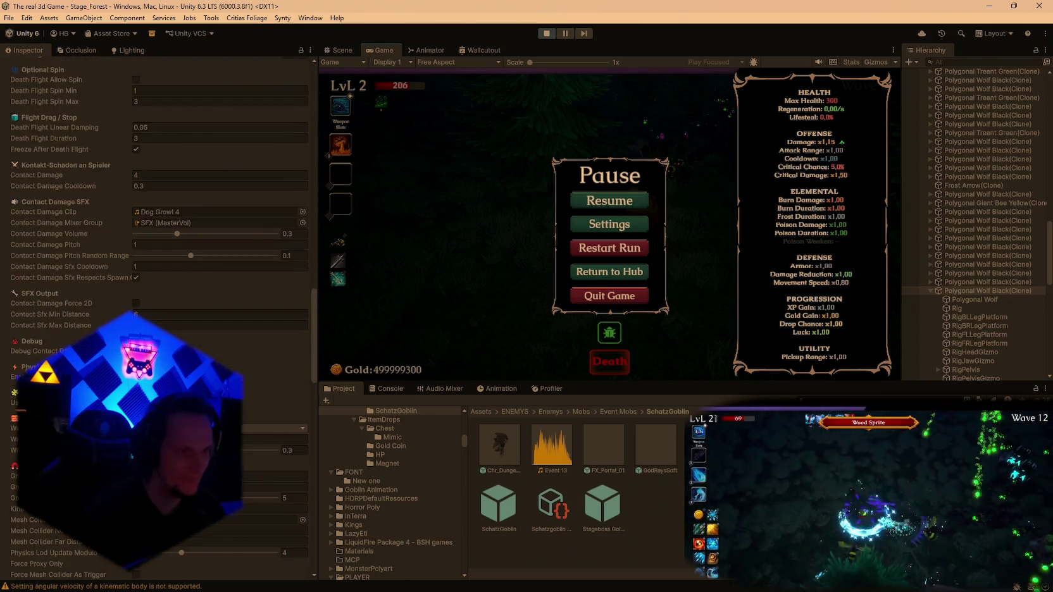
{"action": "scroll", "coordinate": [220, 253], "scroll_direction": "up", "scroll_amount": 4}
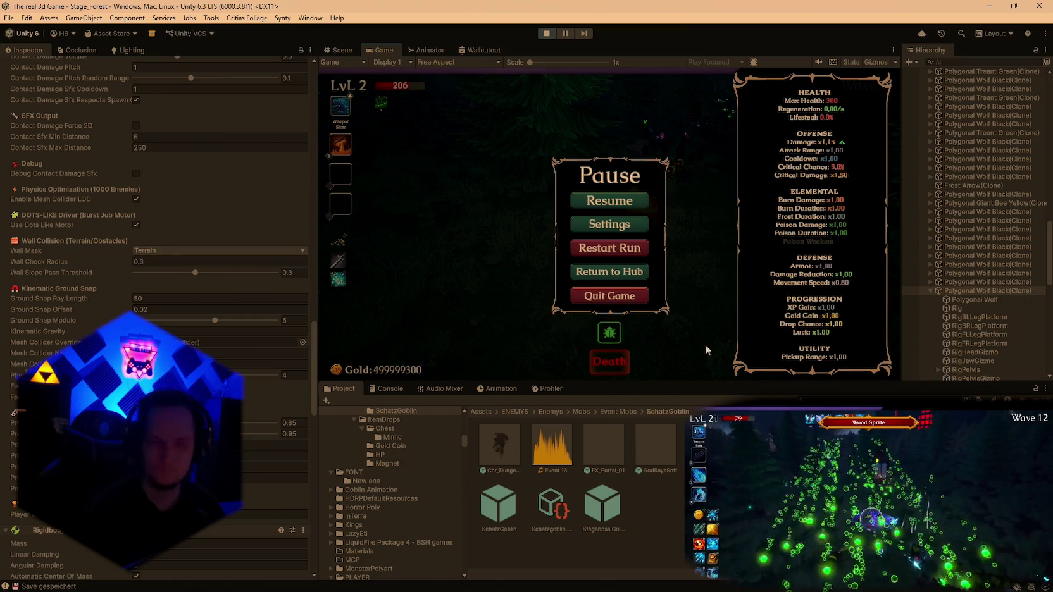
{"action": "left_click", "coordinate": [171, 298]}
Set Ground Snap Ray Length to 5, playtest in a maximized Game view, then exit Play mode.
{"action": "type", "text": "5"}
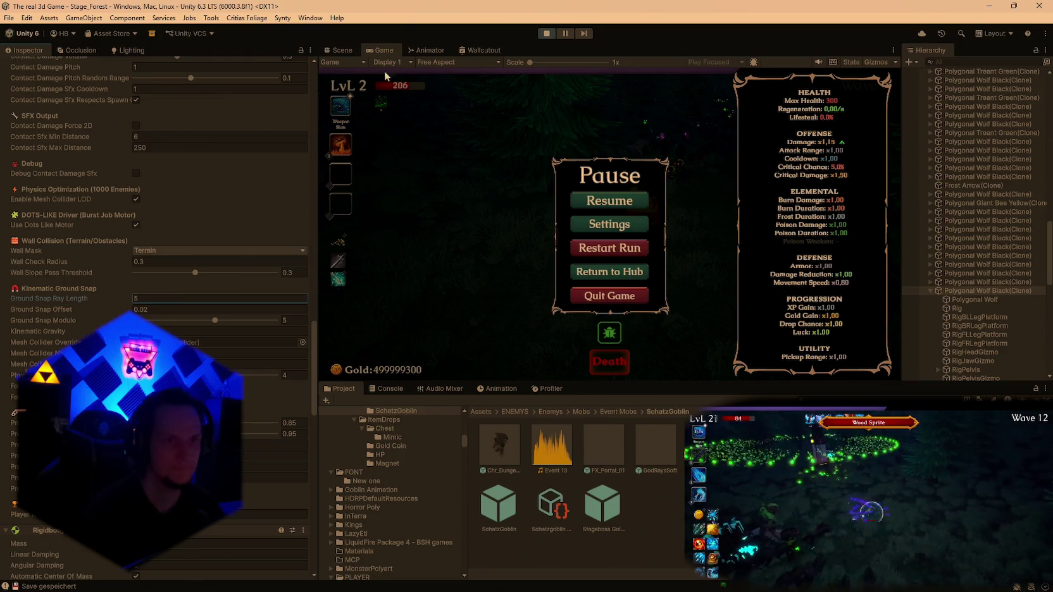
{"action": "double_click", "coordinate": [383, 50]}
{"action": "left_click", "coordinate": [537, 292]}
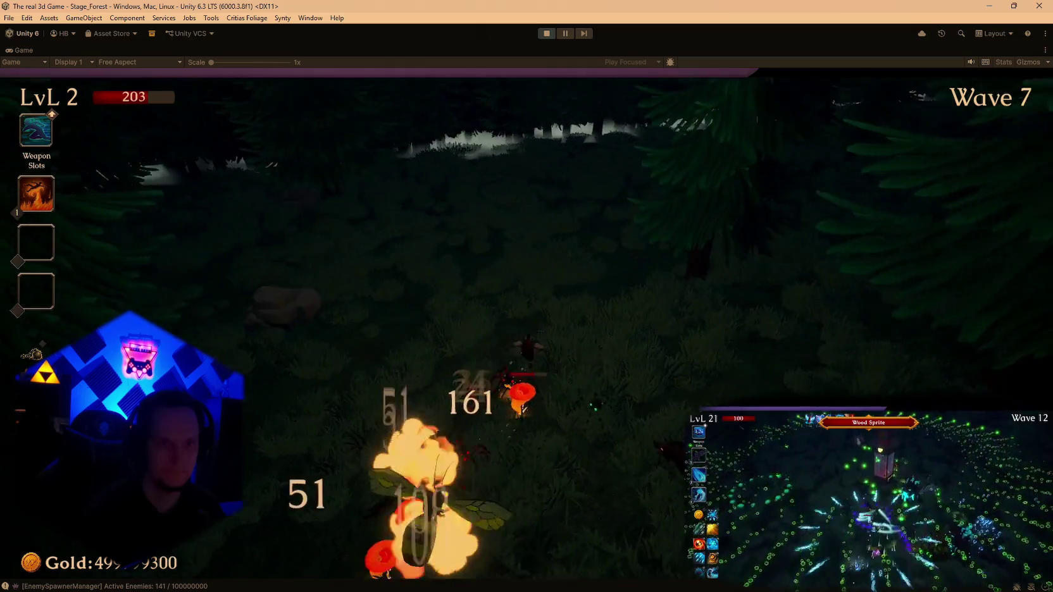
{"action": "key", "text": "Escape"}
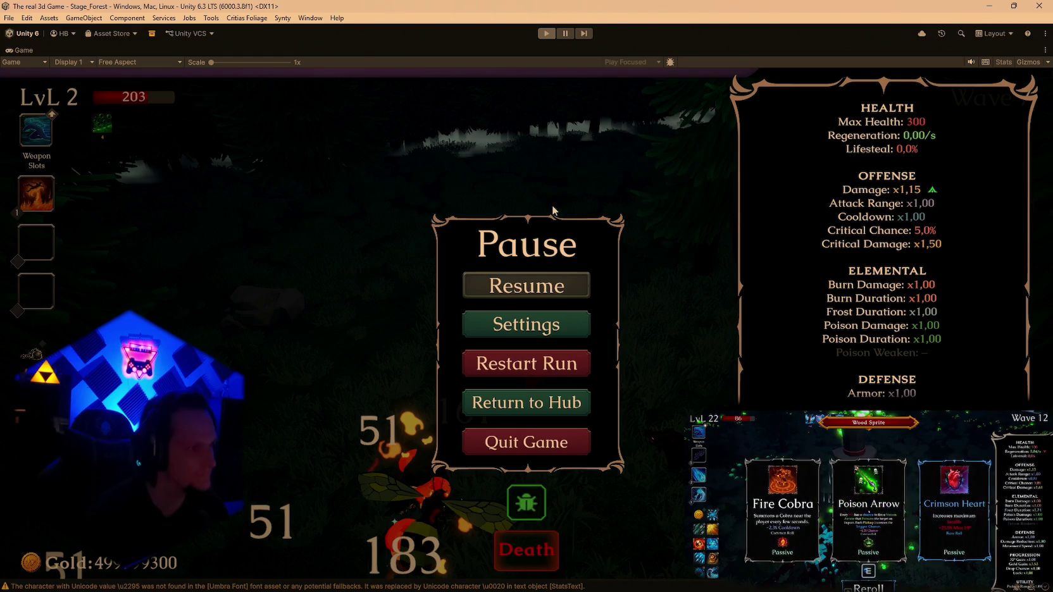
{"action": "key", "text": "ctrl+p"}
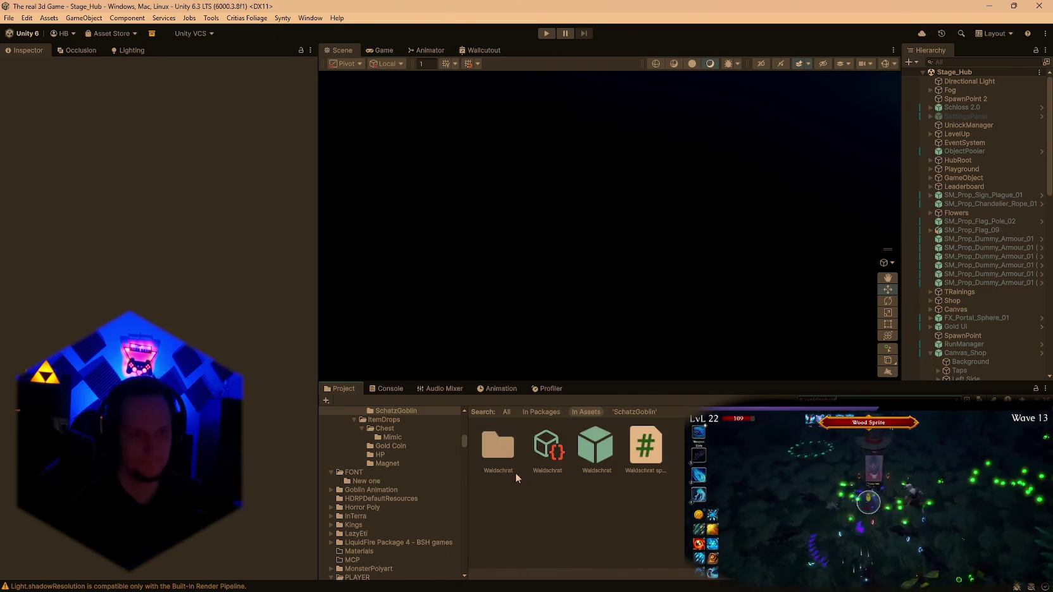
Open the Waldschrat WS BOSS folder and select the Wood Sprite BOSS prefab.
{"action": "double_click", "coordinate": [511, 447]}
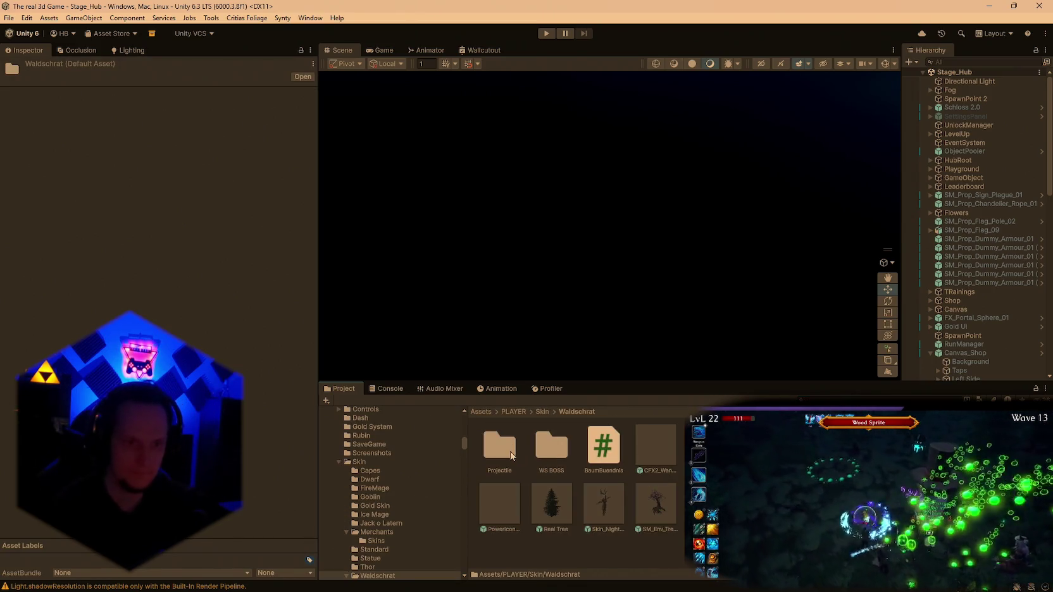
{"action": "double_click", "coordinate": [551, 446]}
{"action": "scroll", "coordinate": [601, 494], "scroll_direction": "down", "scroll_amount": 2}
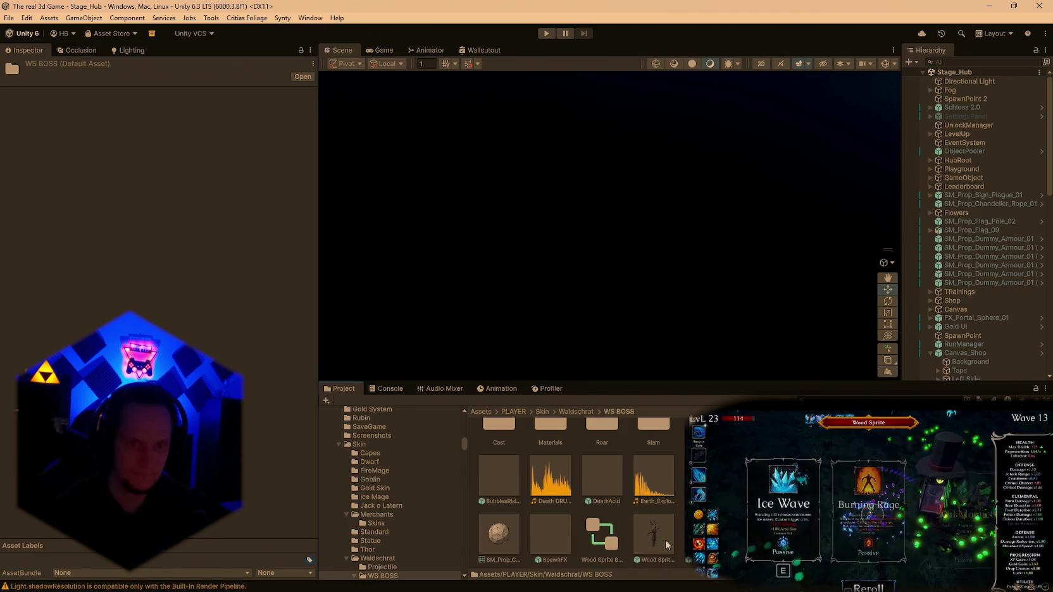
{"action": "left_click", "coordinate": [653, 537]}
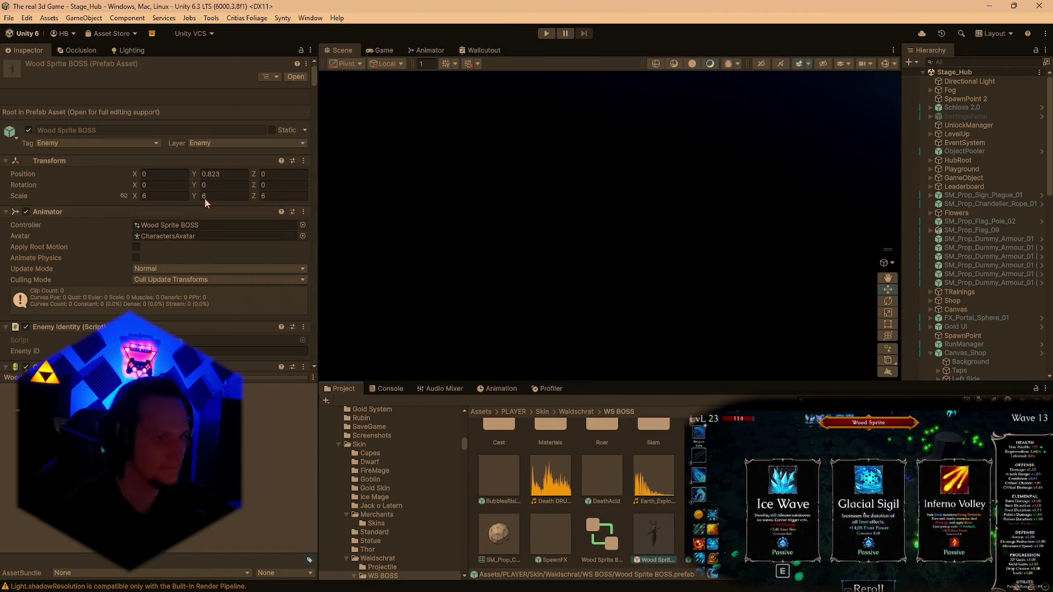
Scroll the Inspector to Kinematic Ground Snap and confirm Ground Snap Ray Length reads 5.
{"action": "scroll", "coordinate": [191, 228], "scroll_direction": "down", "scroll_amount": 15}
{"action": "scroll", "coordinate": [193, 220], "scroll_direction": "down", "scroll_amount": 20}
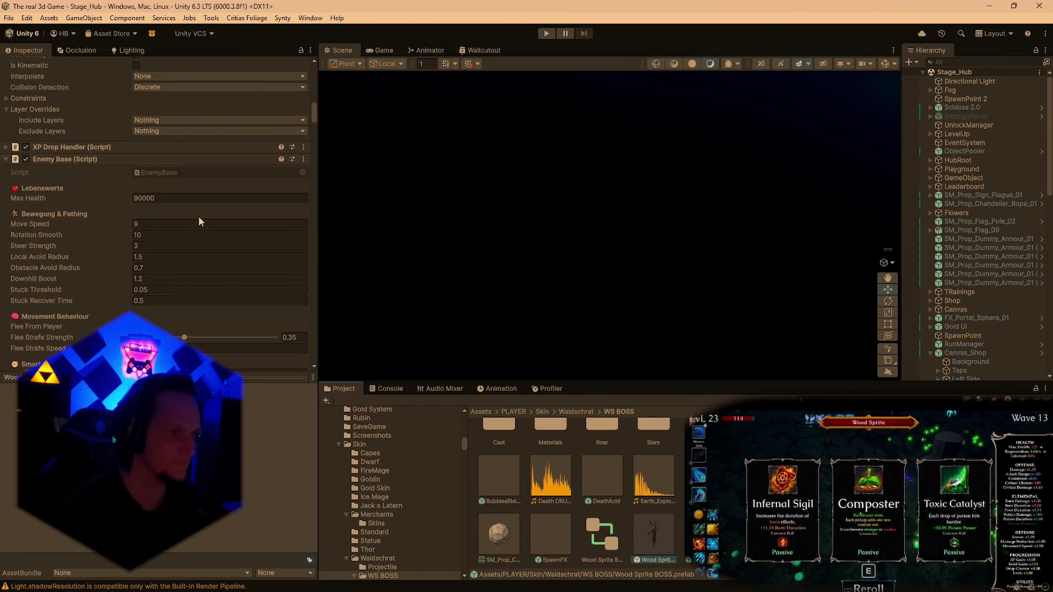
{"action": "scroll", "coordinate": [210, 235], "scroll_direction": "down", "scroll_amount": 20}
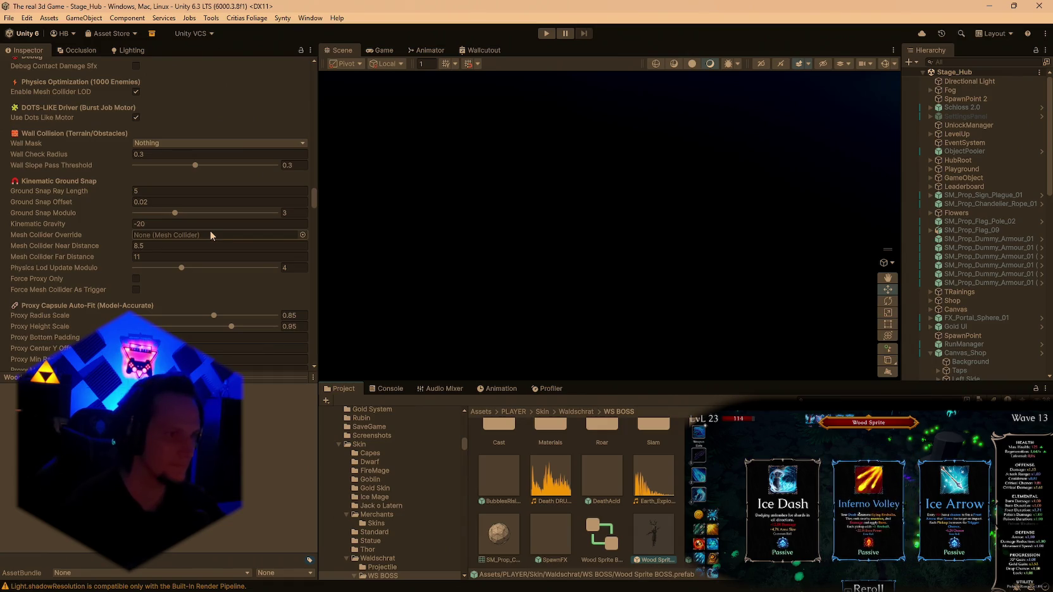
{"action": "mouse_move", "coordinate": [62, 195]}
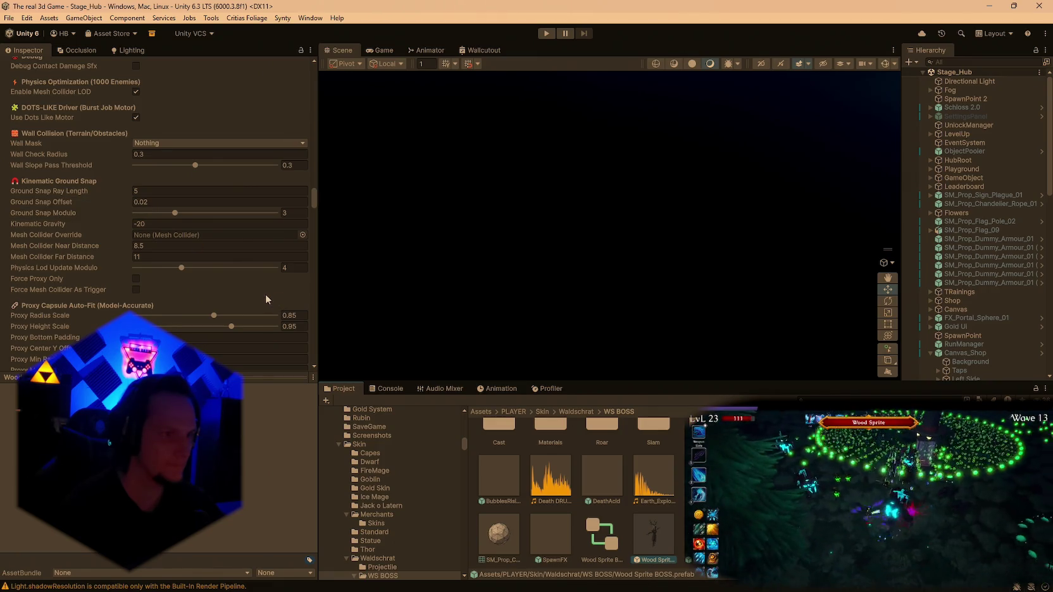
{"action": "scroll", "coordinate": [255, 288], "scroll_direction": "down", "scroll_amount": 3}
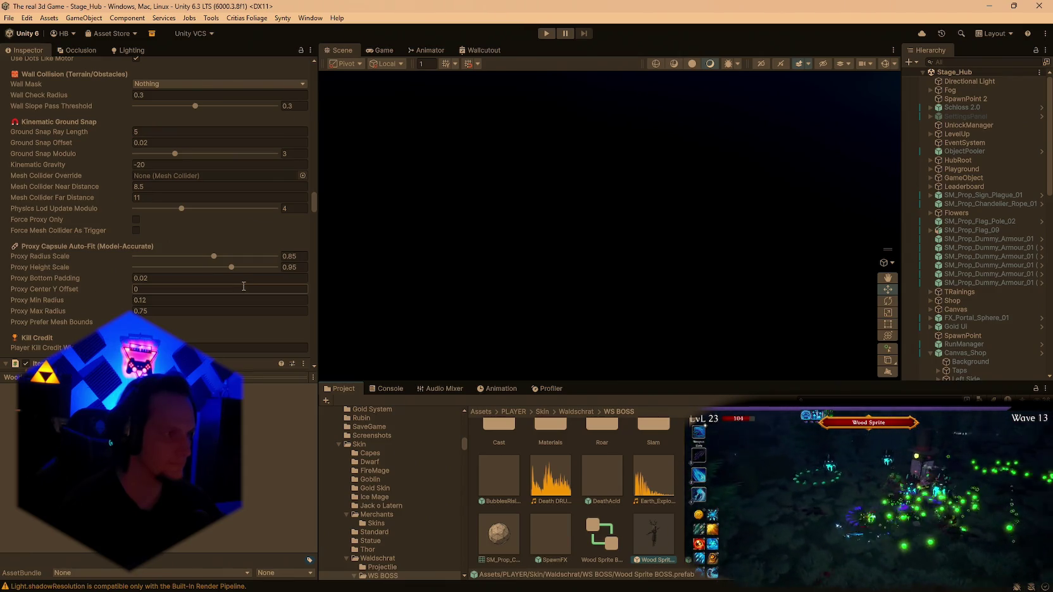
{"action": "scroll", "coordinate": [230, 288], "scroll_direction": "up", "scroll_amount": 3}
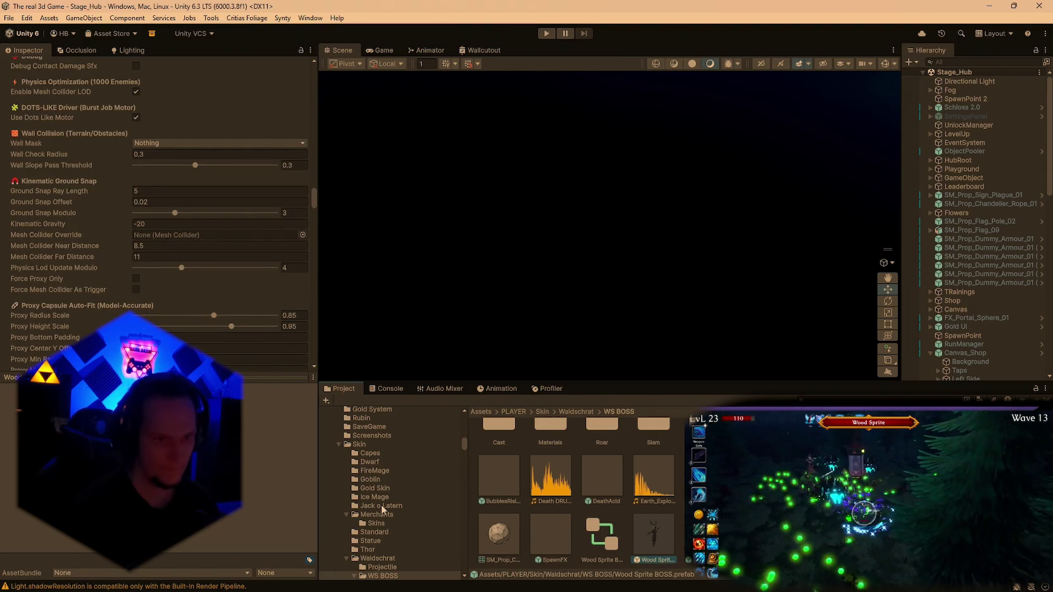
{"action": "scroll", "coordinate": [392, 513], "scroll_direction": "up", "scroll_amount": 6}
{"action": "scroll", "coordinate": [400, 517], "scroll_direction": "down", "scroll_amount": 10}
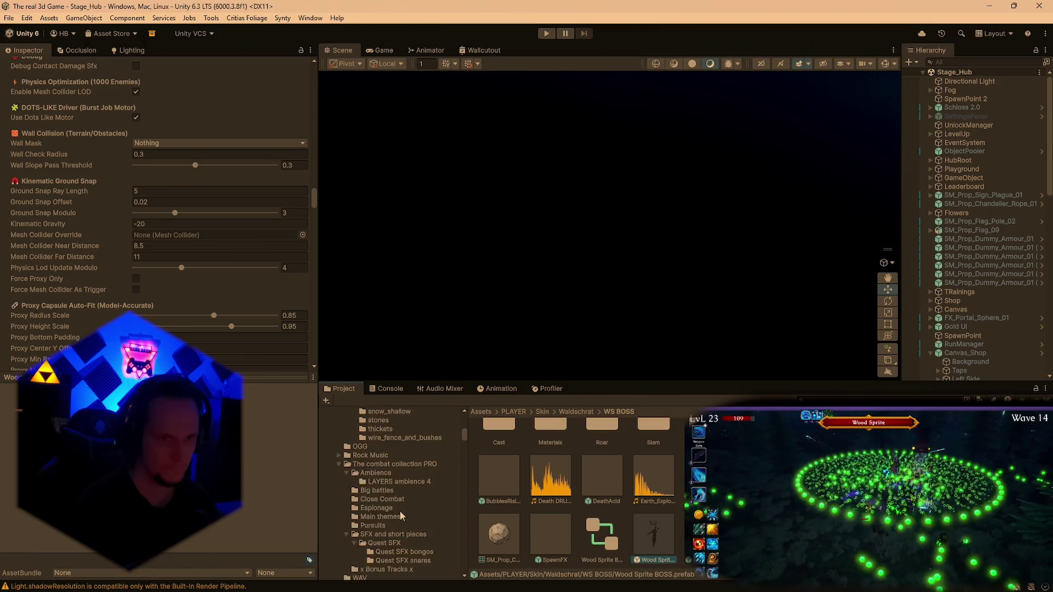
Pick out enemy prefabs from the Enemys Mobs folder.
{"action": "scroll", "coordinate": [384, 480], "scroll_direction": "down", "scroll_amount": 3}
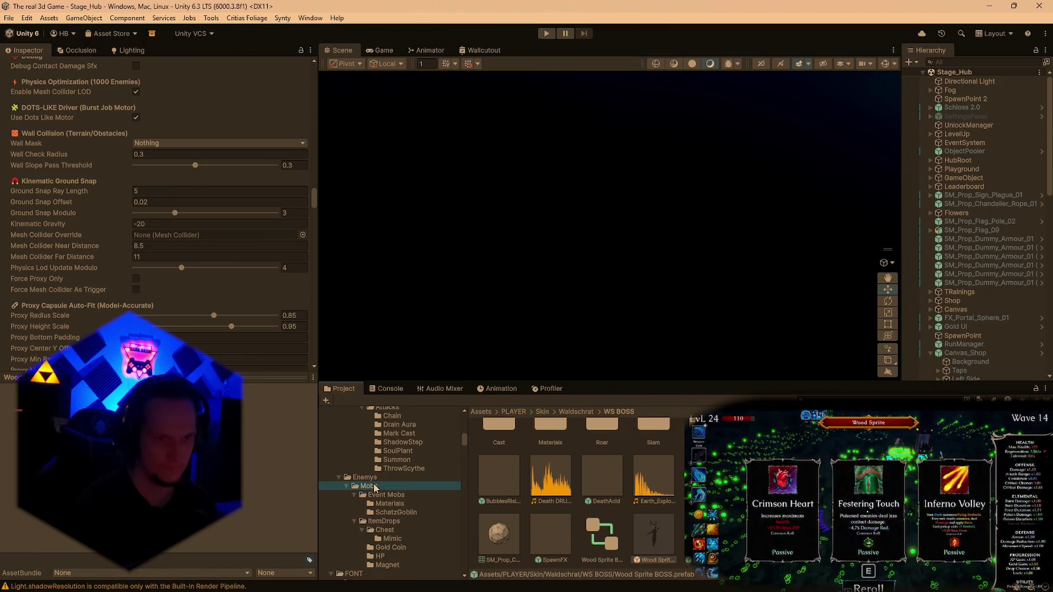
{"action": "left_click", "coordinate": [379, 486]}
{"action": "scroll", "coordinate": [158, 240], "scroll_direction": "down", "scroll_amount": 8}
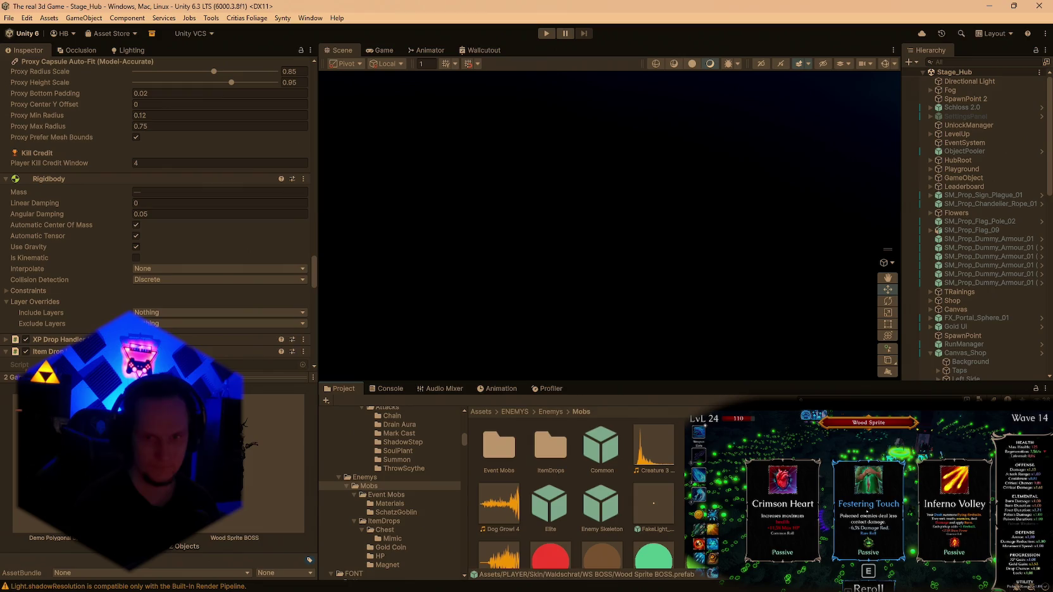
{"action": "scroll", "coordinate": [576, 494], "scroll_direction": "down", "scroll_amount": 1}
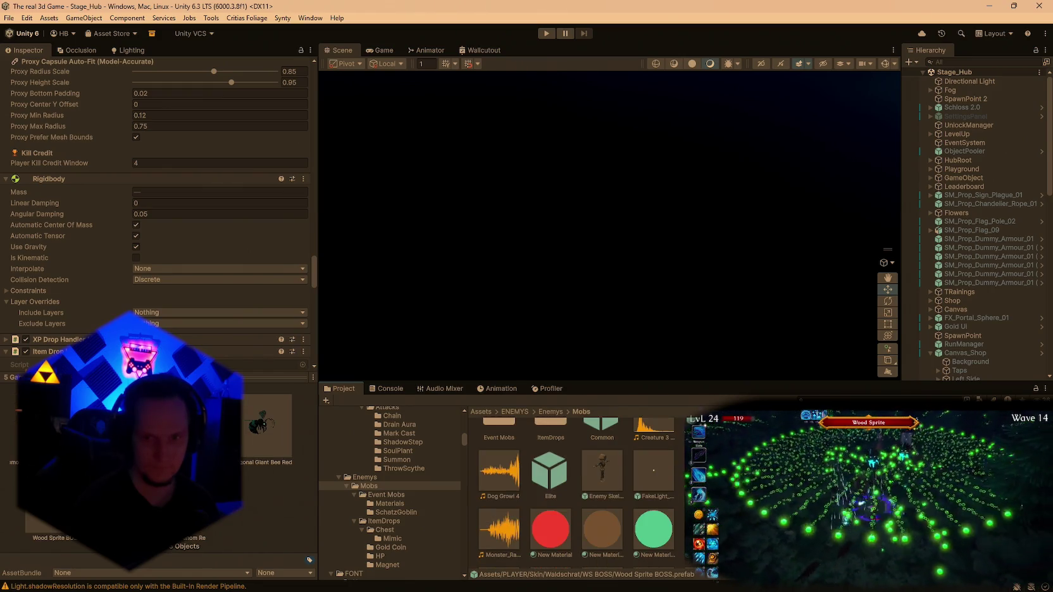
{"action": "scroll", "coordinate": [576, 493], "scroll_direction": "down", "scroll_amount": 3}
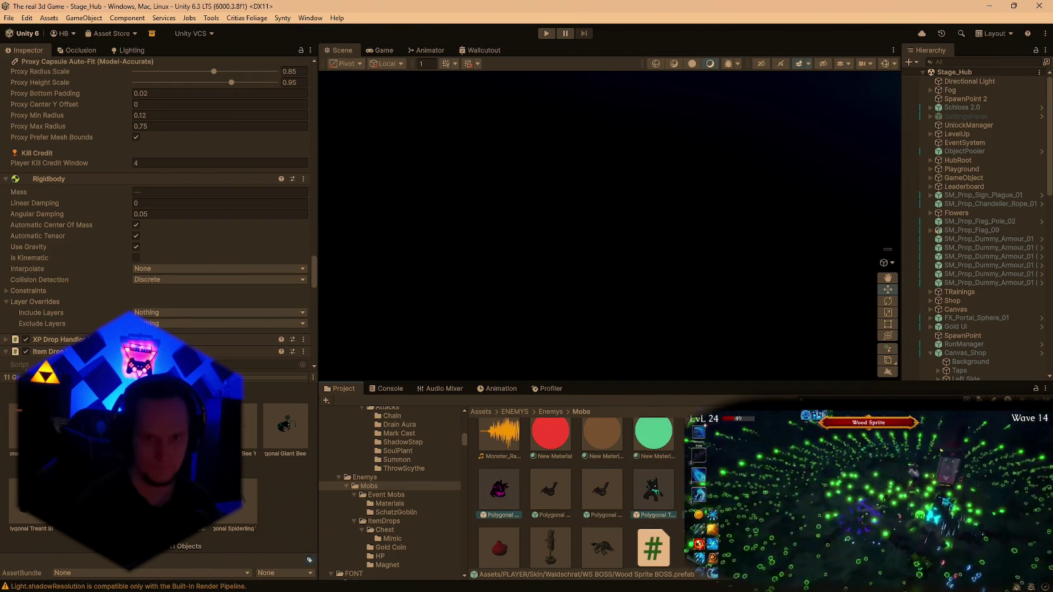
{"action": "scroll", "coordinate": [576, 494], "scroll_direction": "up", "scroll_amount": 4}
{"action": "scroll", "coordinate": [389, 472], "scroll_direction": "up", "scroll_amount": 5}
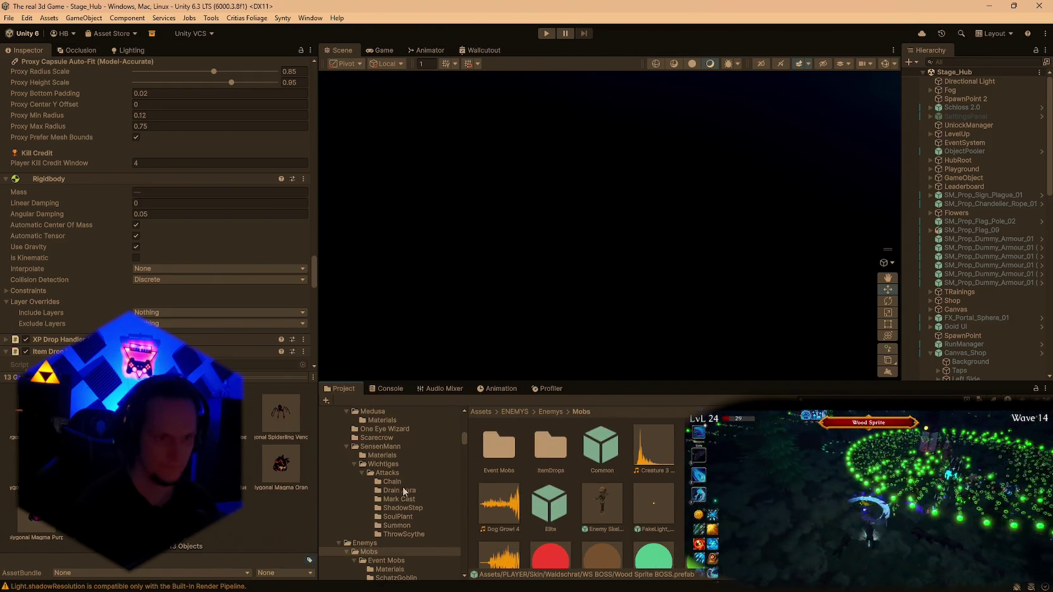
Add prefabs from the One Eye Wizard, Medusa and Golem Forest boss folders, then set their Ground Snap Ray Length to 10.
{"action": "left_click", "coordinate": [375, 462]}
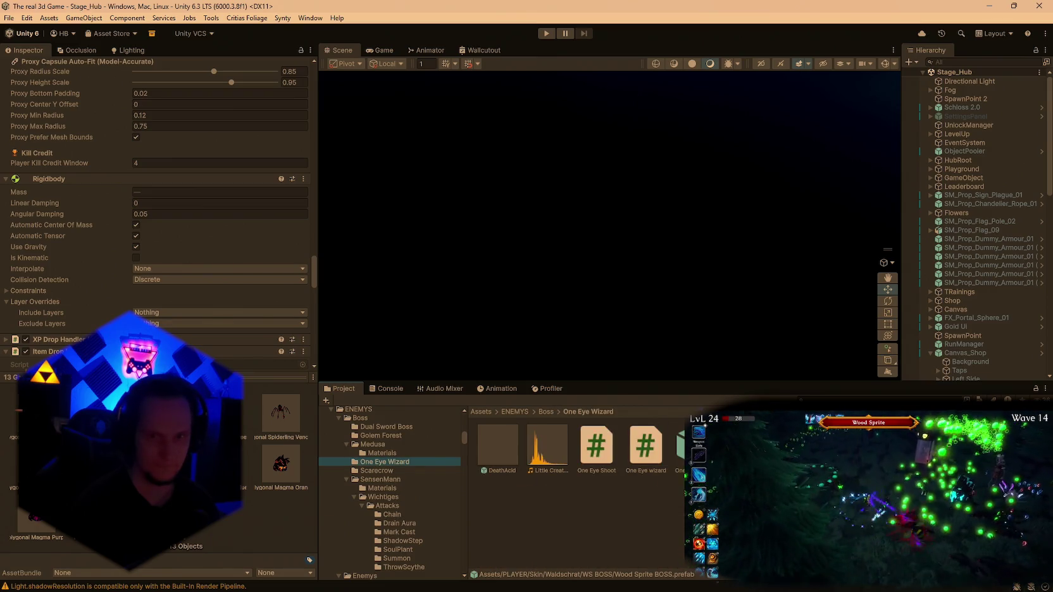
{"action": "left_click", "coordinate": [380, 445]}
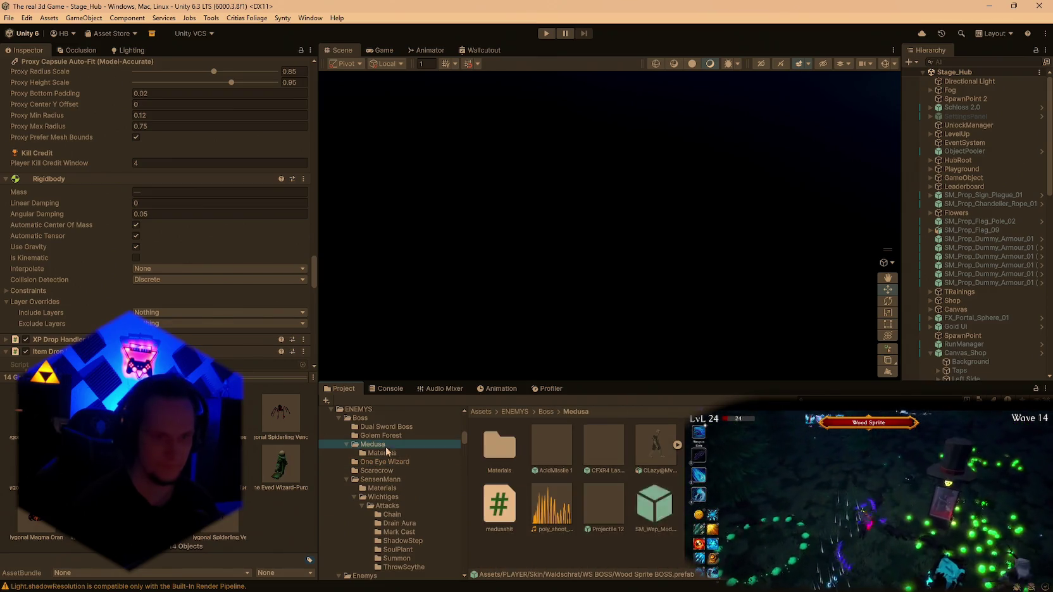
{"action": "scroll", "coordinate": [389, 468], "scroll_direction": "up", "scroll_amount": 2}
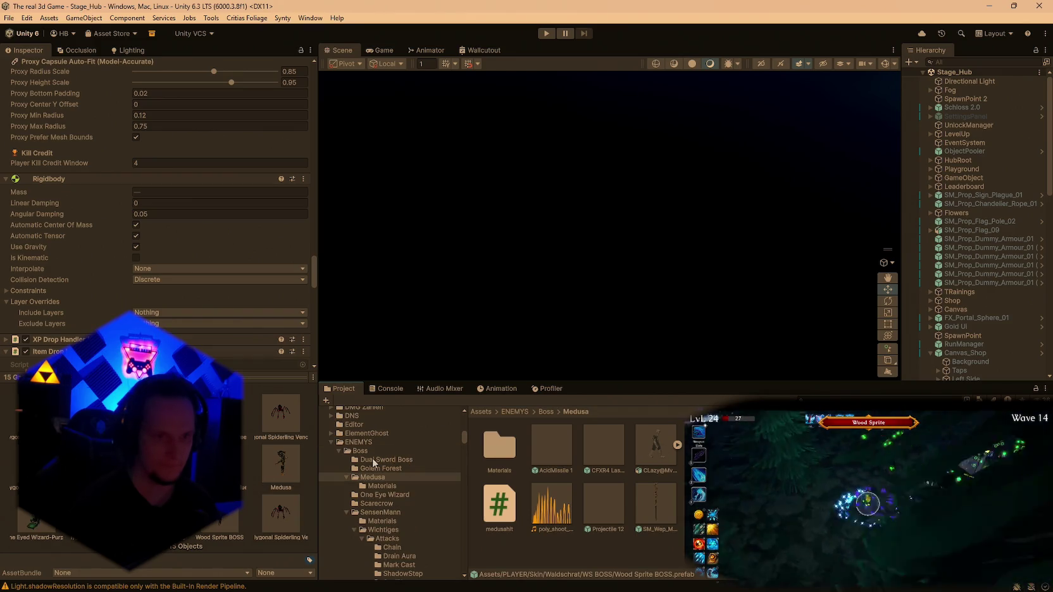
{"action": "left_click", "coordinate": [381, 468]}
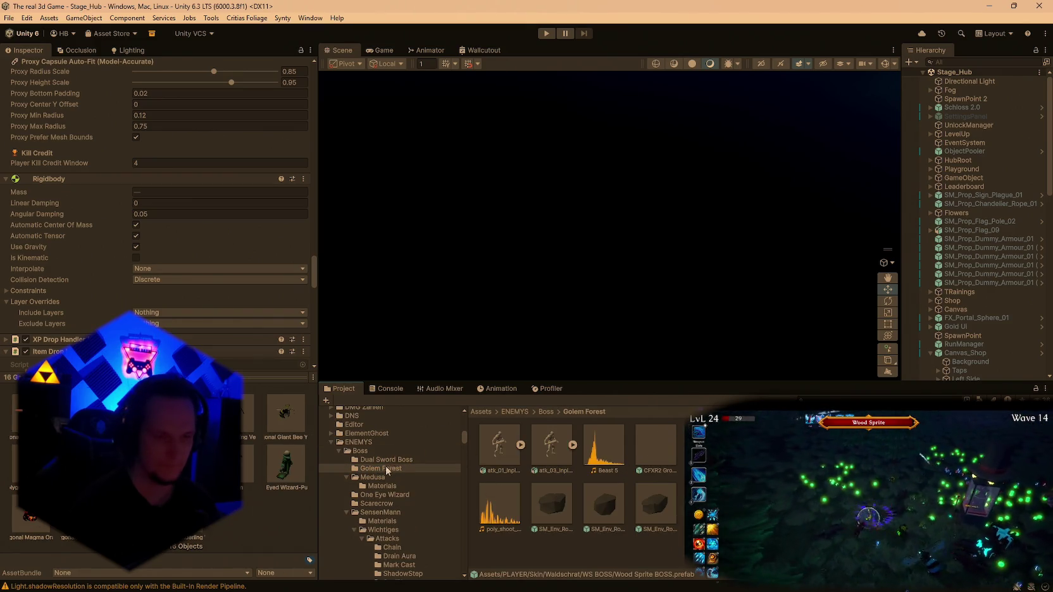
{"action": "scroll", "coordinate": [405, 471], "scroll_direction": "down", "scroll_amount": 2}
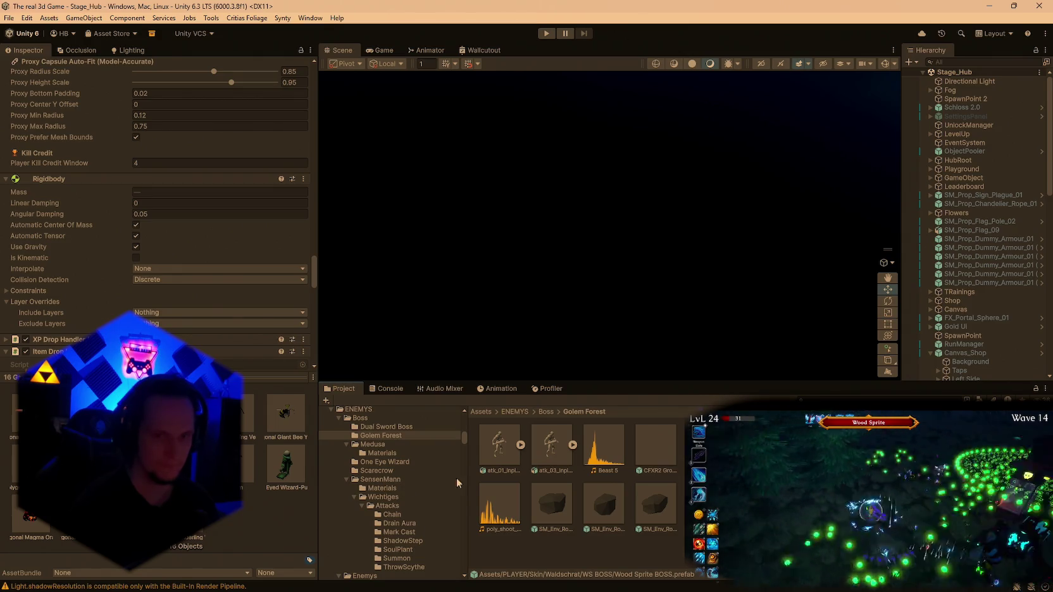
{"action": "scroll", "coordinate": [158, 275], "scroll_direction": "down", "scroll_amount": 8}
{"action": "scroll", "coordinate": [188, 301], "scroll_direction": "up", "scroll_amount": 3}
{"action": "scroll", "coordinate": [228, 303], "scroll_direction": "down", "scroll_amount": 15}
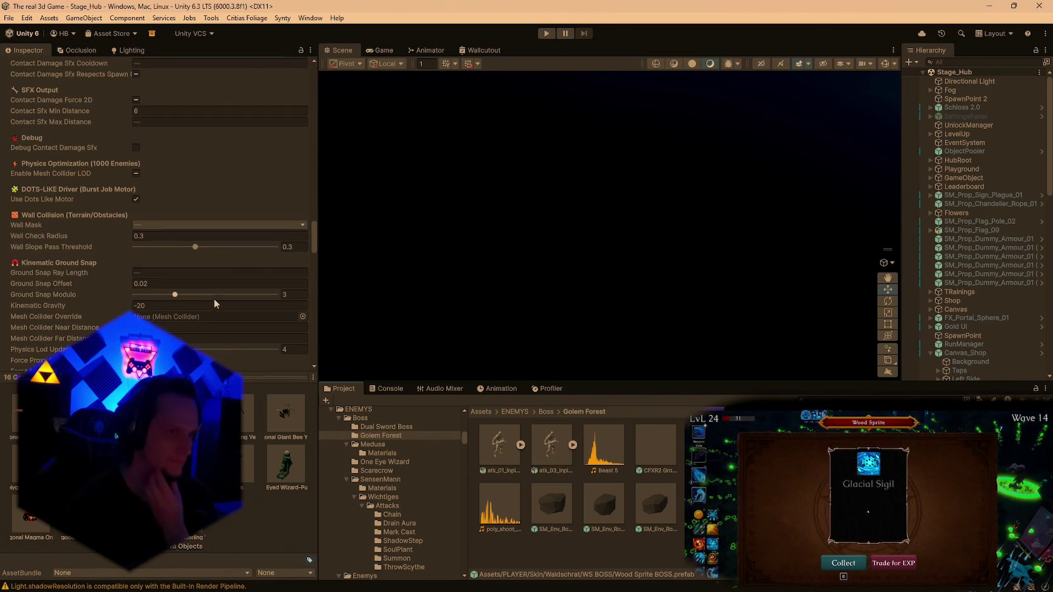
{"action": "left_click", "coordinate": [153, 272]}
{"action": "type", "text": "10"}
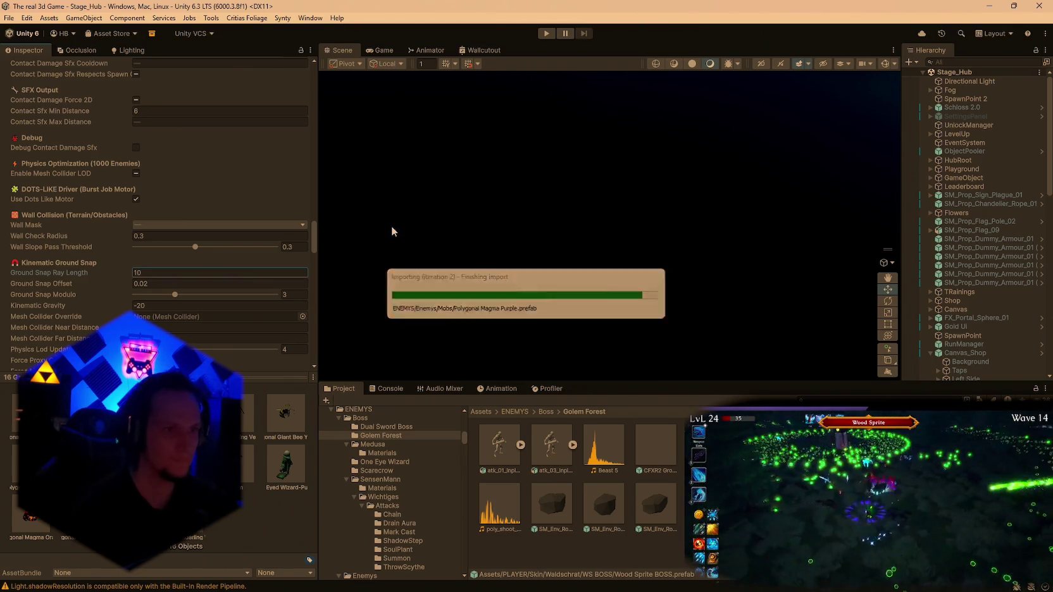
Enter Play mode with the updated enemies, then switch to Visual Studio showing MapGenerator.cs.
{"action": "left_click", "coordinate": [546, 33]}
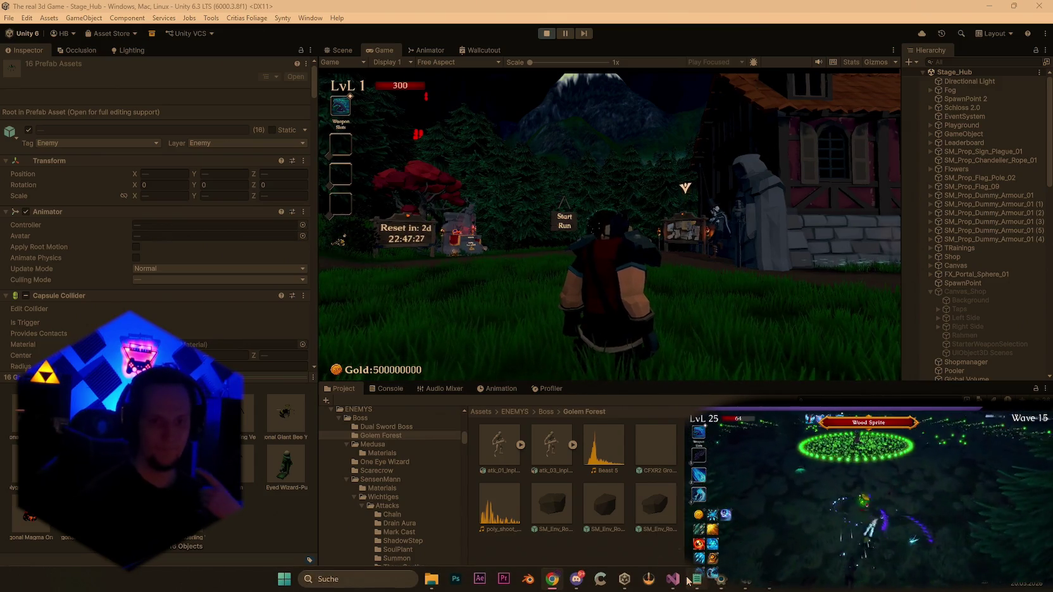
{"action": "left_click", "coordinate": [688, 580]}
{"action": "left_click", "coordinate": [686, 582]}
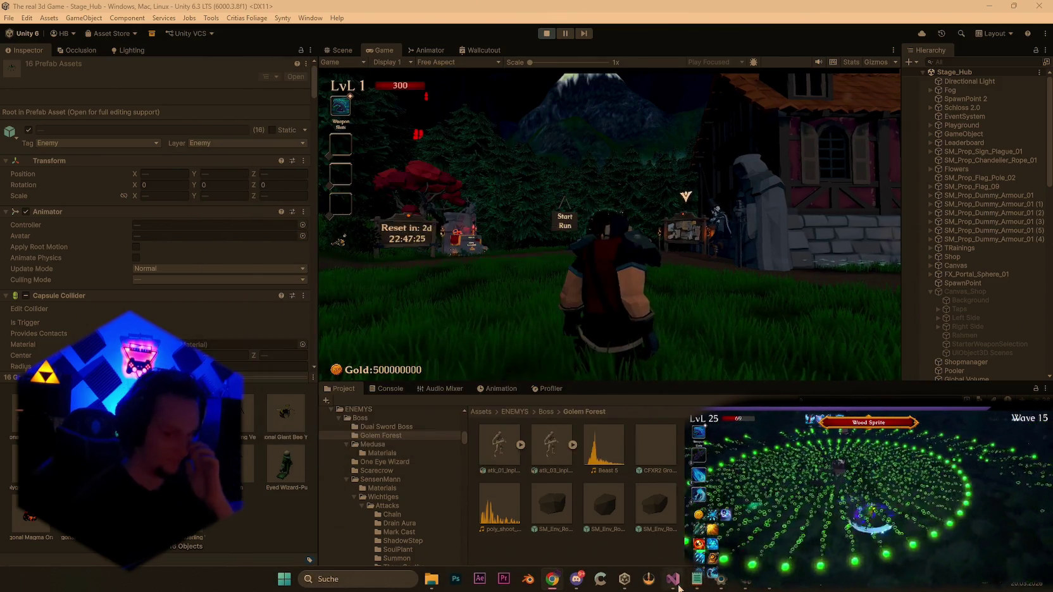
{"action": "left_click", "coordinate": [674, 581]}
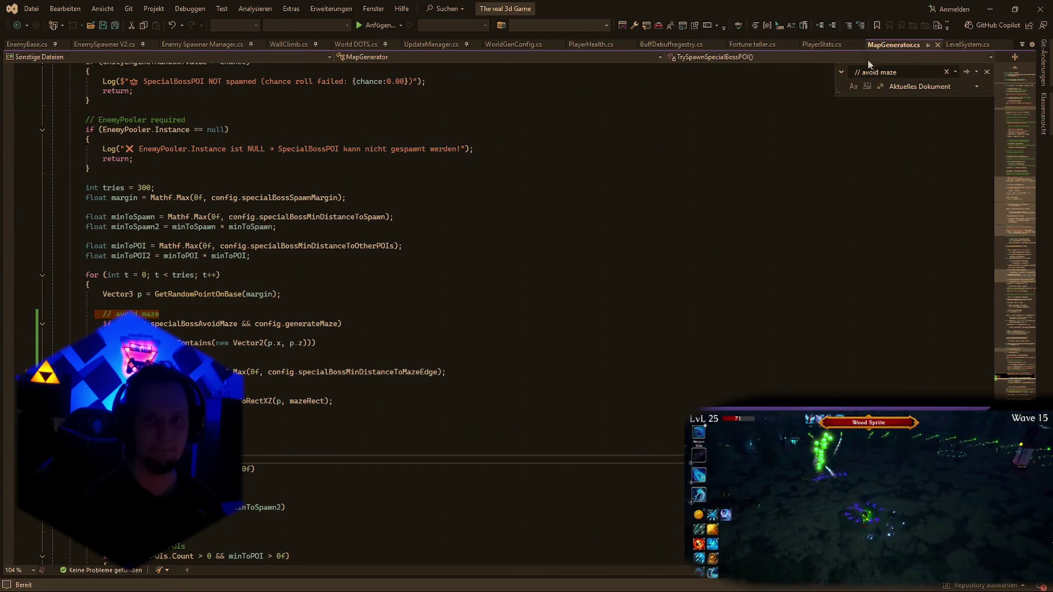
Copy all of the PlayerStats.cs code.
{"action": "left_click", "coordinate": [823, 44]}
{"action": "key", "text": "ctrl+a"}
{"action": "key", "text": "ctrl+c"}
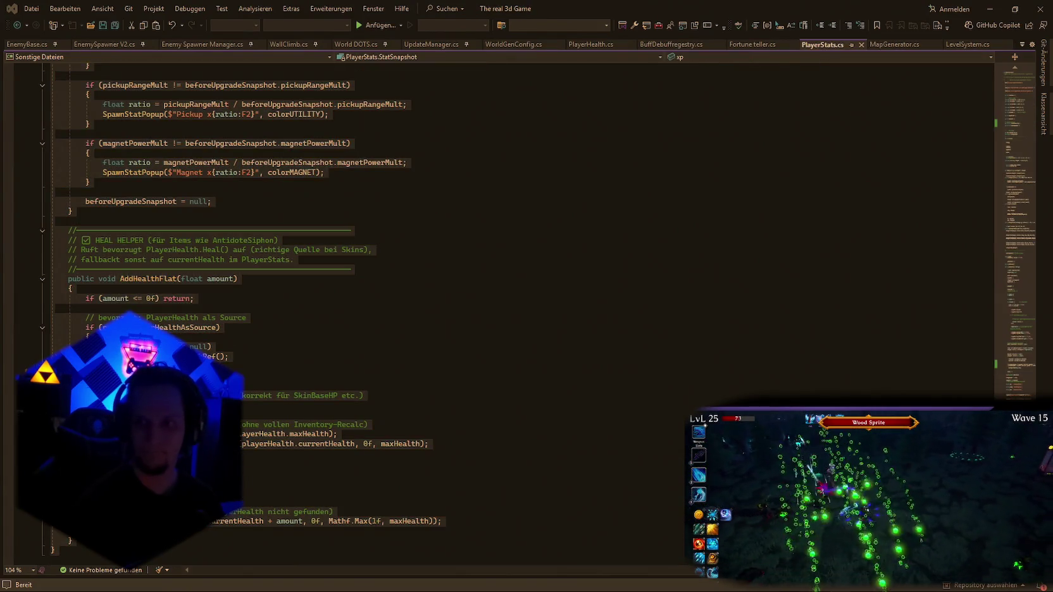
Select all BuffDebuffregestry.cs code, check PlayerHealth.cs, and return to the running Unity game.
{"action": "left_click", "coordinate": [642, 46]}
{"action": "key", "text": "ctrl+a"}
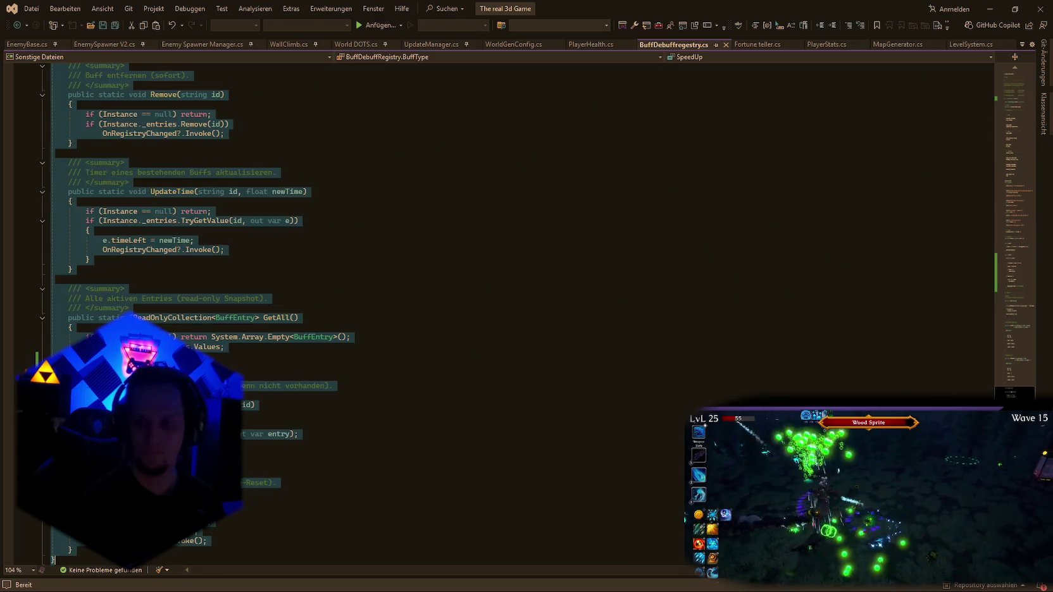
{"action": "left_click", "coordinate": [591, 46]}
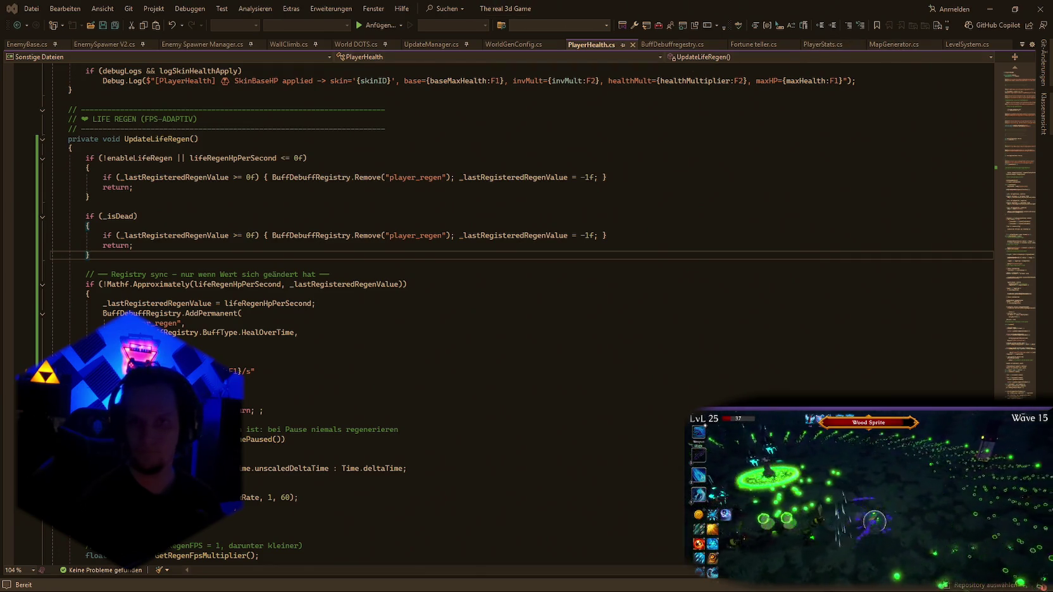
{"action": "left_click", "coordinate": [990, 9]}
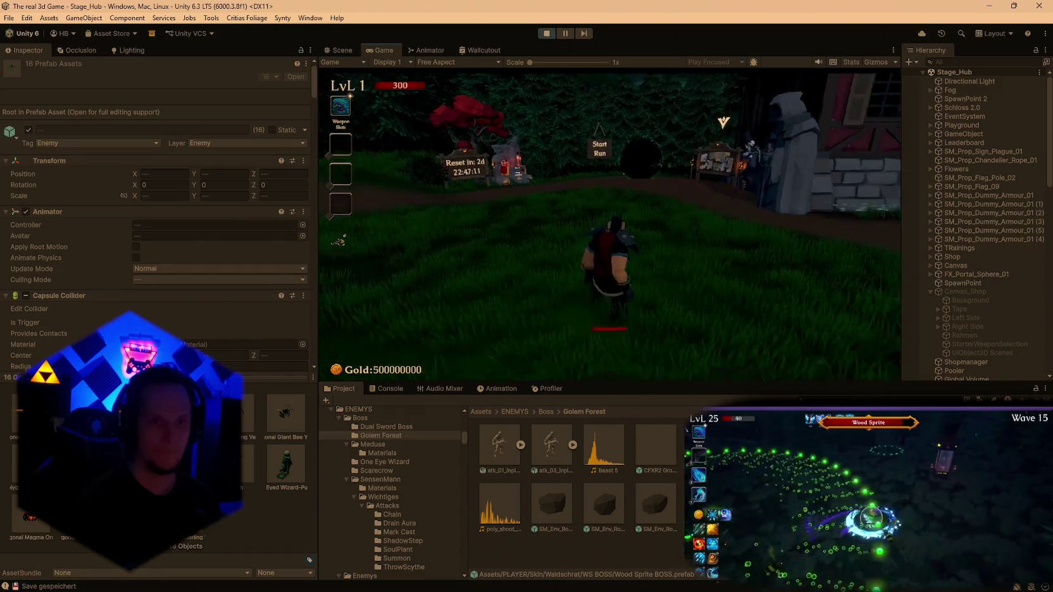
Enter the Start Run portal, choose Vampire Orb, and dismiss the Cursed Forest intro.
{"action": "key", "text": "w"}
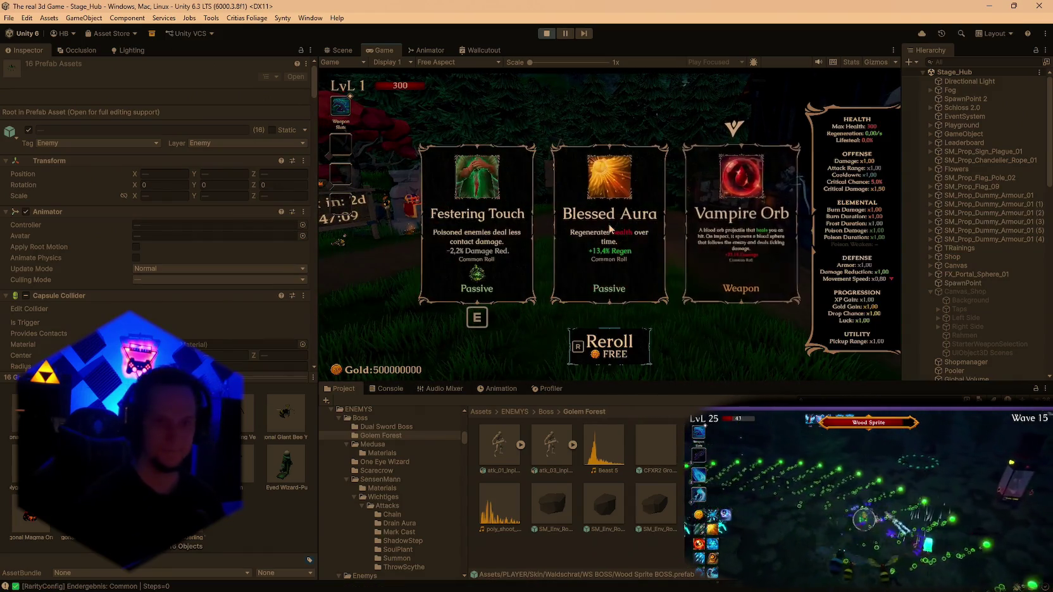
{"action": "left_click", "coordinate": [725, 259]}
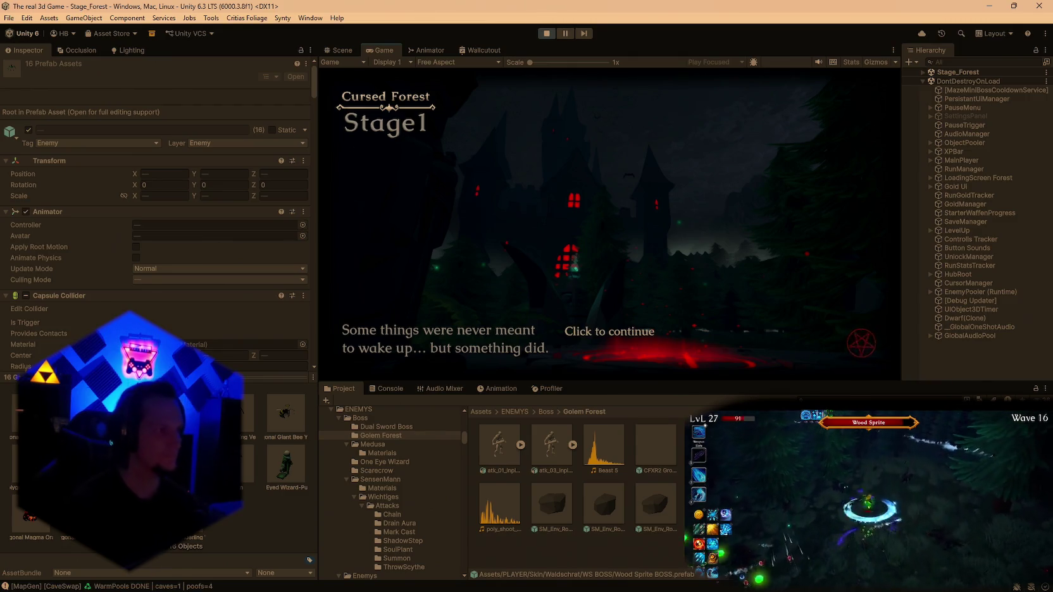
{"action": "left_click", "coordinate": [610, 331]}
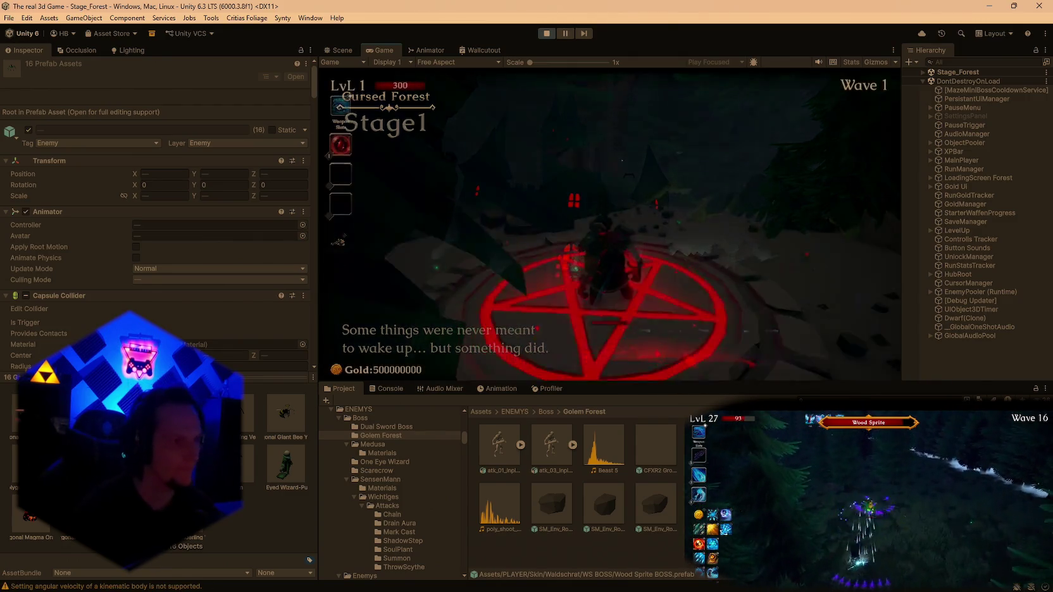
Pause, maximize the Game view, and resume the forest run.
{"action": "key", "text": "Escape"}
{"action": "double_click", "coordinate": [386, 51]}
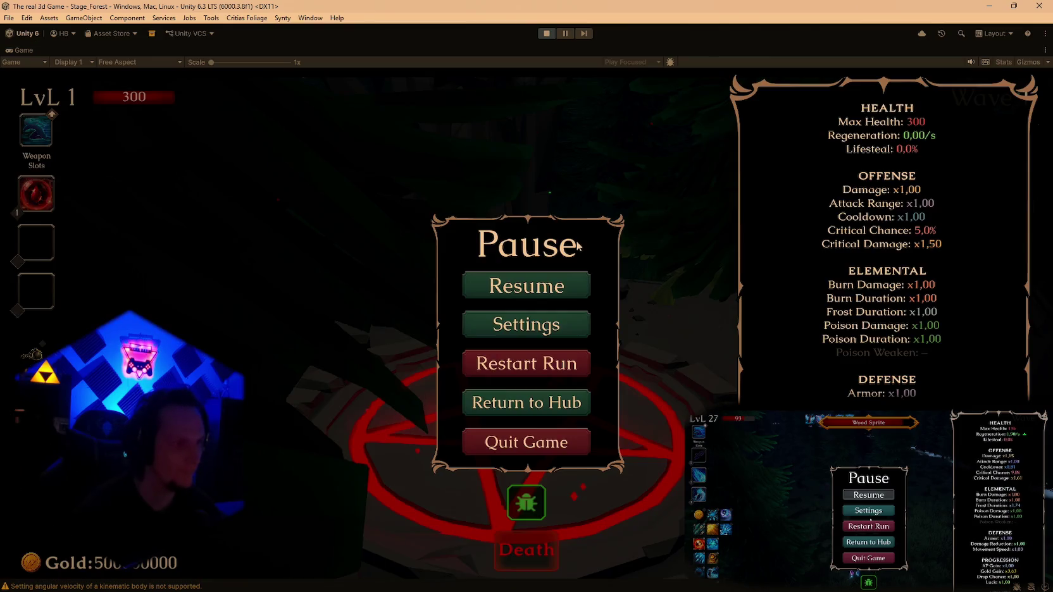
{"action": "left_click", "coordinate": [543, 283]}
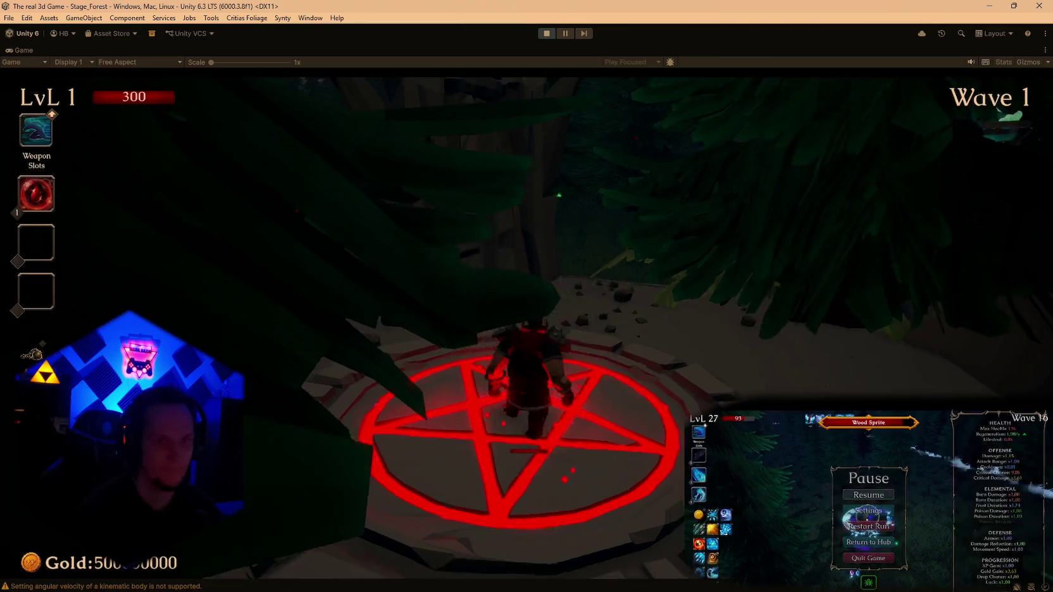
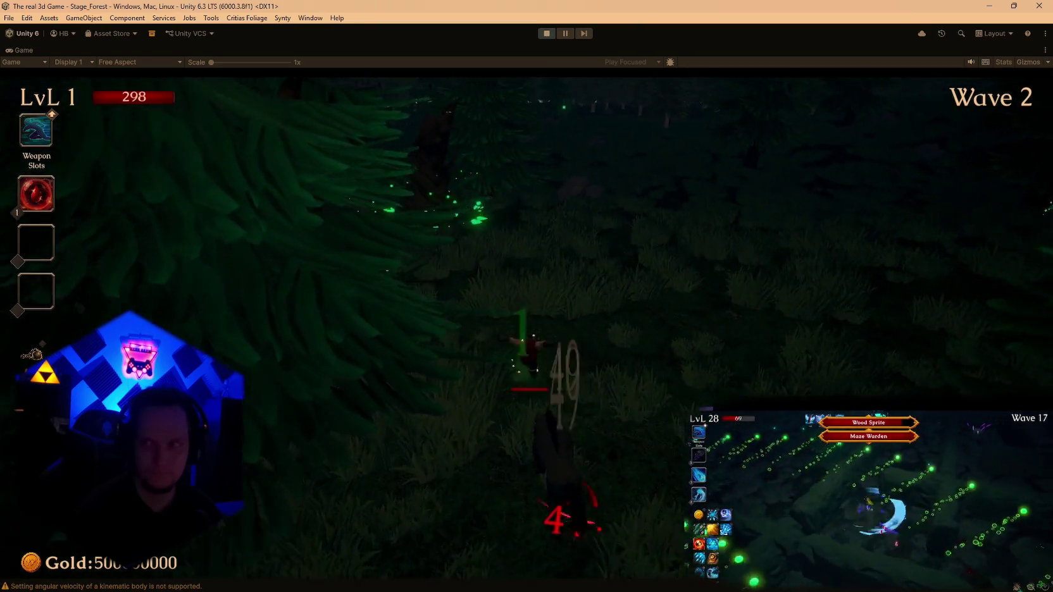
Run the hero forward past the rock and trees, fight the wolf, then head toward the machine tower.
{"action": "key", "text": "w"}
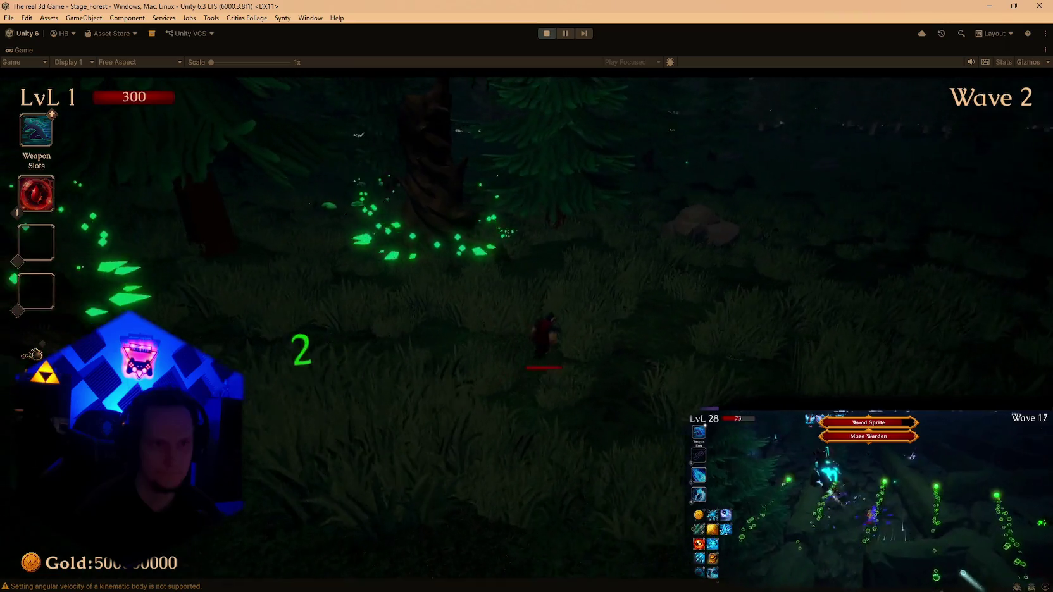
{"action": "key", "text": "w"}
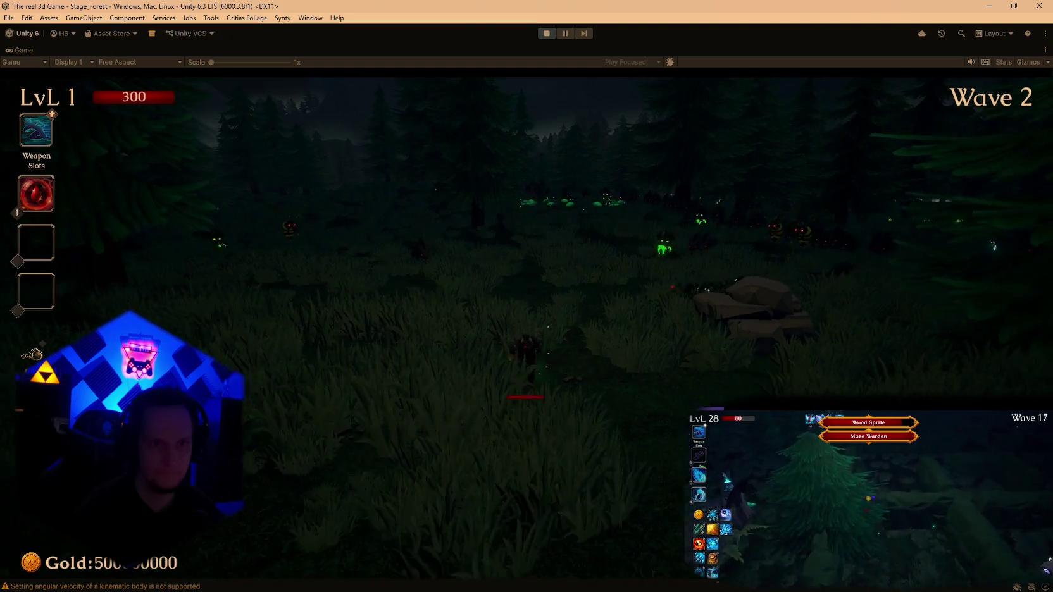
{"action": "key", "text": "w"}
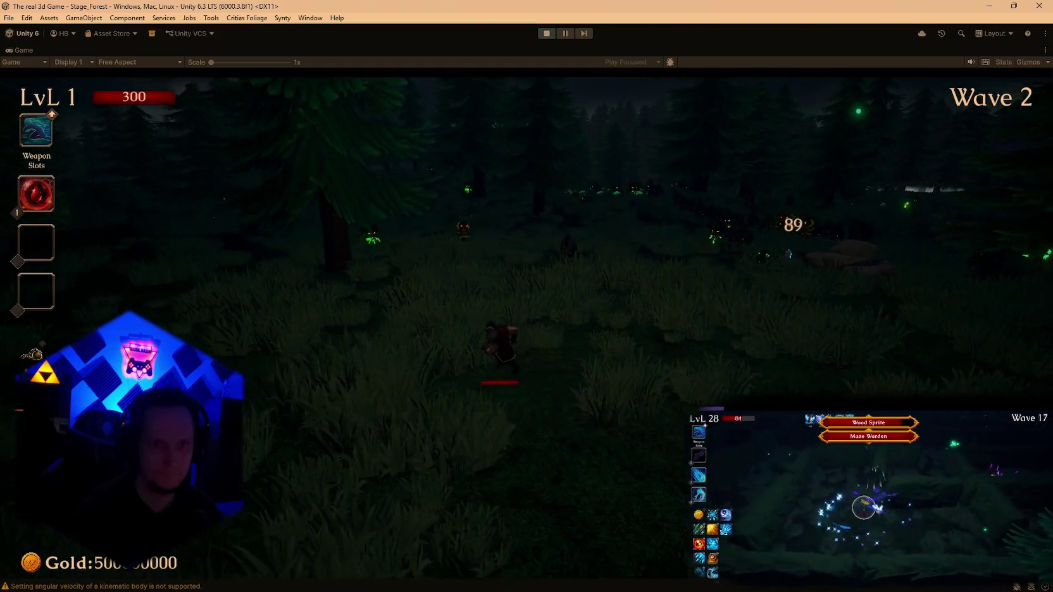
{"action": "key", "text": "w"}
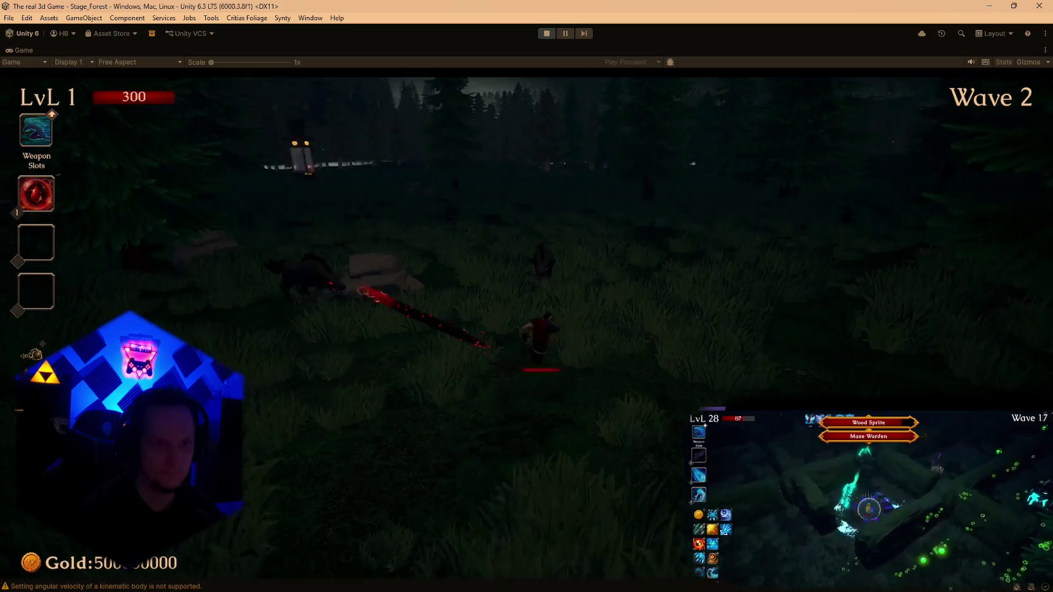
{"action": "key", "text": "w"}
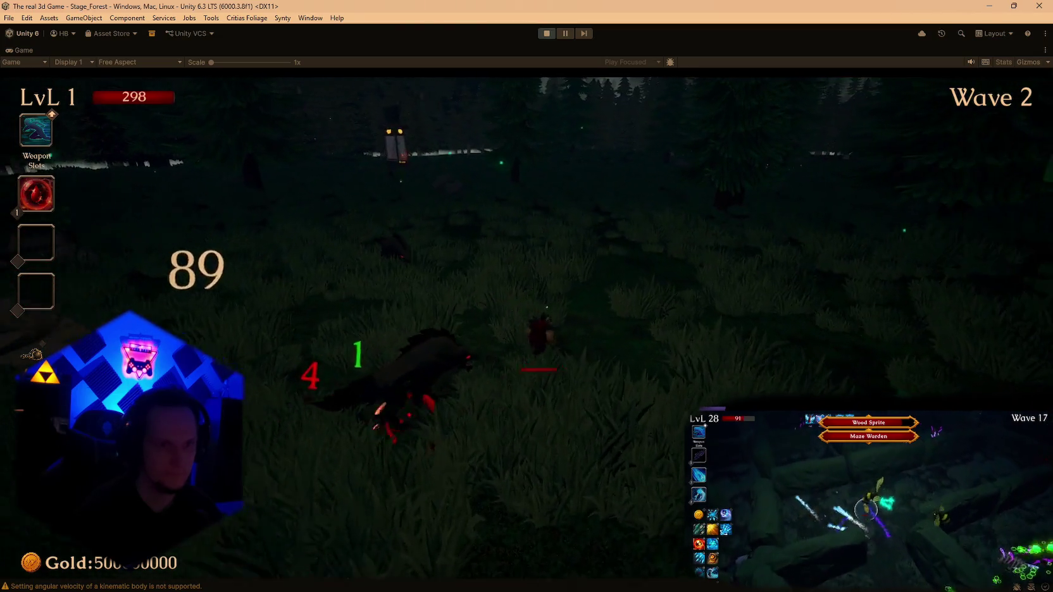
{"action": "key", "text": "a"}
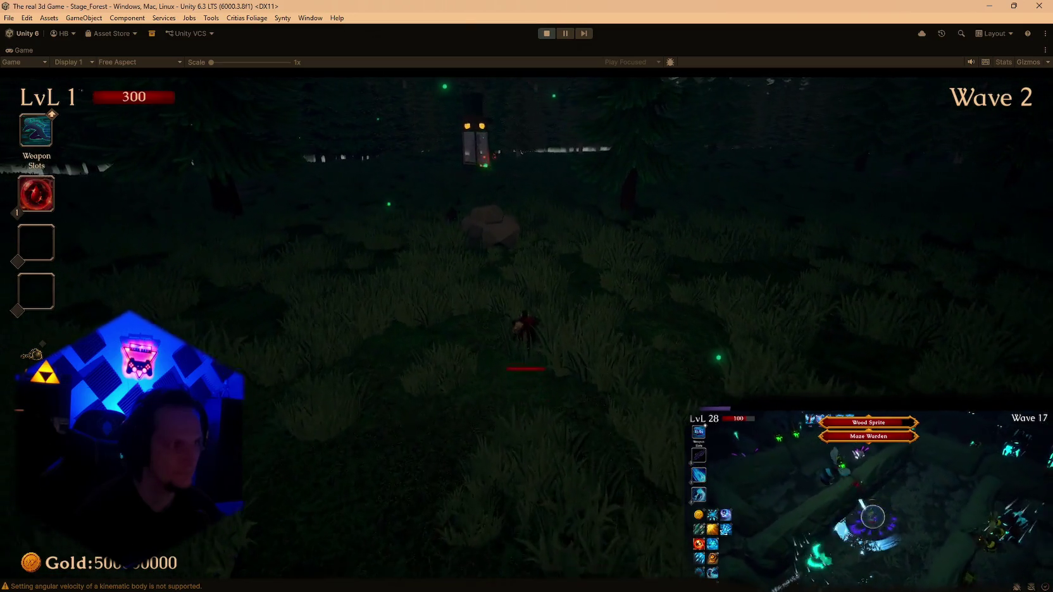
{"action": "key", "text": "d"}
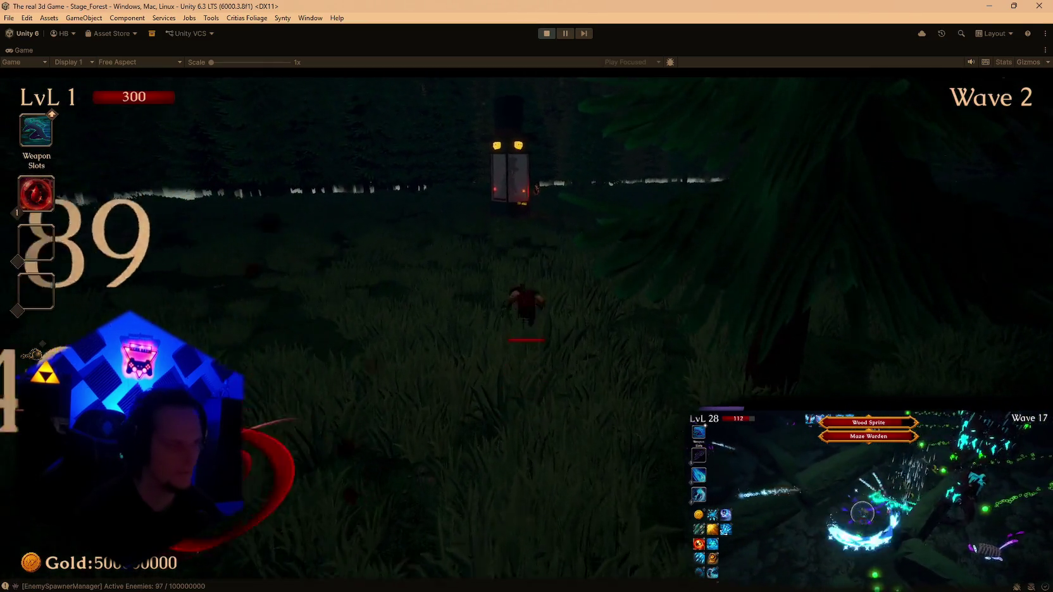
Finish the wolf, walk up to the machine tower and buy the +5000 XP Surge.
{"action": "key", "text": "d"}
{"action": "key", "text": "a"}
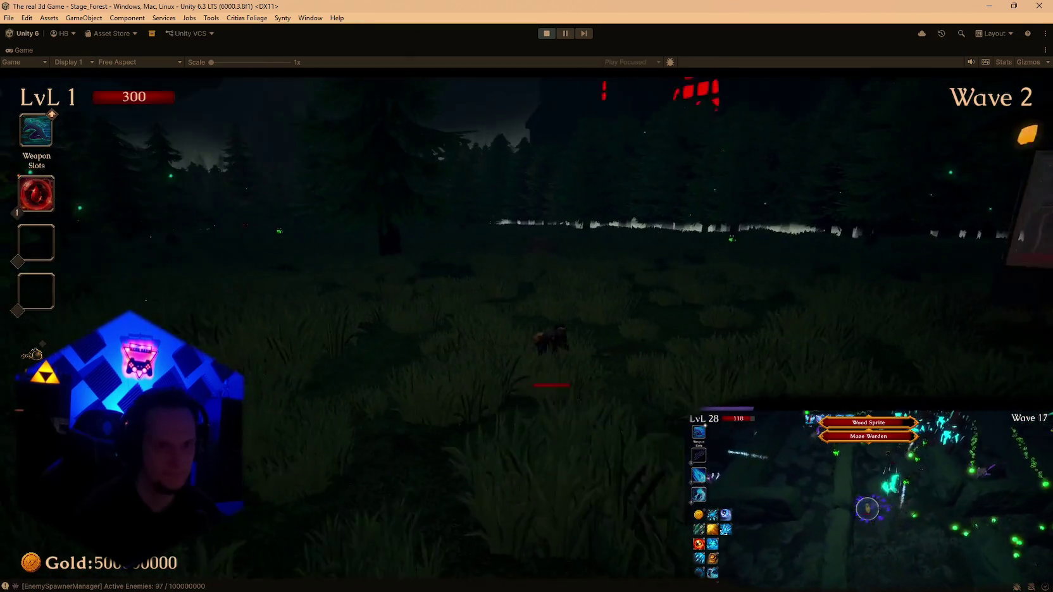
{"action": "key", "text": "w"}
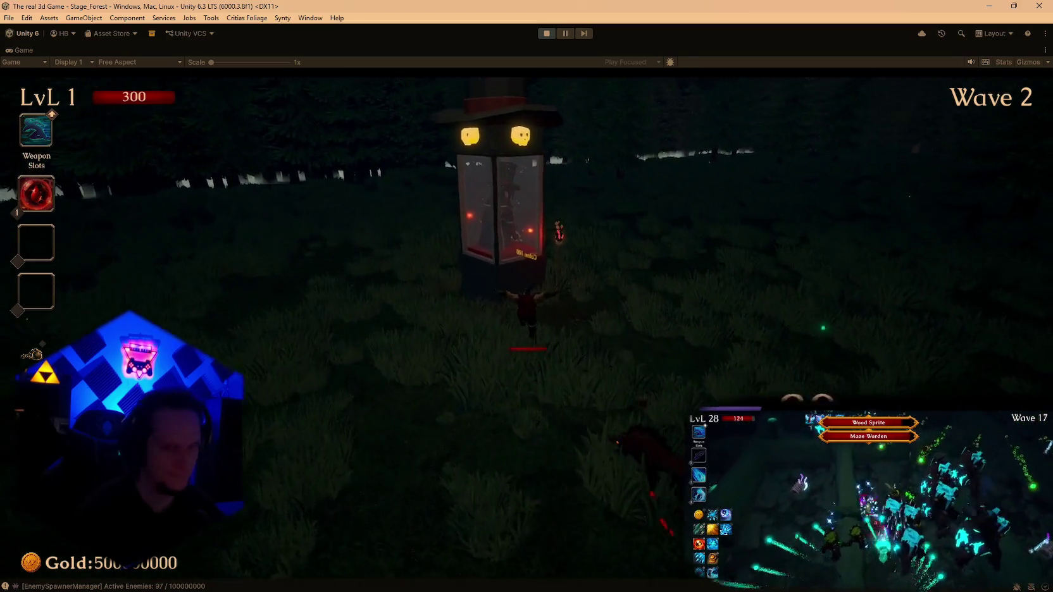
{"action": "key", "text": "w"}
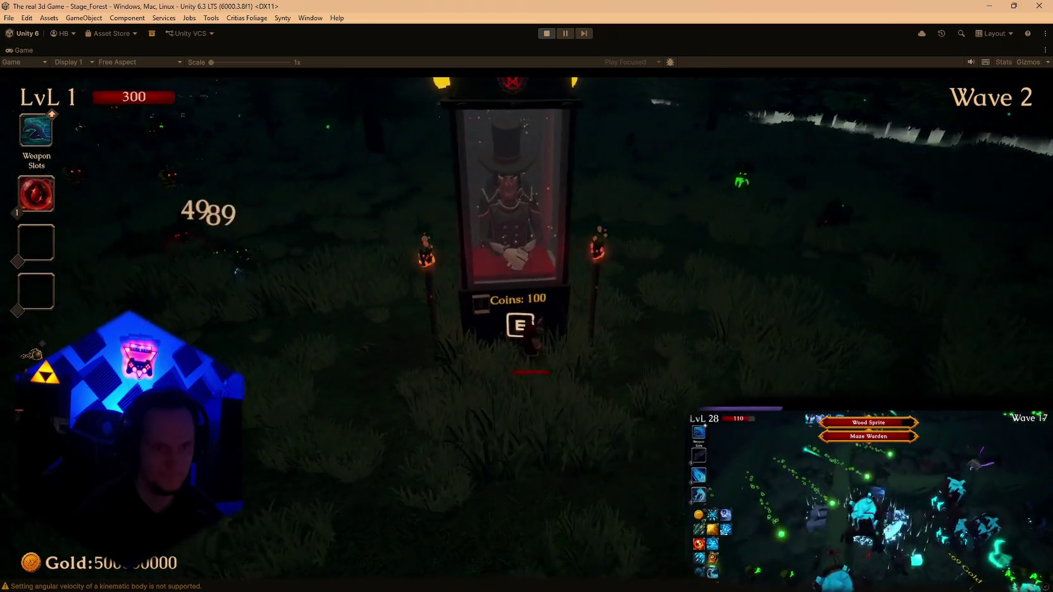
{"action": "key", "text": "e"}
Dodge the Wave 3 enemies and run past the rock and glowing mushrooms toward the wolf.
{"action": "key", "text": "s"}
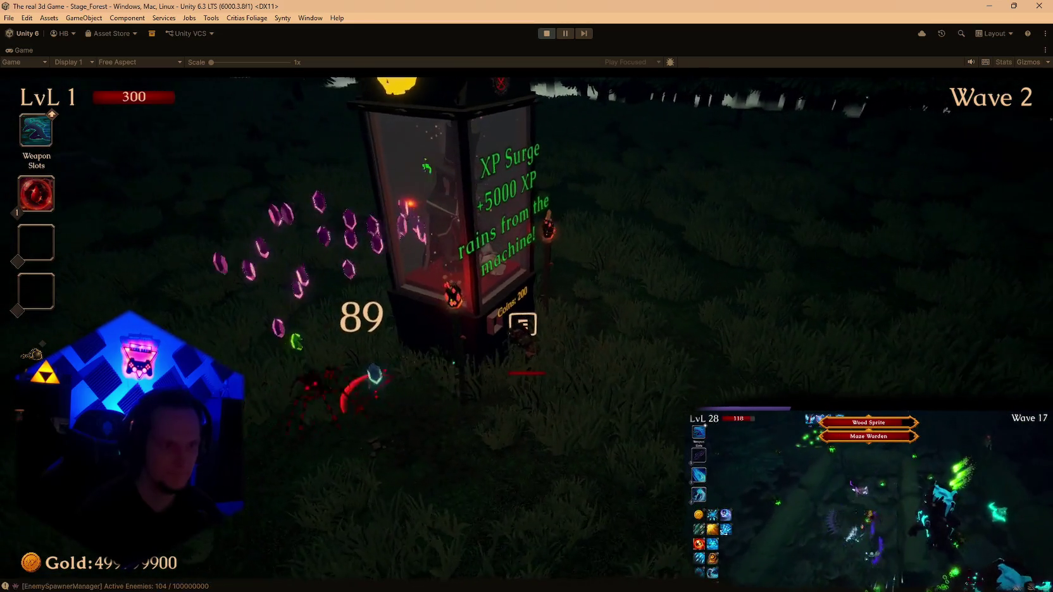
{"action": "key", "text": "a"}
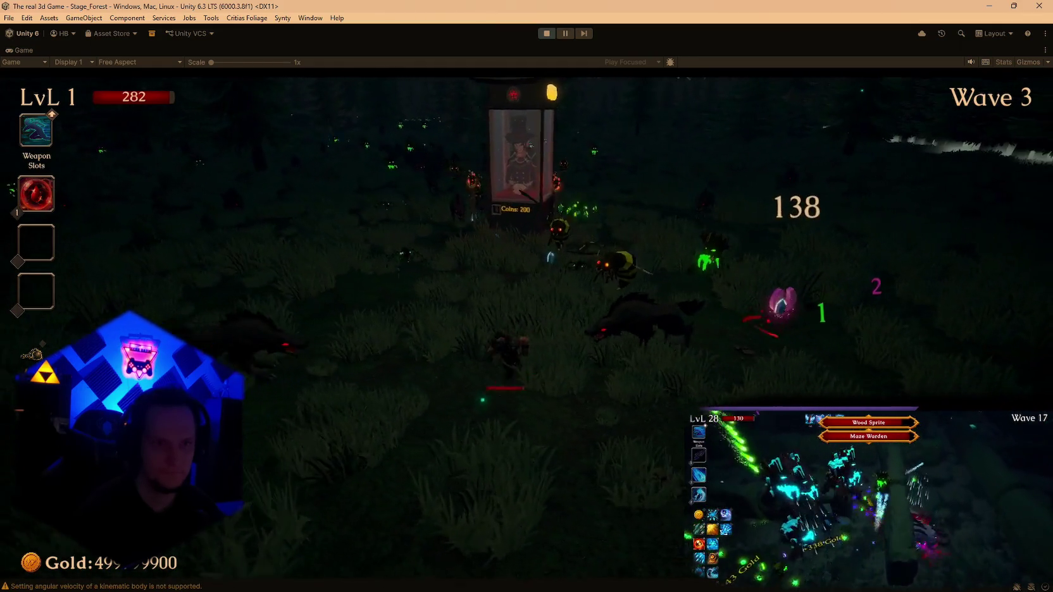
{"action": "key", "text": "a"}
{"action": "key", "text": "a"}
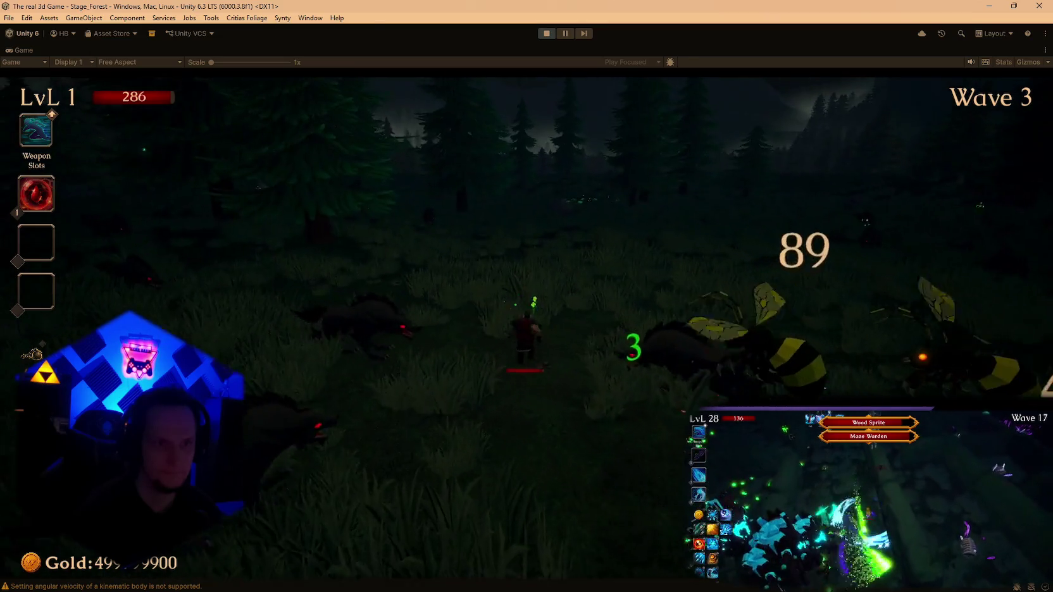
{"action": "key", "text": "d"}
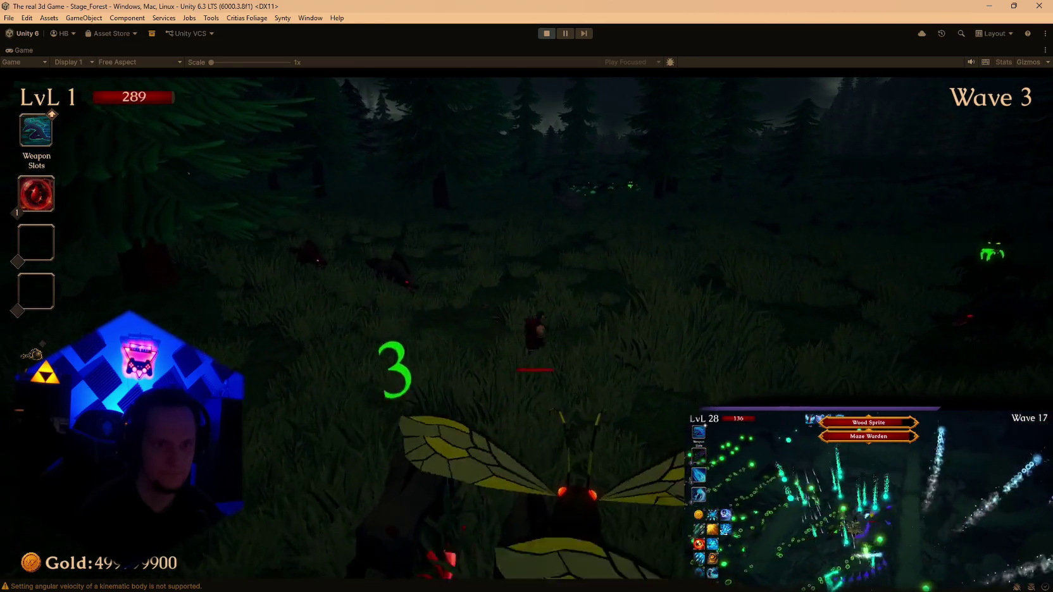
{"action": "key", "text": "d"}
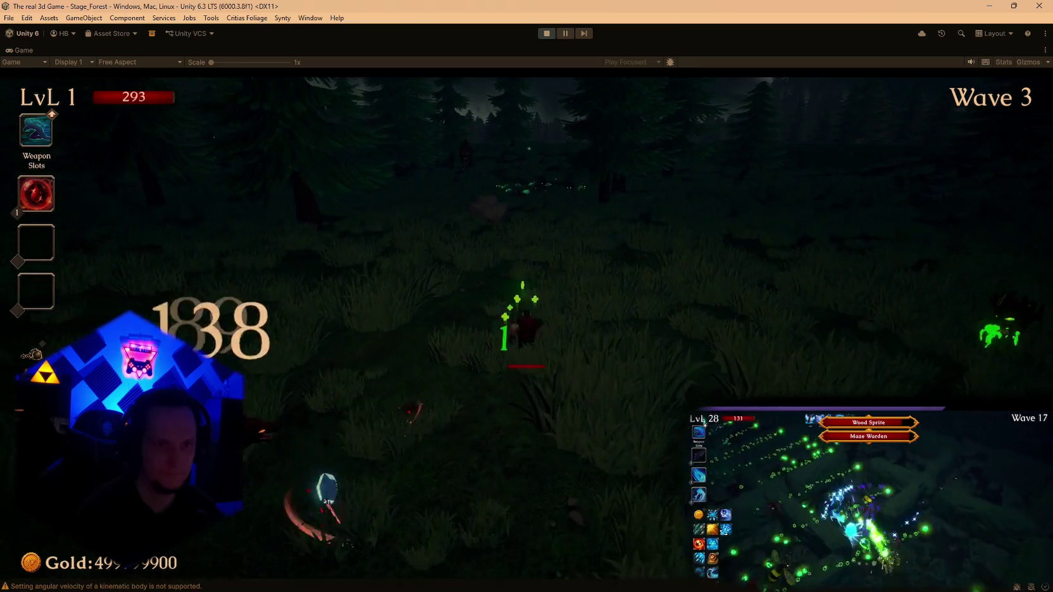
{"action": "key", "text": "s"}
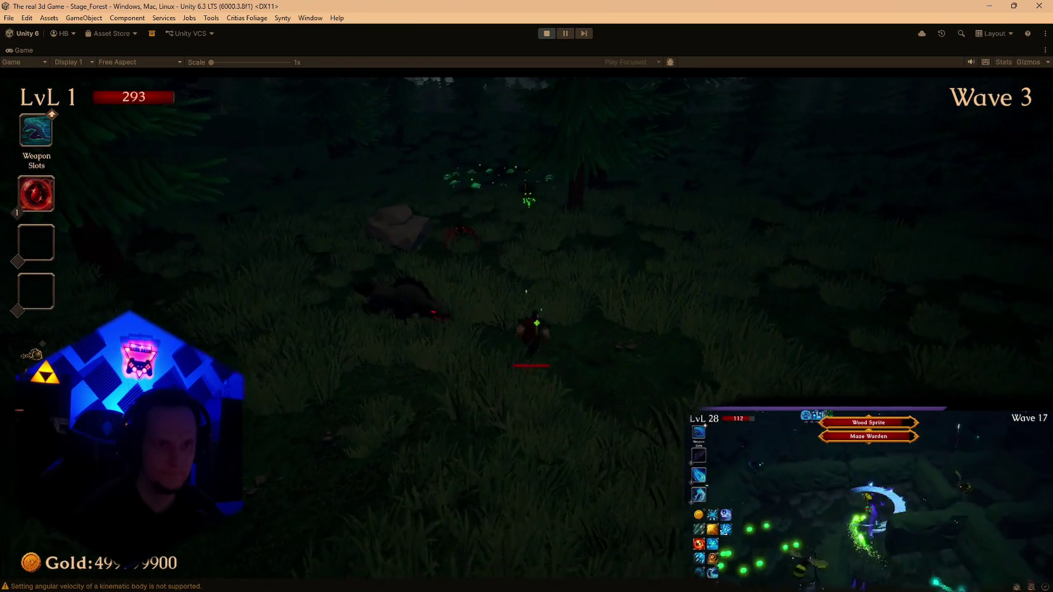
{"action": "key", "text": "w"}
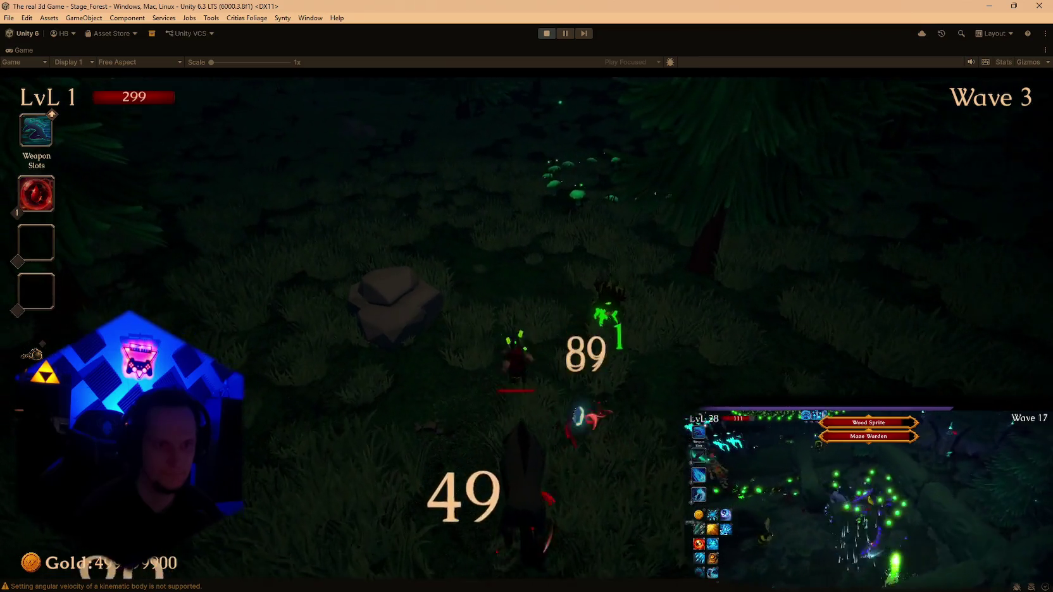
{"action": "key", "text": "w"}
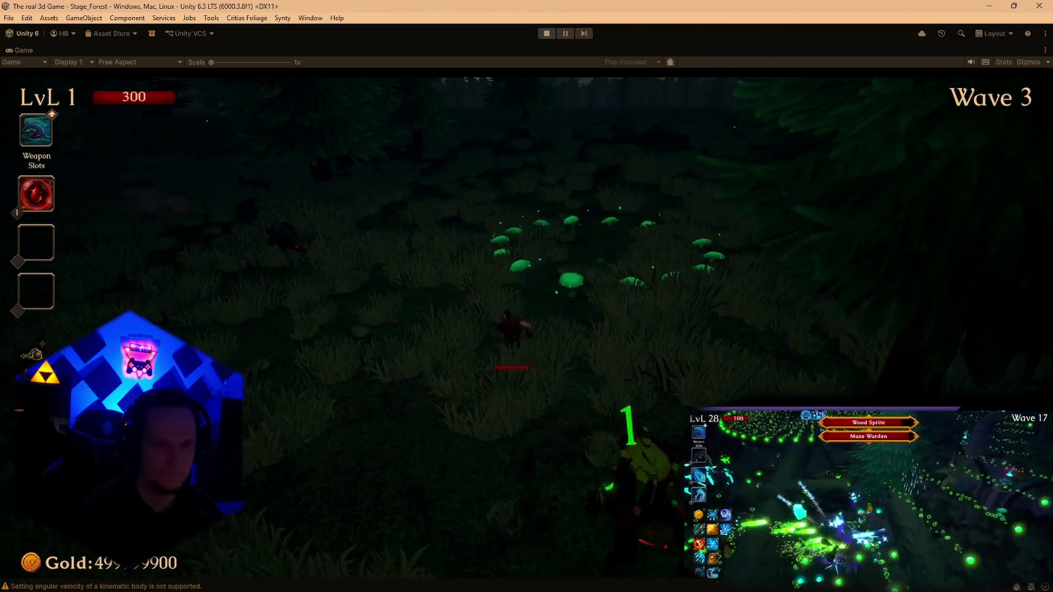
{"action": "key", "text": "w"}
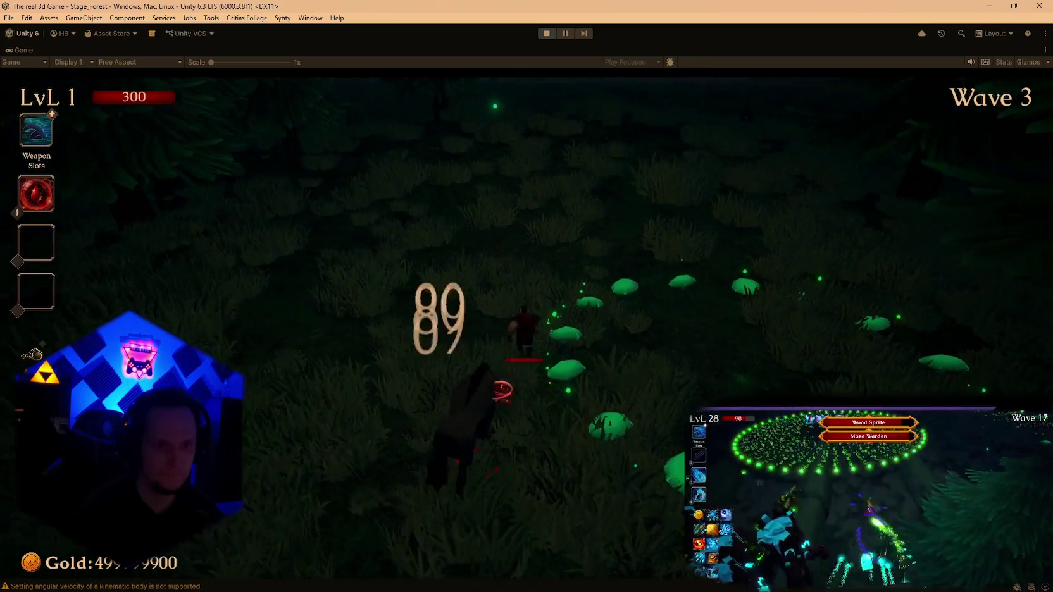
{"action": "key", "text": "w"}
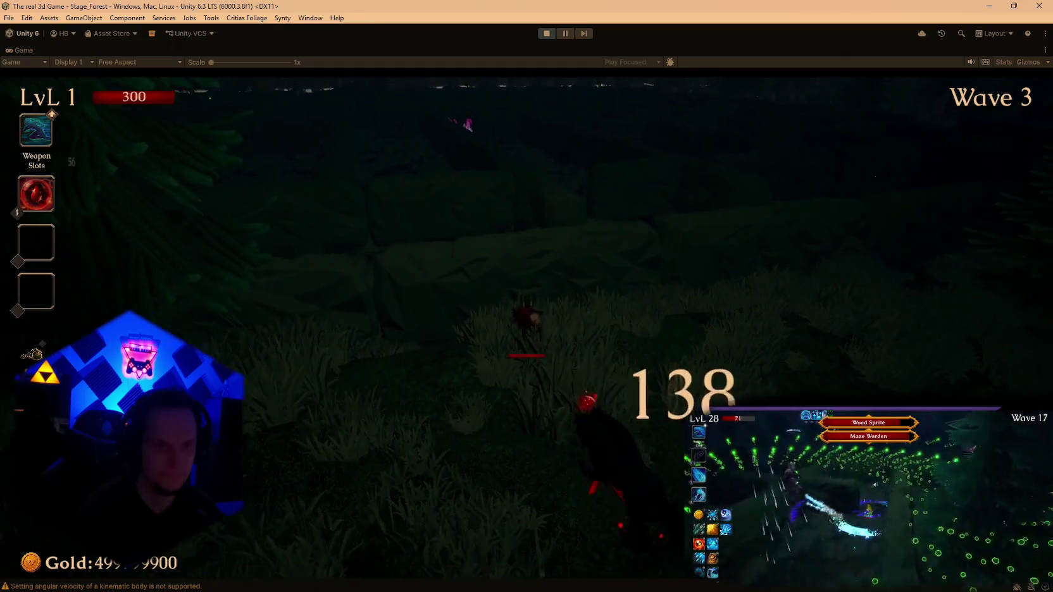
Run through the Maze Warden's maze, past spikes, spiders and rock walls.
{"action": "key", "text": "w"}
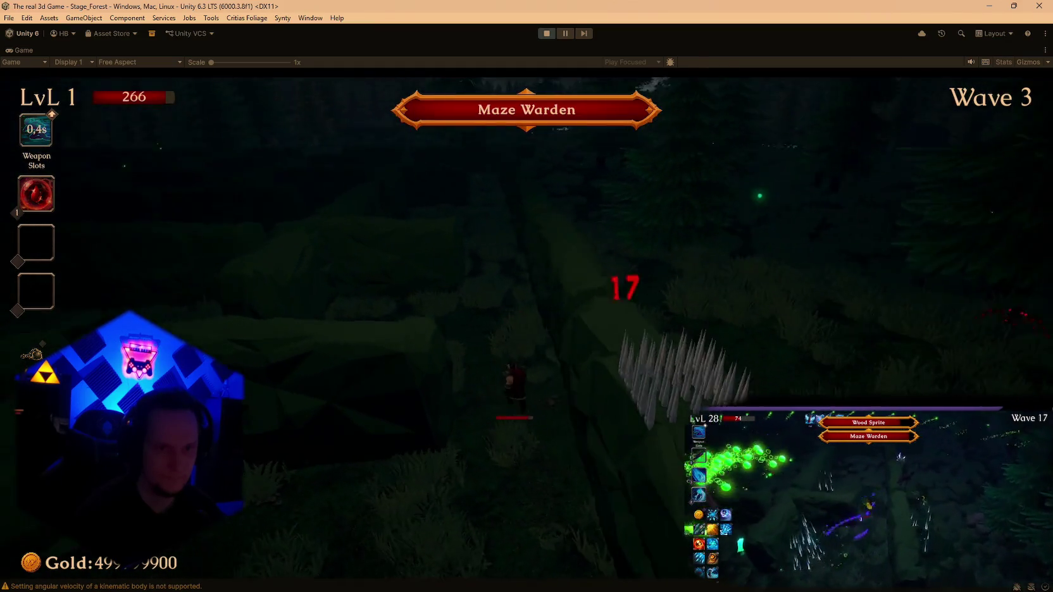
{"action": "key", "text": "w"}
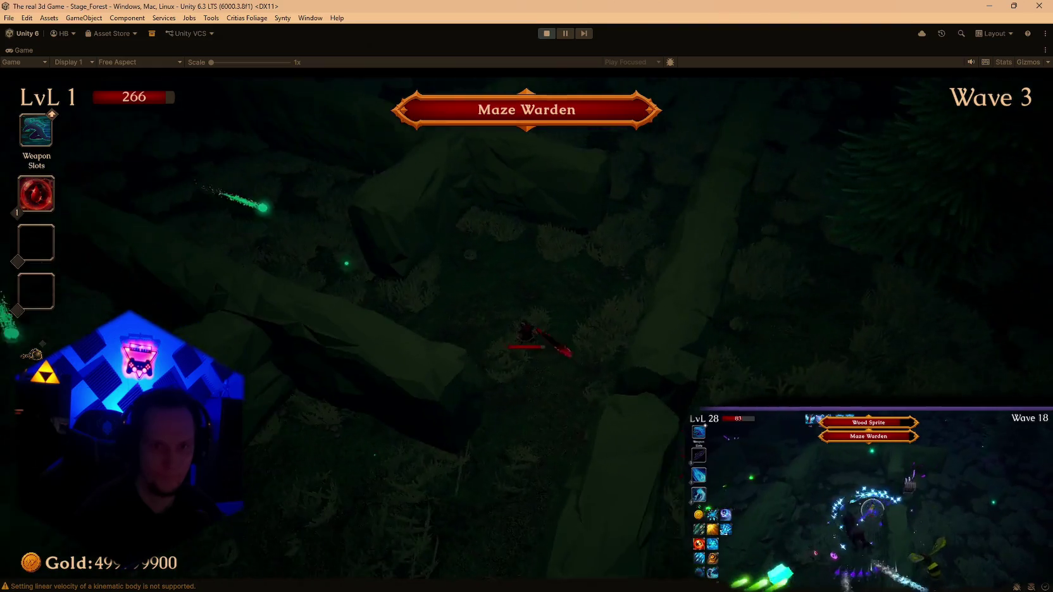
{"action": "key", "text": "w"}
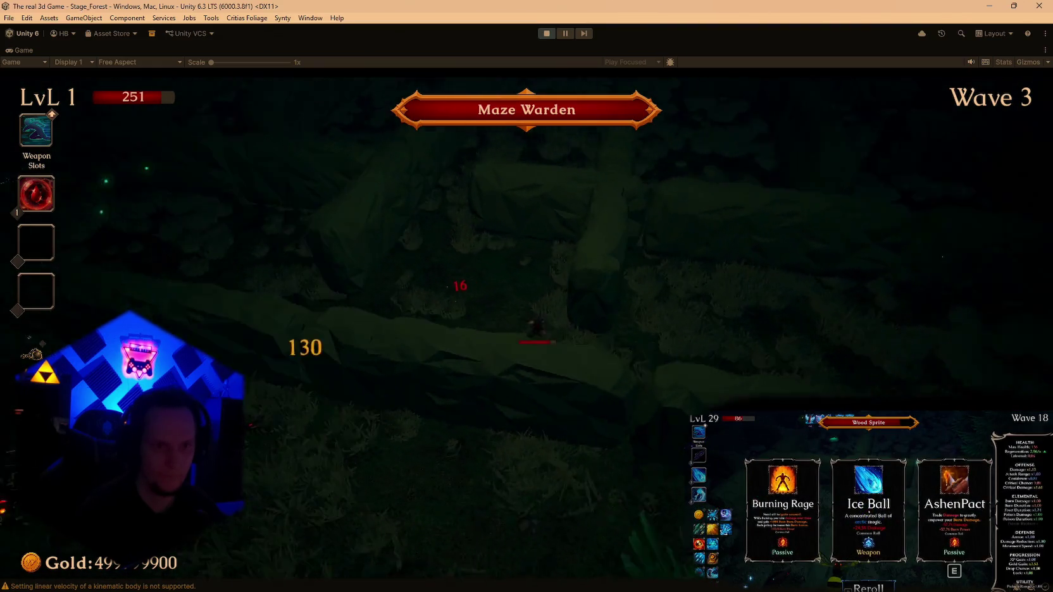
{"action": "key", "text": "w"}
{"action": "key", "text": "w"}
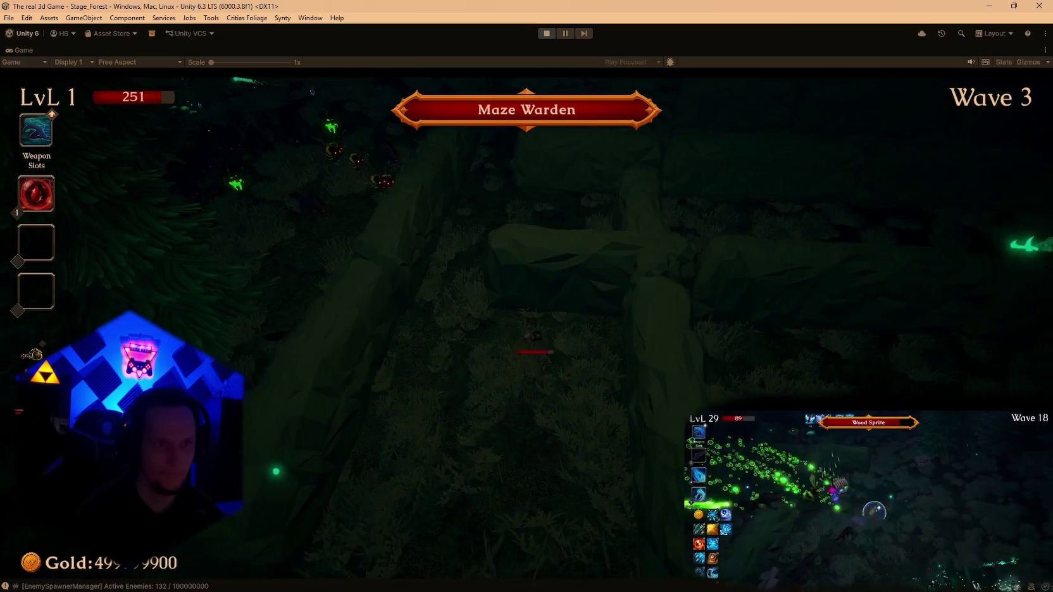
{"action": "key", "text": "w"}
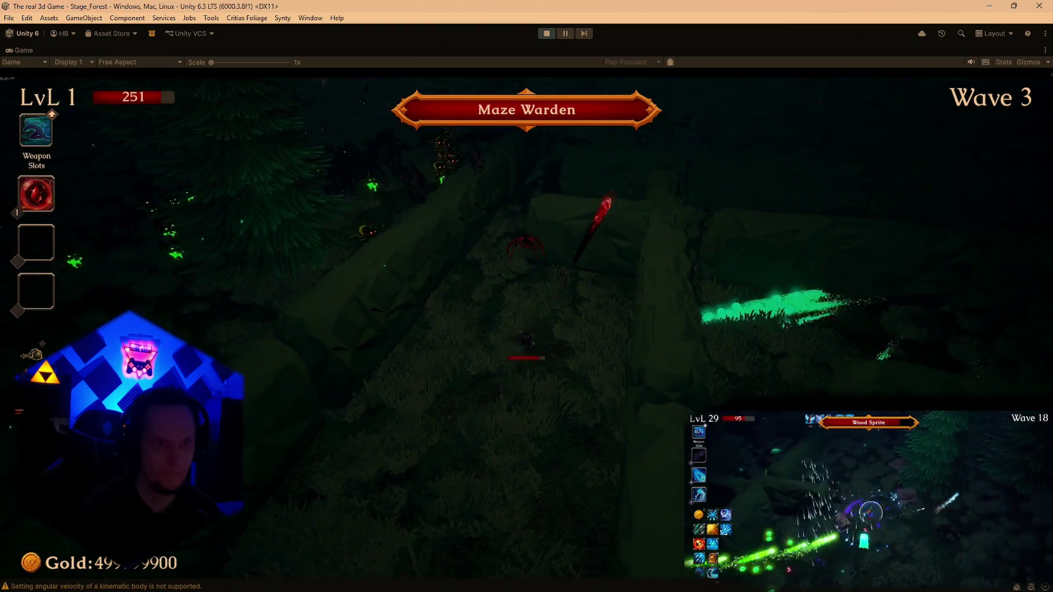
{"action": "key", "text": "w"}
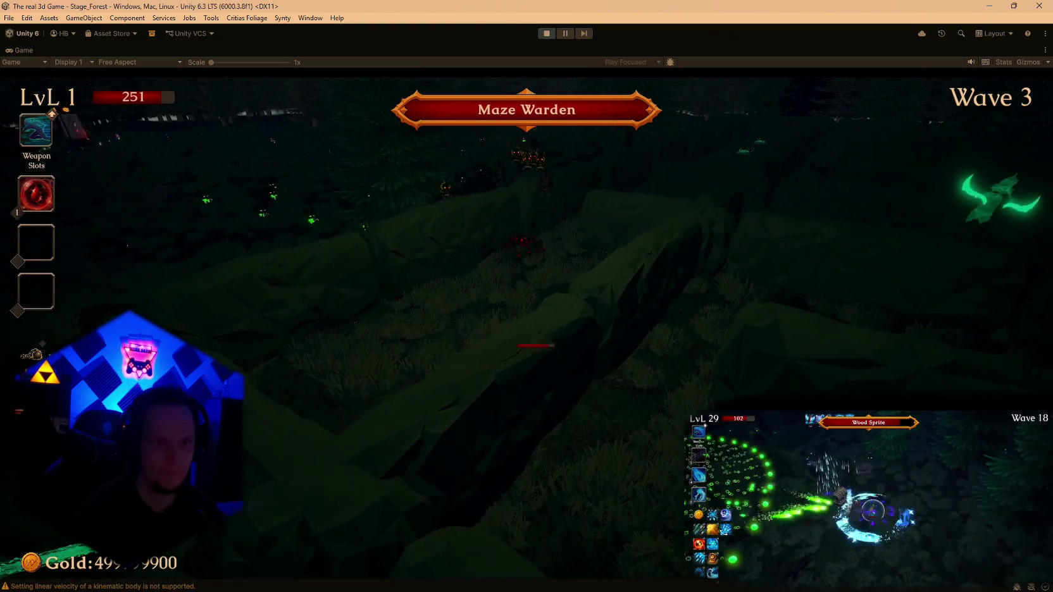
Move through the forest toward the enemy group in Wave 4, then pause with Esc and stop the playtest.
{"action": "key", "text": "w"}
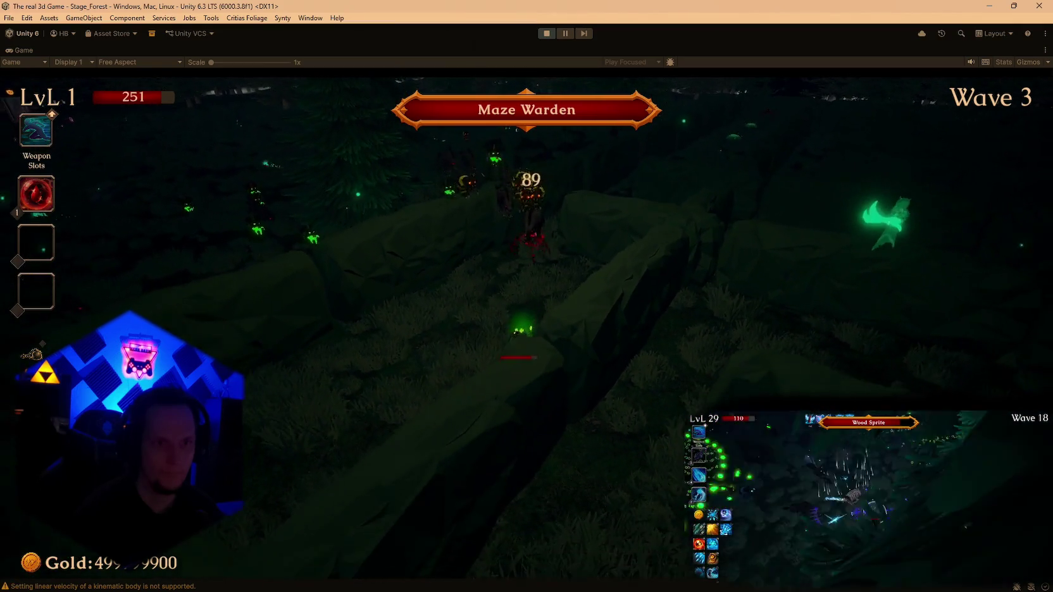
{"action": "key", "text": "w"}
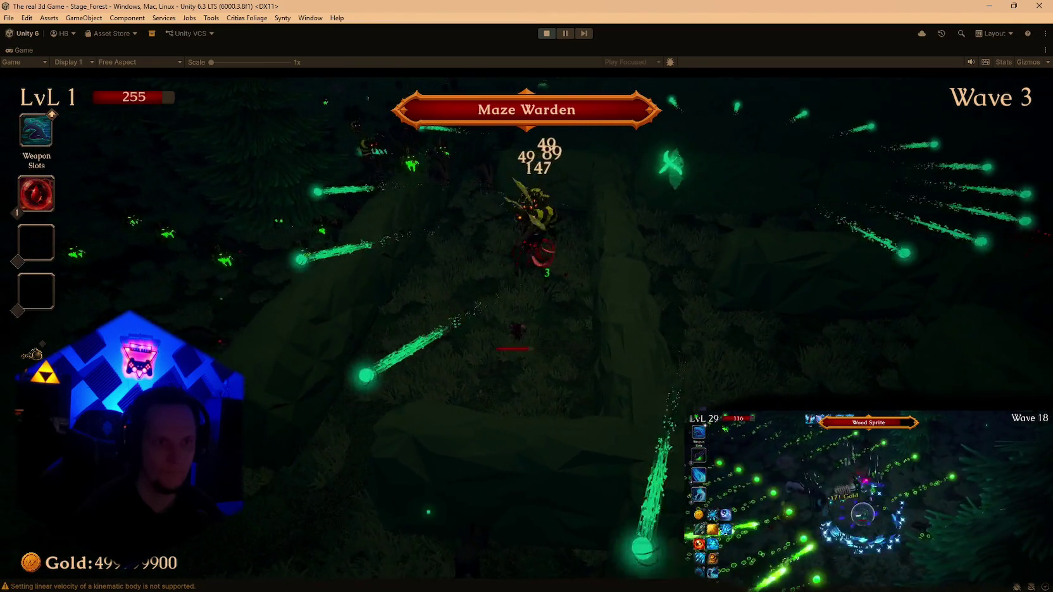
{"action": "key", "text": "w"}
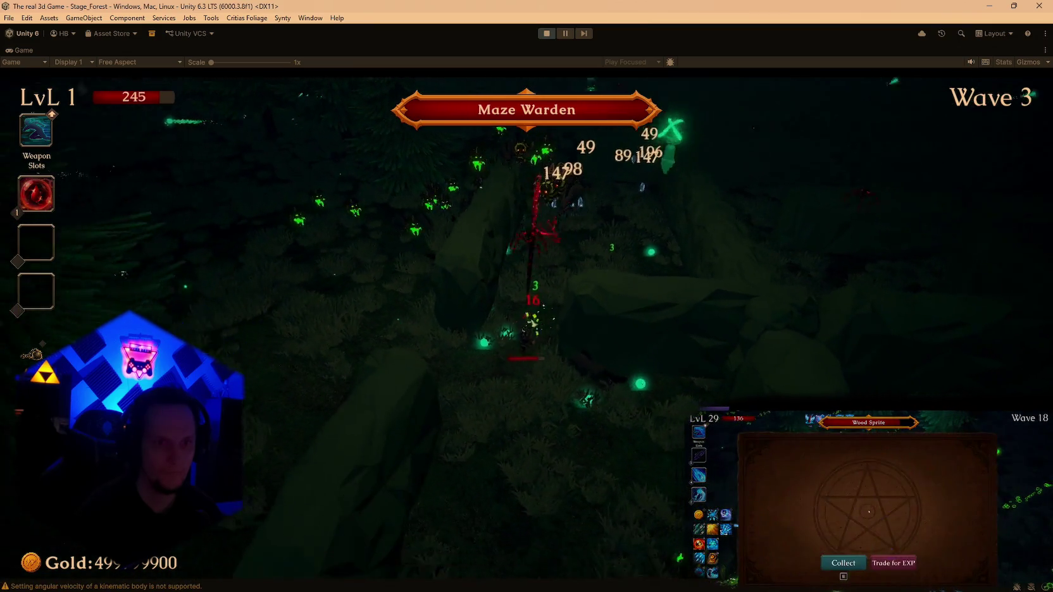
{"action": "key", "text": "w"}
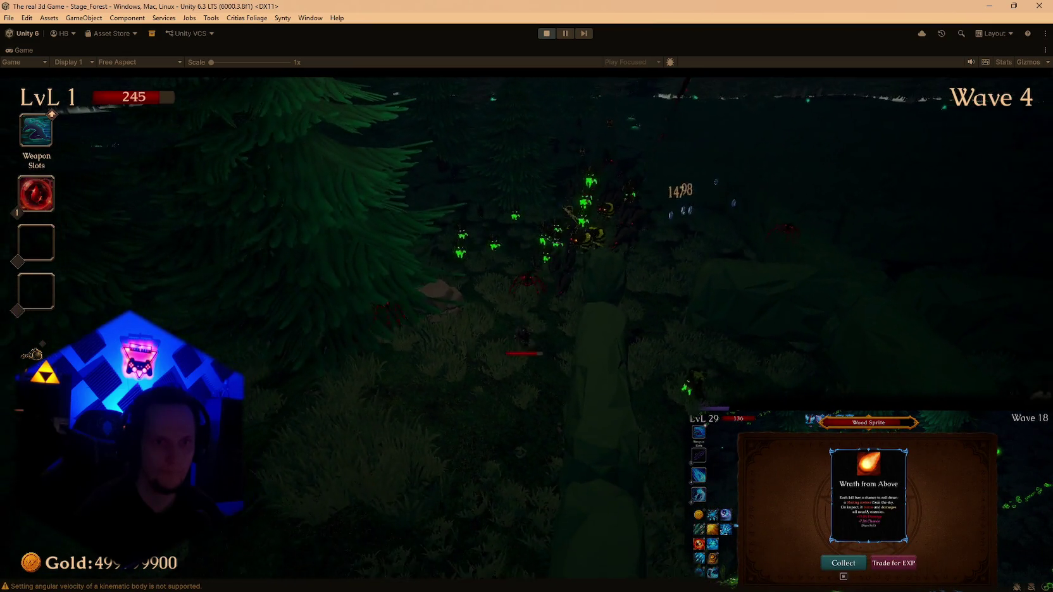
{"action": "key", "text": "w"}
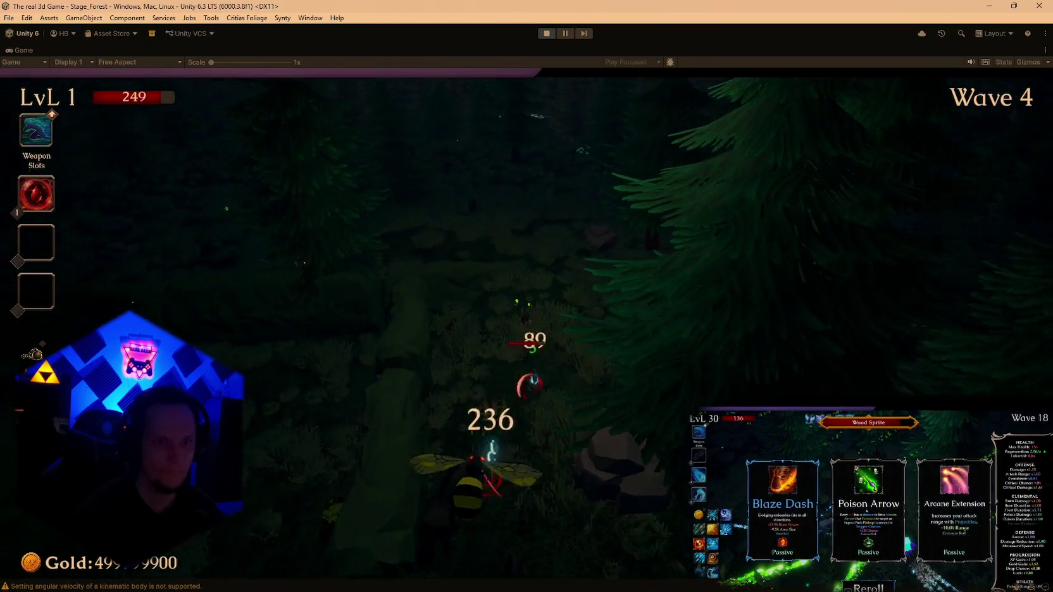
{"action": "key", "text": "w"}
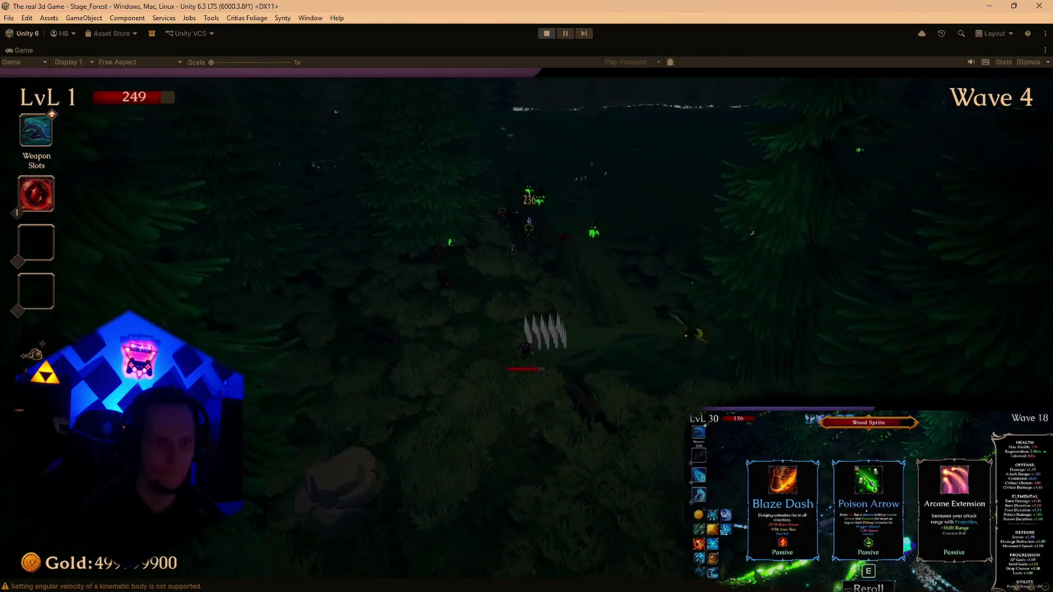
{"action": "key", "text": "Escape"}
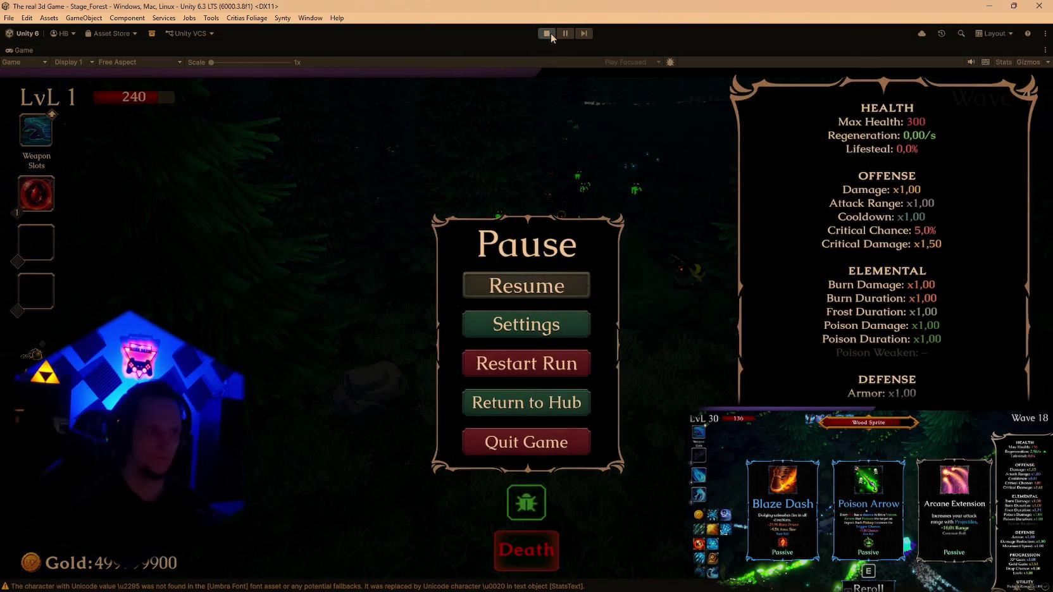
{"action": "left_click", "coordinate": [549, 35]}
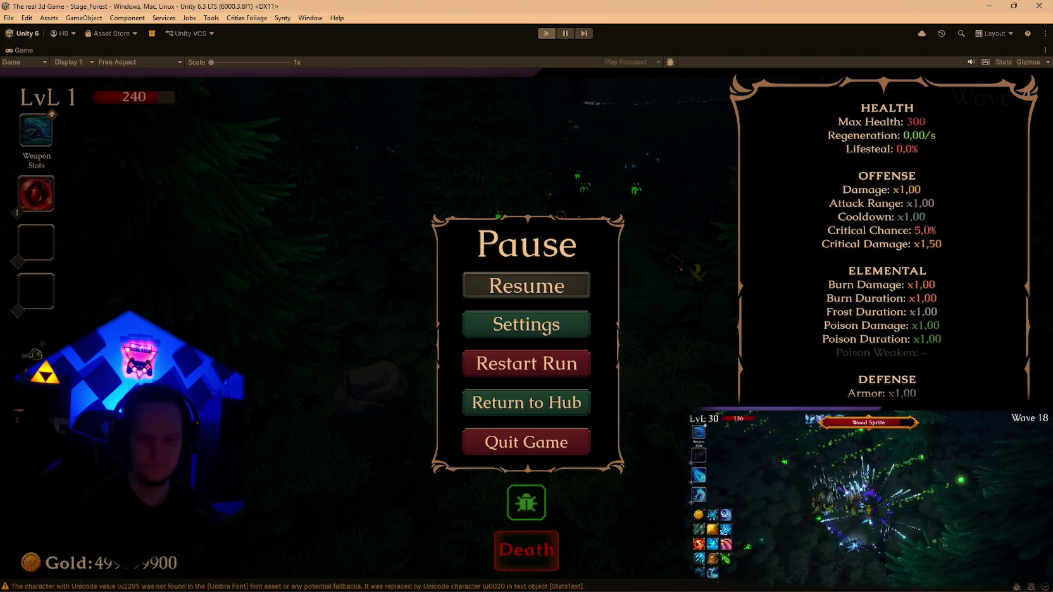
Press E, leaving Visual Studio showing PlayerHealth.cs at the UpdateLifeRegen method.
{"action": "mouse_move", "coordinate": [679, 586]}
{"action": "key", "text": "e"}
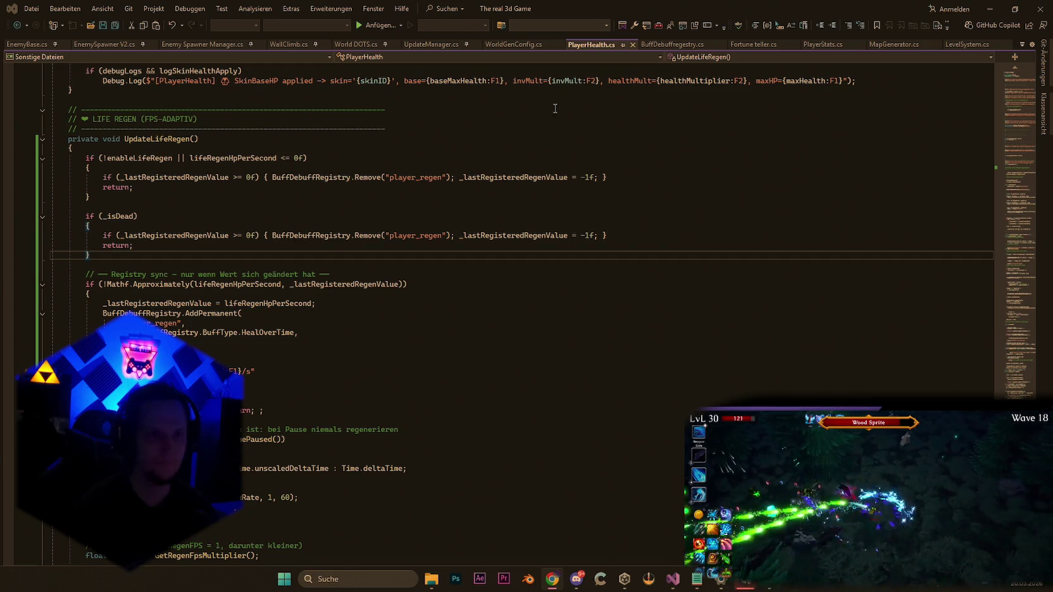
Switch to BuffDebuffregestry.cs, close the WorldGenConfig.cs and PlayerHealth.cs tabs, and minimize Visual Studio.
{"action": "left_click", "coordinate": [672, 44]}
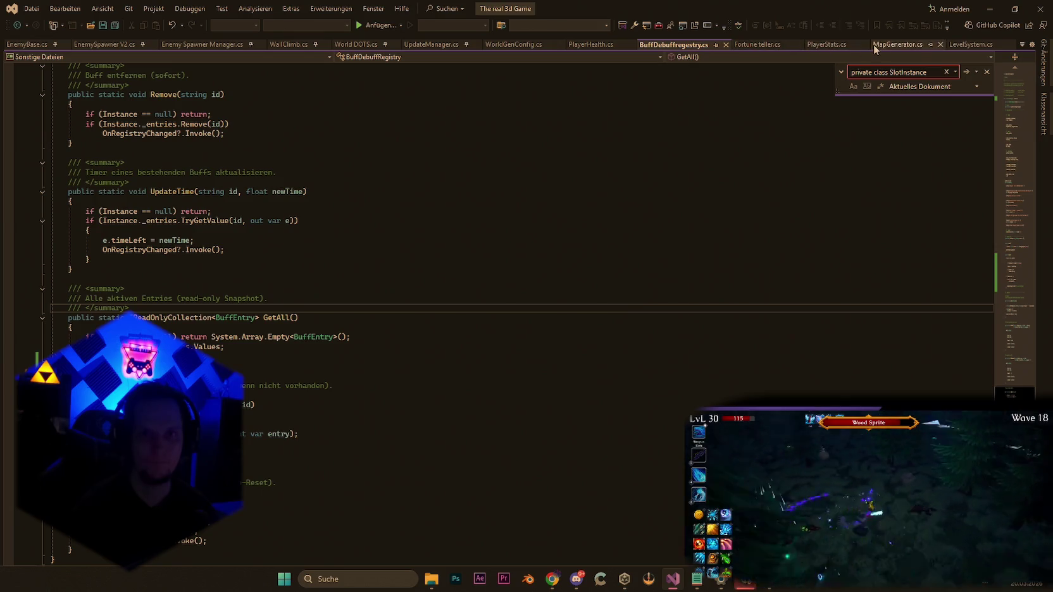
{"action": "left_click", "coordinate": [559, 44]}
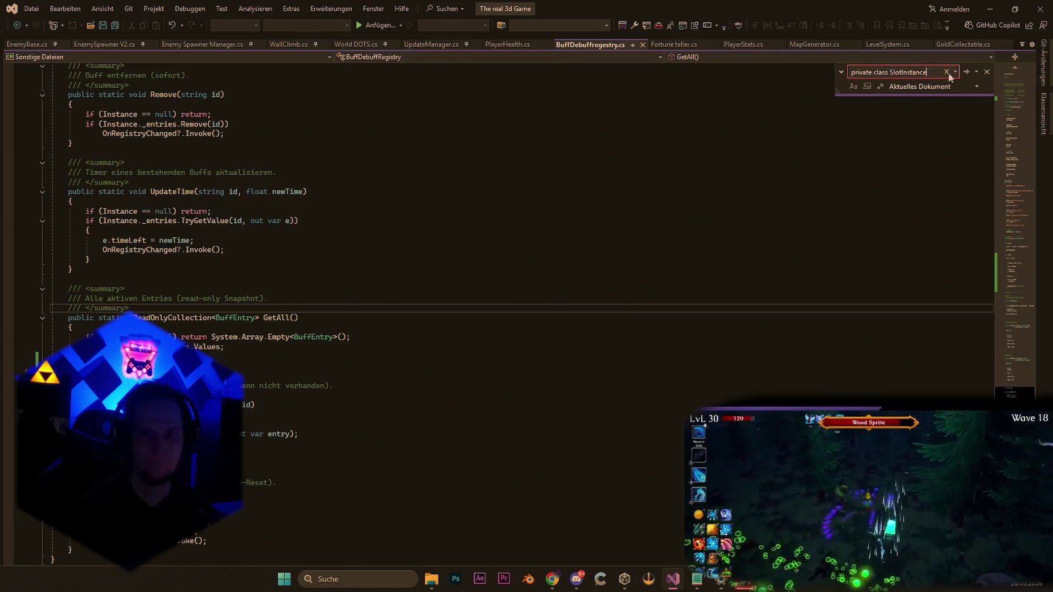
{"action": "left_click", "coordinate": [547, 44]}
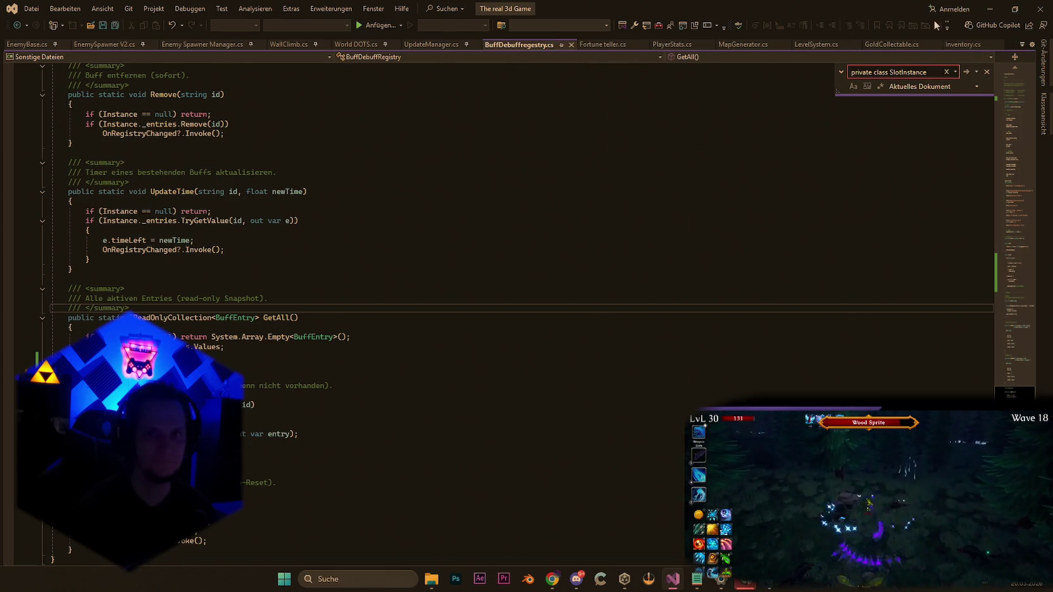
{"action": "left_click", "coordinate": [989, 9]}
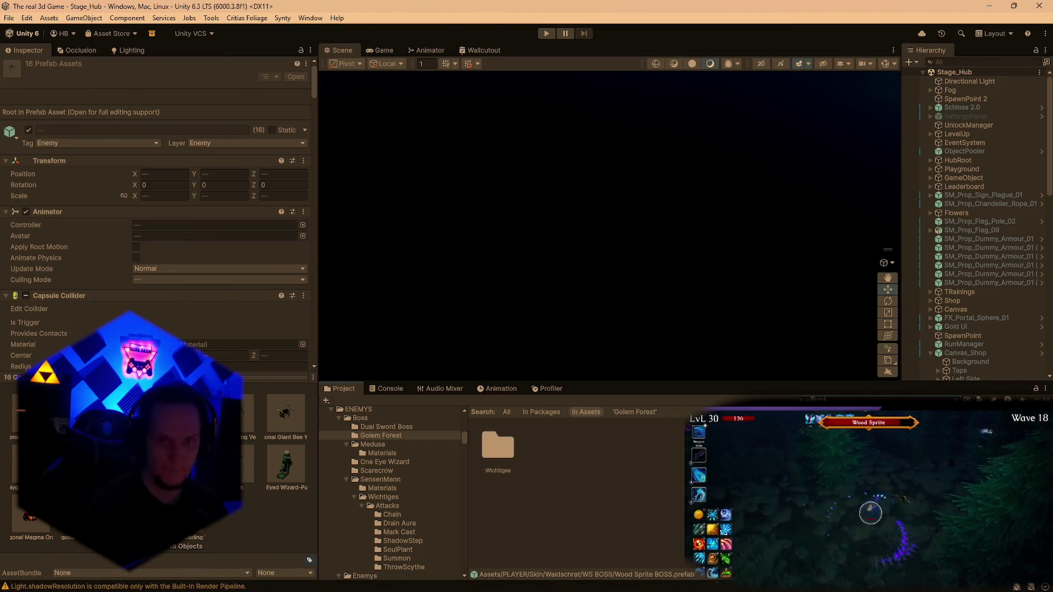
In the Wichtiges folder, set the SpiritDemon prefab's Ground Snap Ray Length from 200 to 10.
{"action": "double_click", "coordinate": [497, 445]}
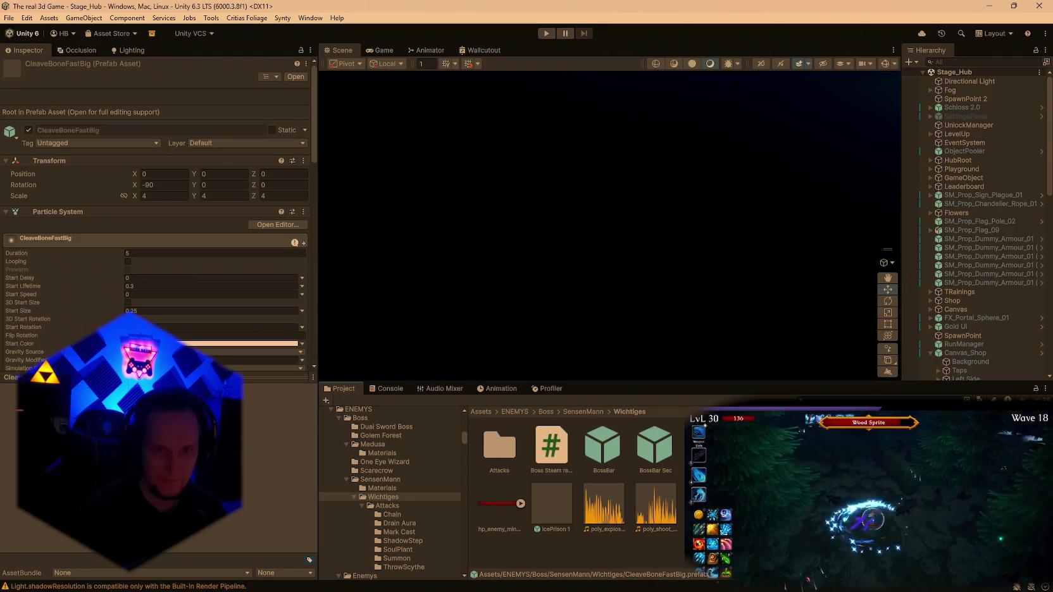
{"action": "scroll", "coordinate": [255, 306], "scroll_direction": "down", "scroll_amount": 10}
{"action": "scroll", "coordinate": [222, 259], "scroll_direction": "down", "scroll_amount": 15}
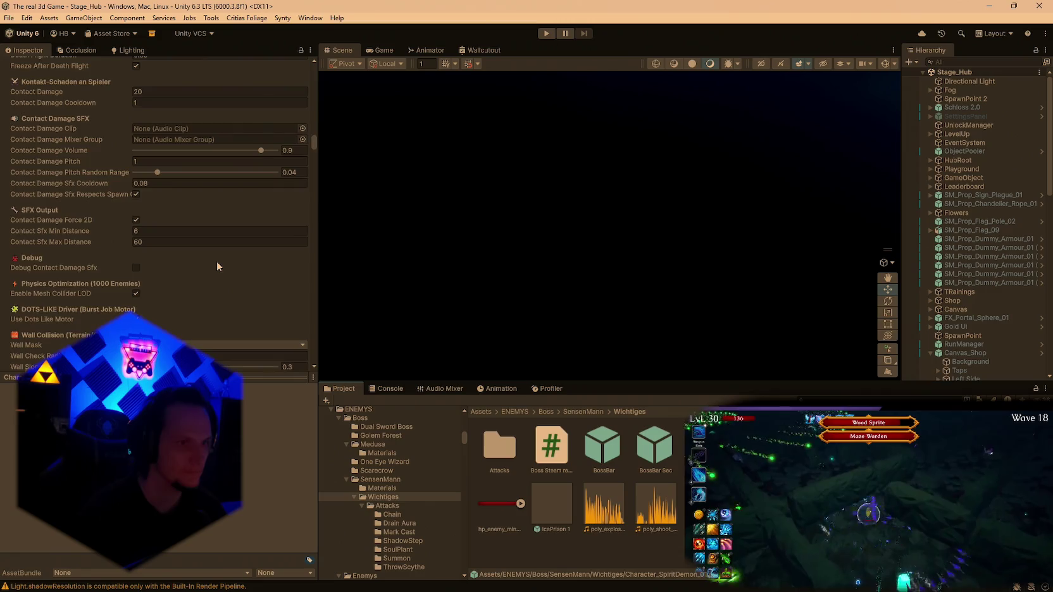
{"action": "scroll", "coordinate": [217, 261], "scroll_direction": "down", "scroll_amount": 5}
{"action": "left_click", "coordinate": [195, 274]}
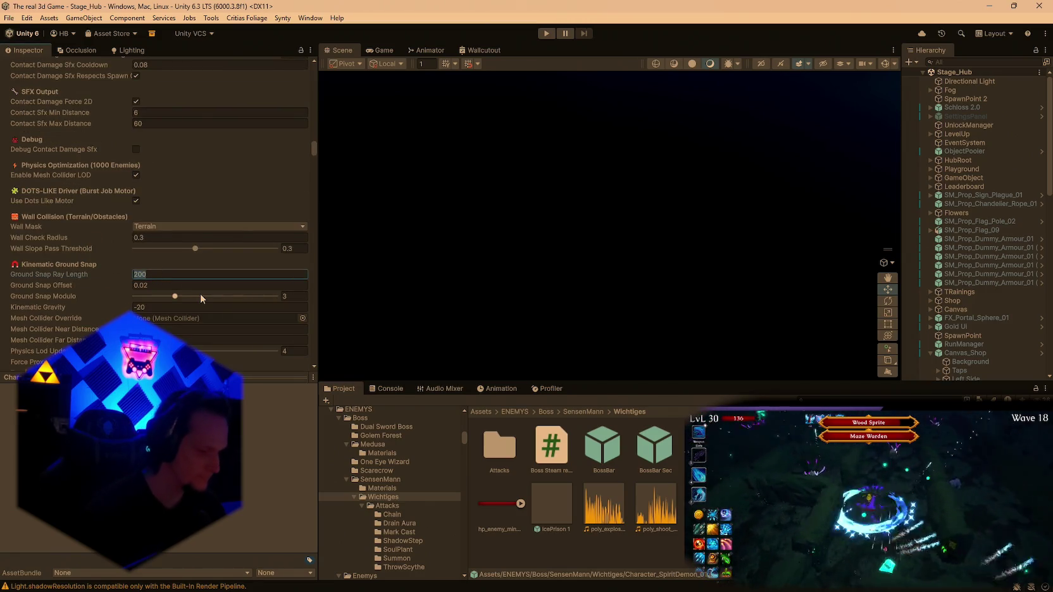
{"action": "type", "text": "10"}
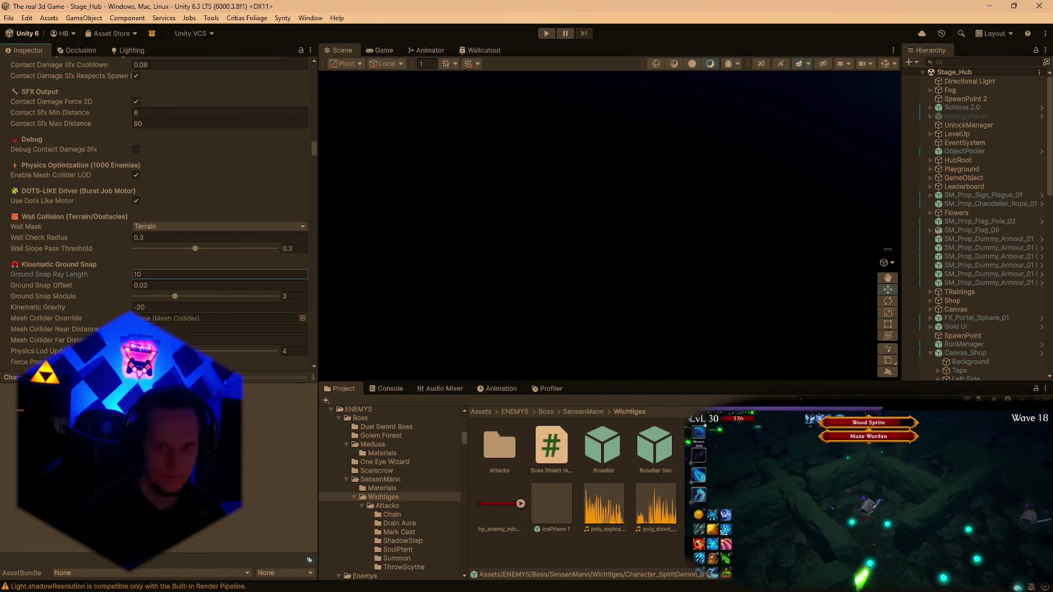
{"action": "key", "text": "Return"}
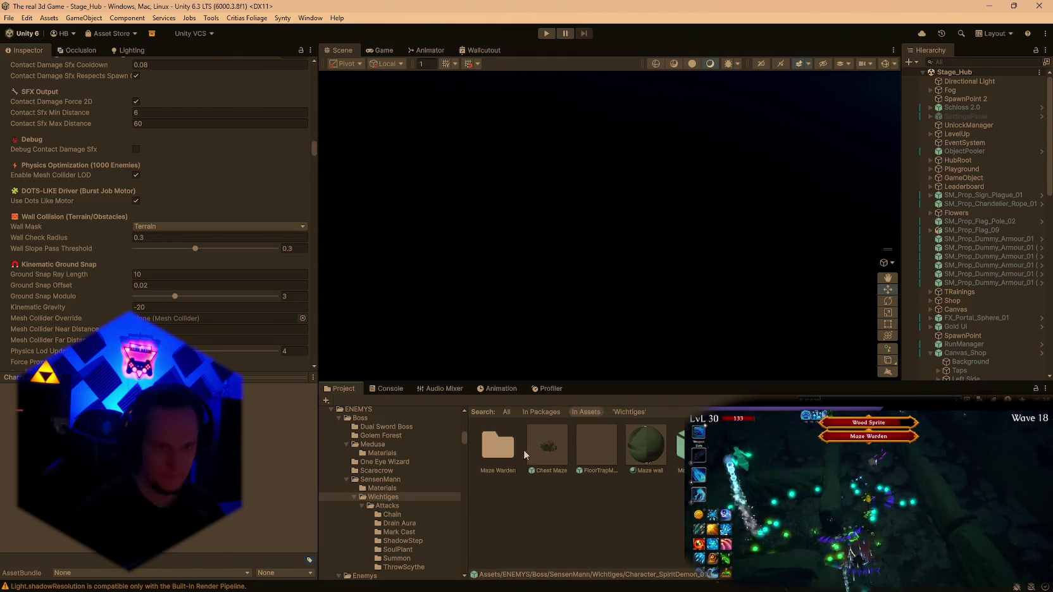
In the Maze Warden folder, set its prefab's Ground Snap Ray Length from 20 to 10.
{"action": "double_click", "coordinate": [516, 451]}
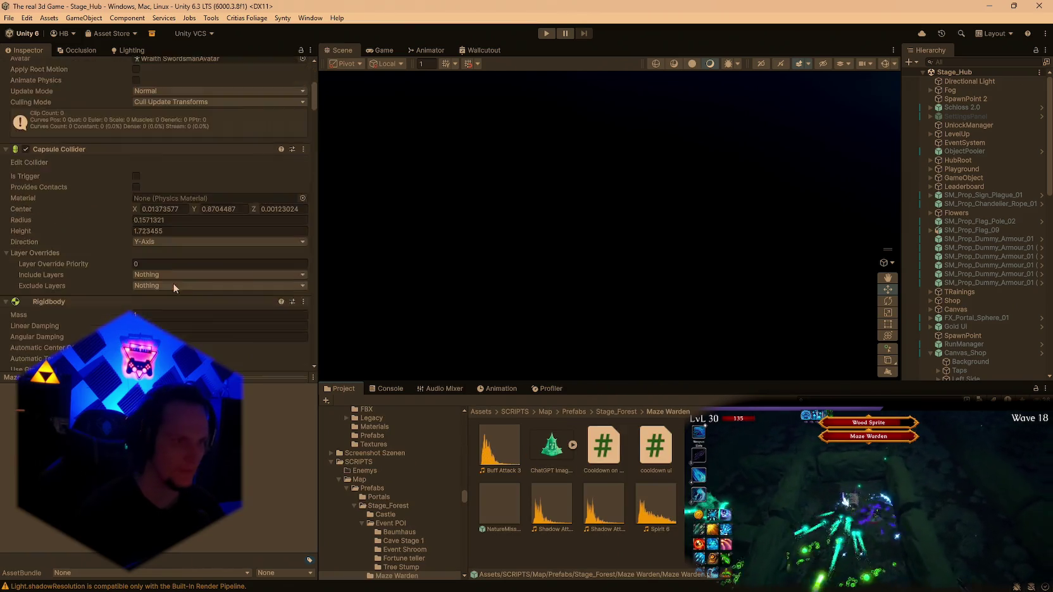
{"action": "scroll", "coordinate": [197, 295], "scroll_direction": "down", "scroll_amount": 15}
{"action": "scroll", "coordinate": [204, 302], "scroll_direction": "down", "scroll_amount": 10}
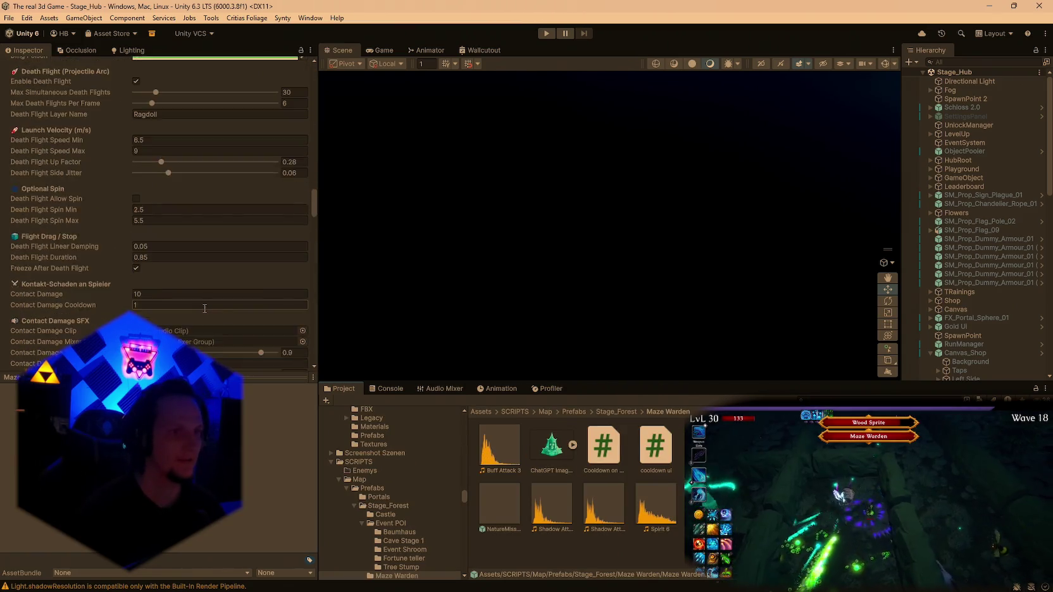
{"action": "scroll", "coordinate": [169, 263], "scroll_direction": "down", "scroll_amount": 5}
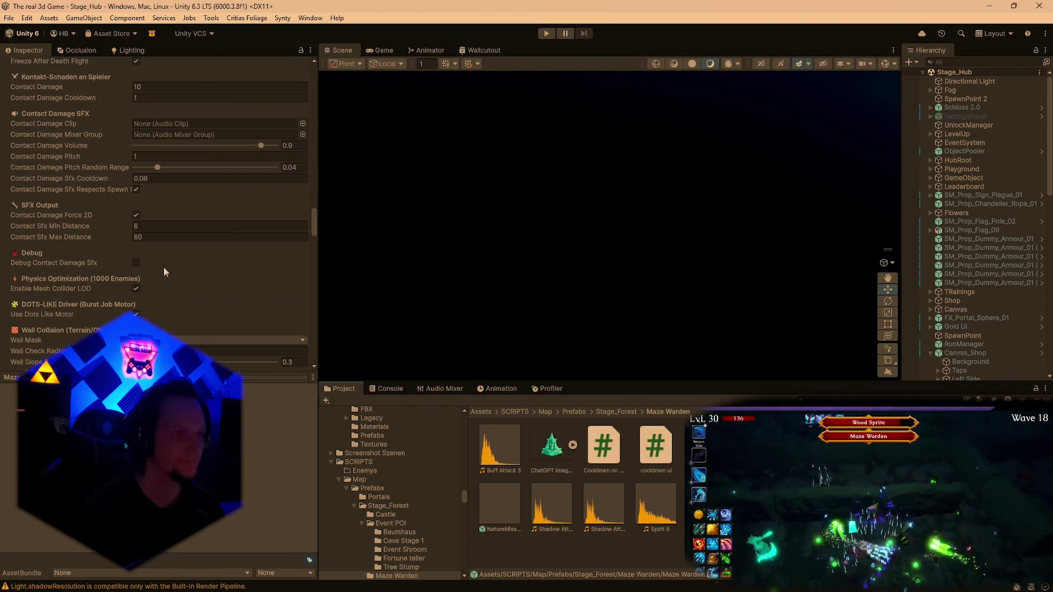
{"action": "scroll", "coordinate": [185, 264], "scroll_direction": "down", "scroll_amount": 7}
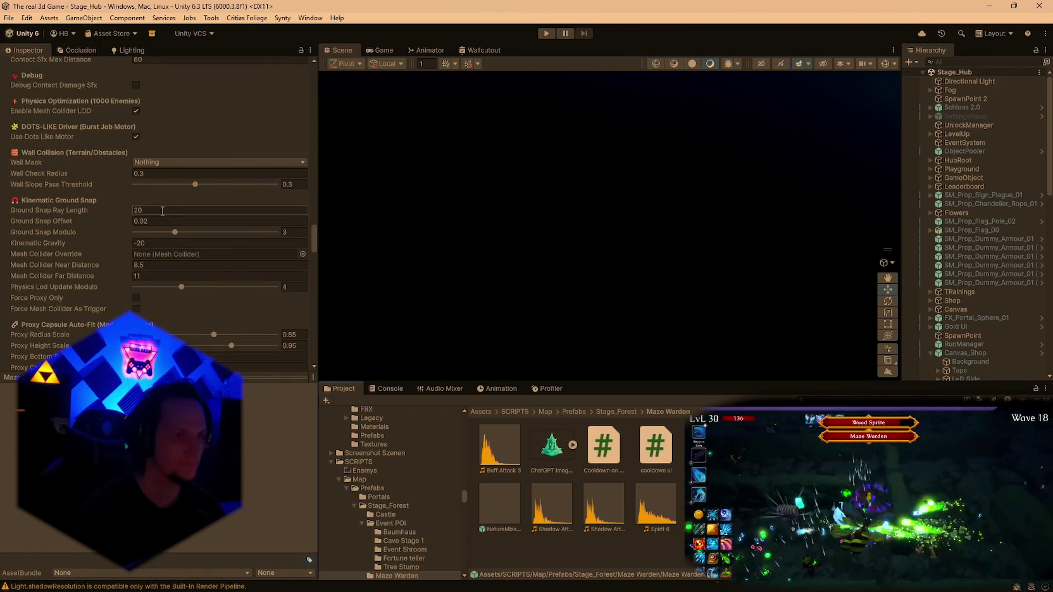
{"action": "left_click", "coordinate": [161, 210]}
{"action": "type", "text": "10"}
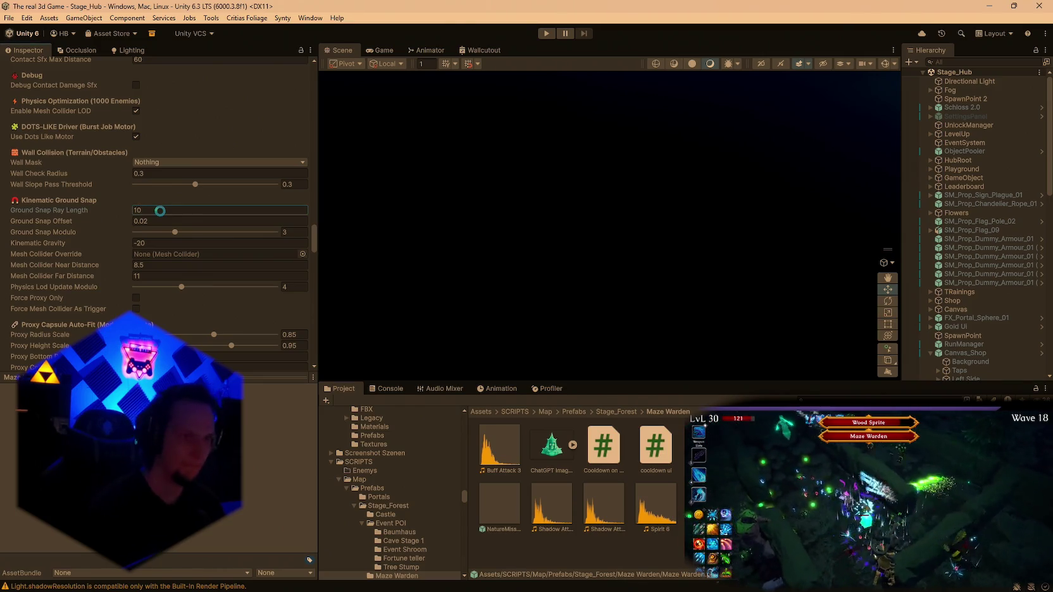
{"action": "key", "text": "Return"}
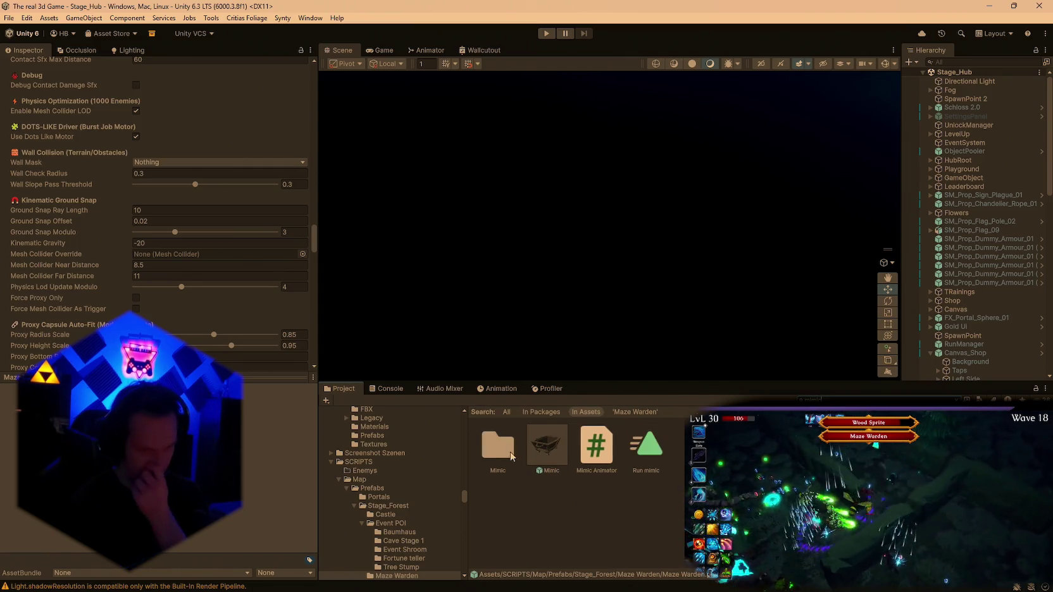
In the Mimic folder, select ChestMonsterPADefault and edit its Ground Snap Ray Length, currently 500.
{"action": "double_click", "coordinate": [506, 444]}
{"action": "left_click", "coordinate": [596, 448]}
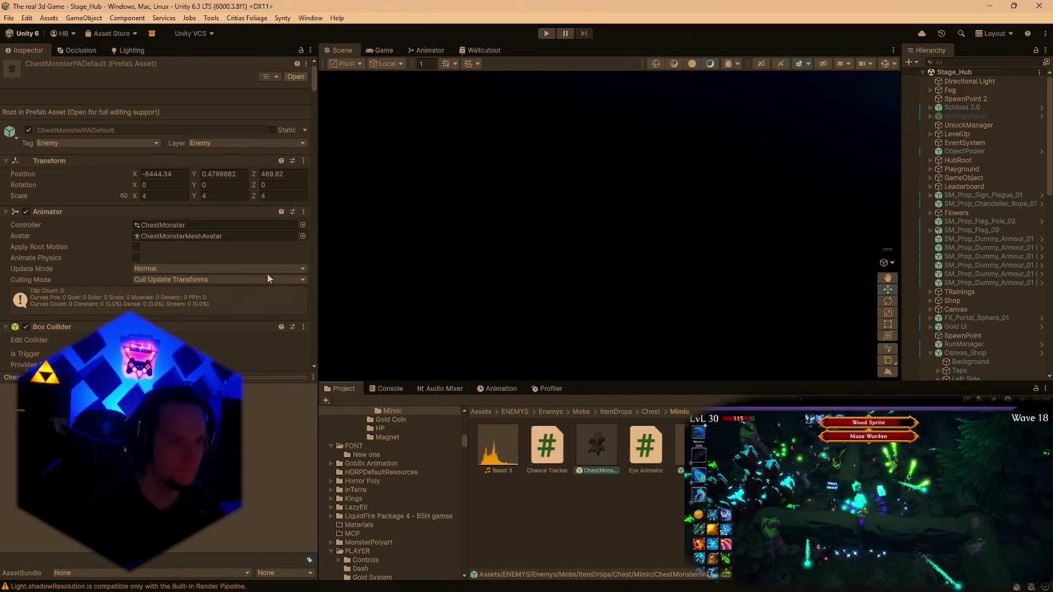
{"action": "scroll", "coordinate": [221, 249], "scroll_direction": "down", "scroll_amount": 15}
{"action": "scroll", "coordinate": [220, 248], "scroll_direction": "down", "scroll_amount": 10}
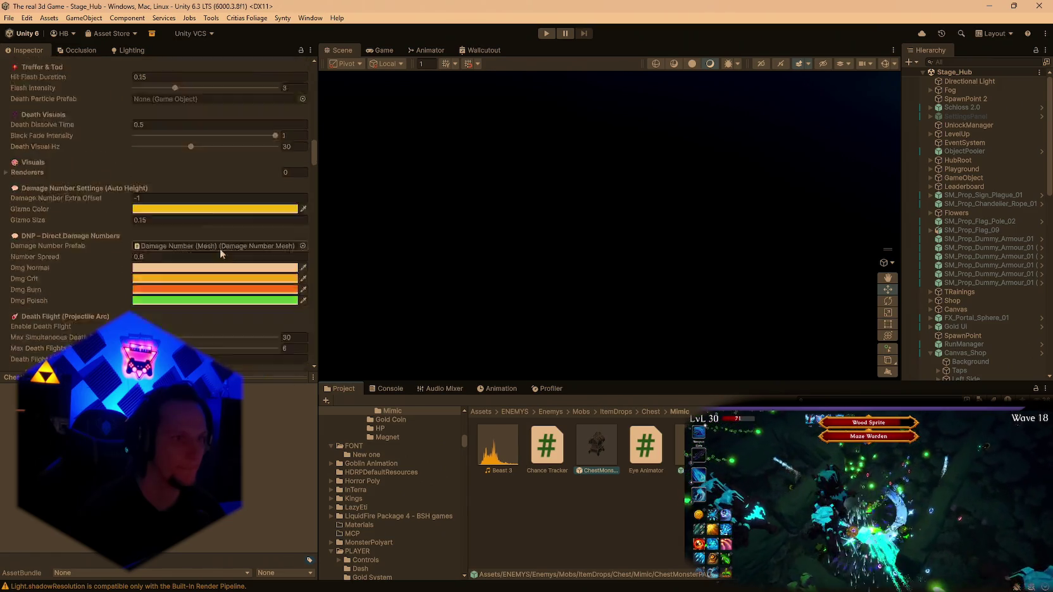
{"action": "scroll", "coordinate": [206, 234], "scroll_direction": "down", "scroll_amount": 15}
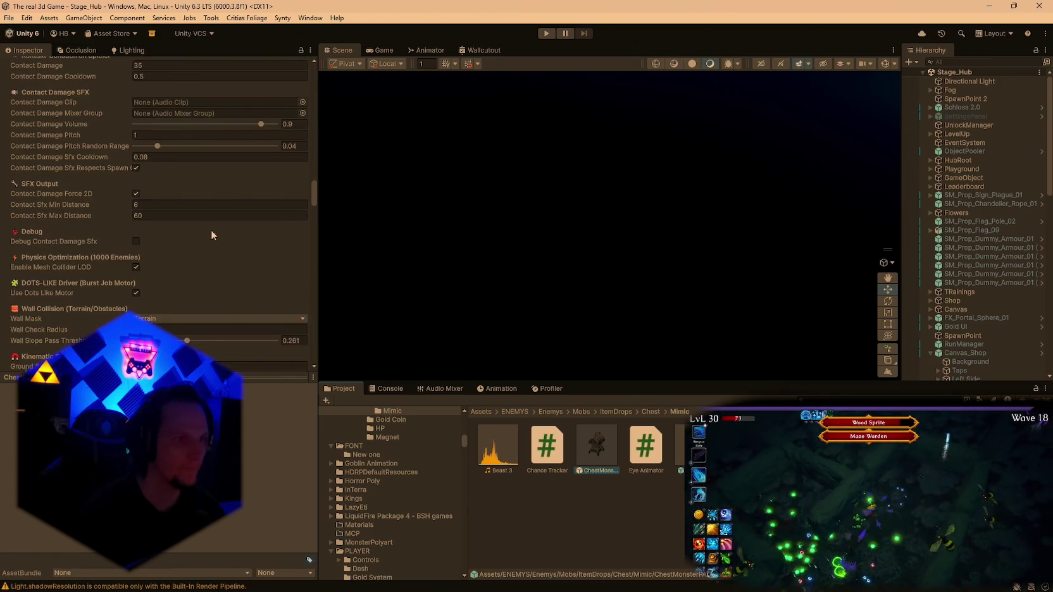
{"action": "scroll", "coordinate": [203, 208], "scroll_direction": "up", "scroll_amount": 3}
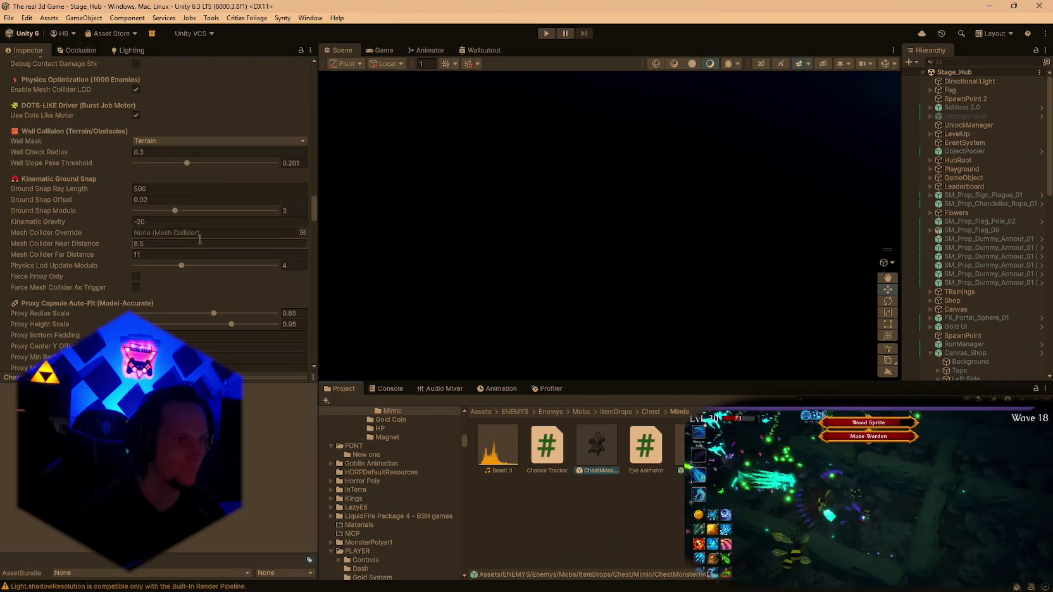
{"action": "left_click", "coordinate": [160, 188]}
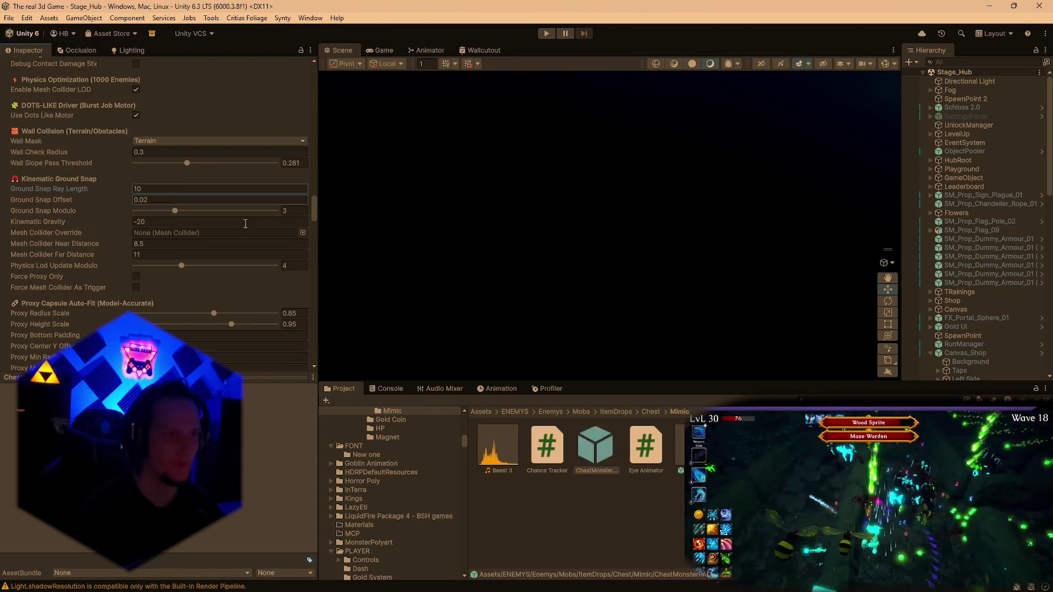